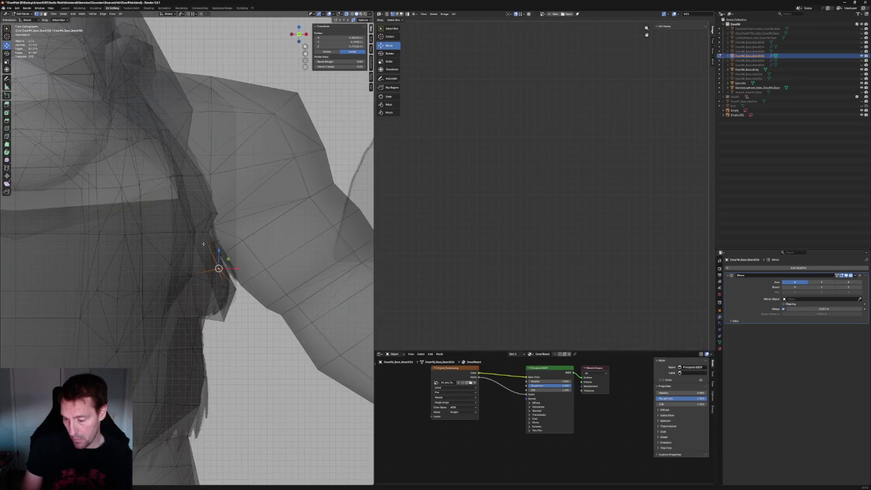
Move a beard-edge vertex to a new position near the left shoulder
scroll(205, 242, "down", 3)
Select the hidden beard vertex beside the shoulder and slide it sideways along X
scroll(200, 258, "down", 1)
scroll(195, 271, "up", 5)
key("g")
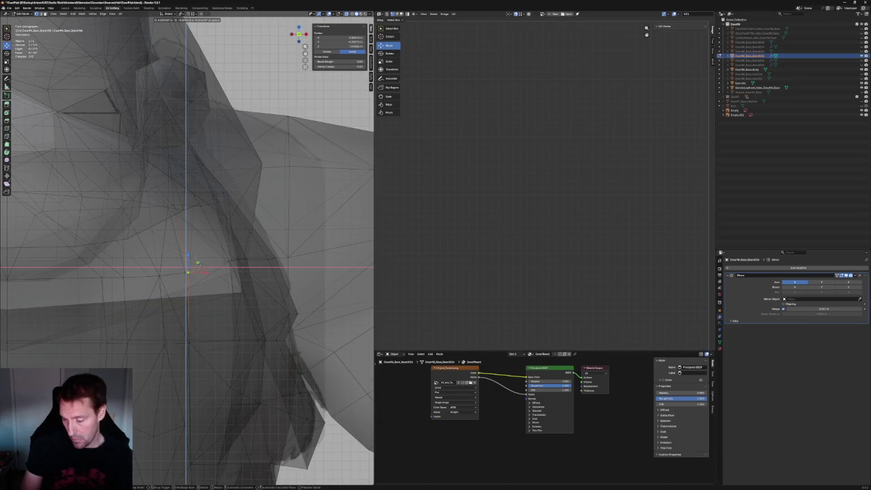
left_click(198, 264)
scroll(200, 289, "down", 5)
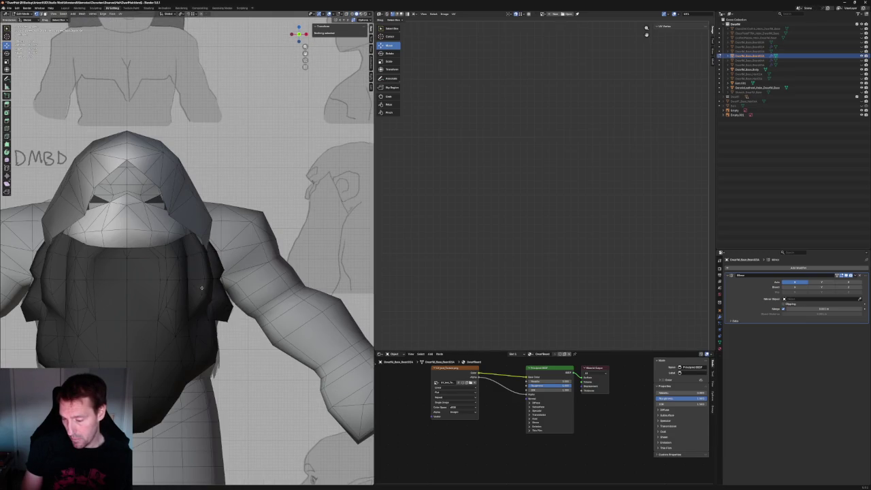
scroll(201, 289, "up", 5)
key("alt+z")
left_click_drag(219, 273, 219, 274)
key("alt+z")
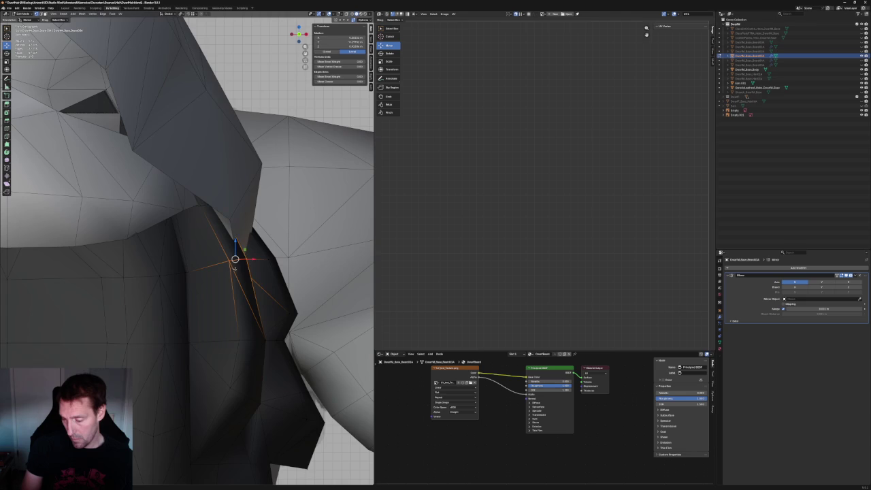
key("g")
key("x")
left_click(245, 259)
Orbit around the dwarf to check the beard now tucked against the left shoulder
mouse_move(246, 259)
middle_mouse_down()
mouse_move(211, 274)
mouse_move(215, 286)
mouse_move(218, 273)
middle_mouse_up()
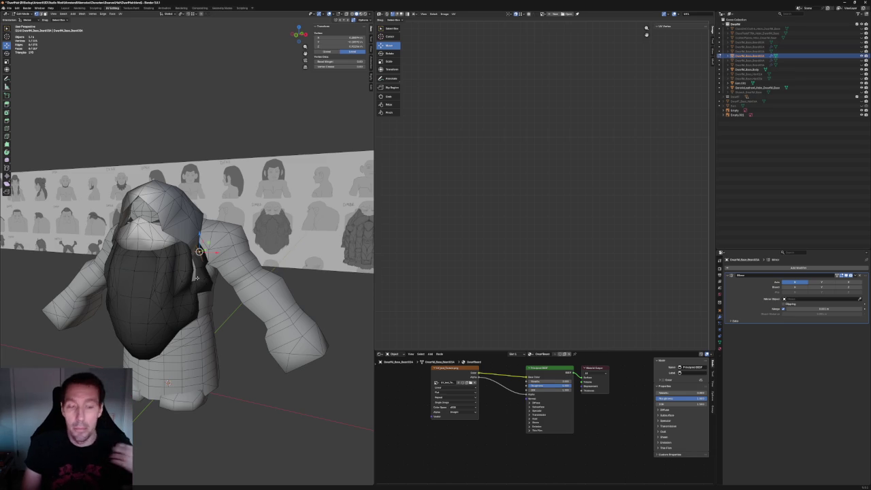
Zoom in on the beard and neck and shift the selected vertex along X
scroll(202, 278, "up", 3)
scroll(204, 258, "up", 3)
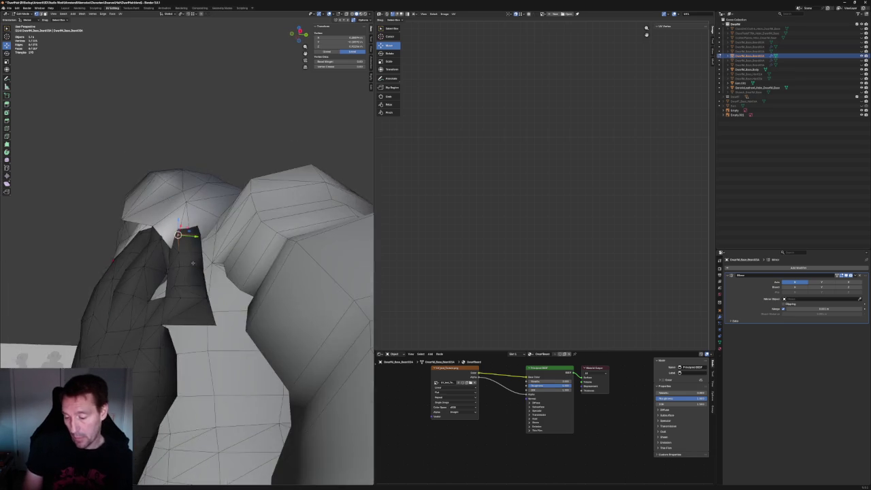
scroll(197, 252, "up", 2)
scroll(193, 267, "up", 2)
scroll(193, 267, "up", 2)
scroll(170, 279, "up", 1)
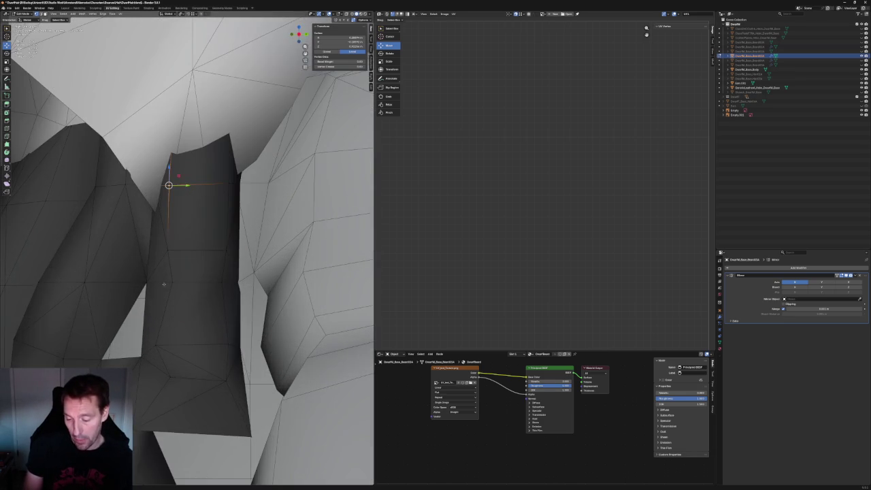
scroll(175, 294, "up", 2)
mouse_move(197, 295)
middle_mouse_down()
mouse_move(237, 301)
mouse_move(229, 268)
mouse_move(197, 251)
mouse_move(199, 213)
middle_mouse_up()
key("g")
key("x")
left_click(189, 249)
Select the beard faces near the arm, viewing through the mesh from another angle
scroll(183, 245, "down", 2)
key("alt+z")
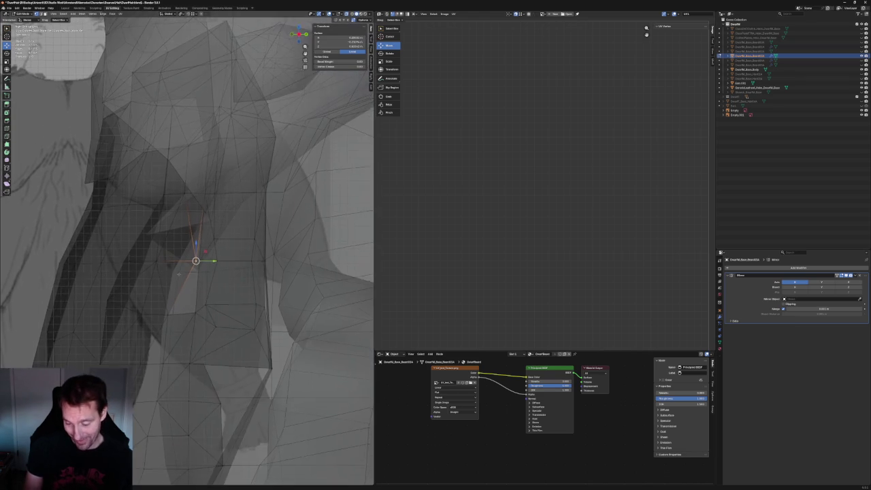
middle_click_drag(164, 289, 187, 269)
key("alt+z")
key("alt+z")
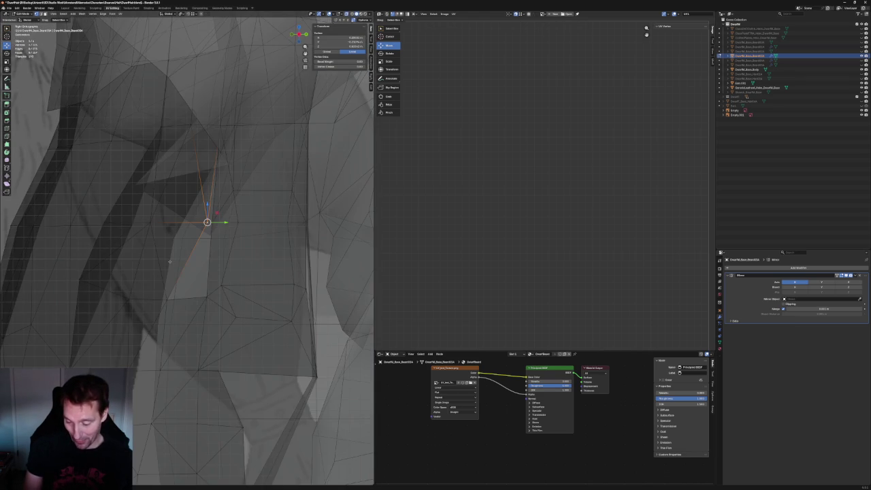
left_click_drag(70, 264, 169, 320)
left_click_drag(113, 206, 160, 274, "shift")
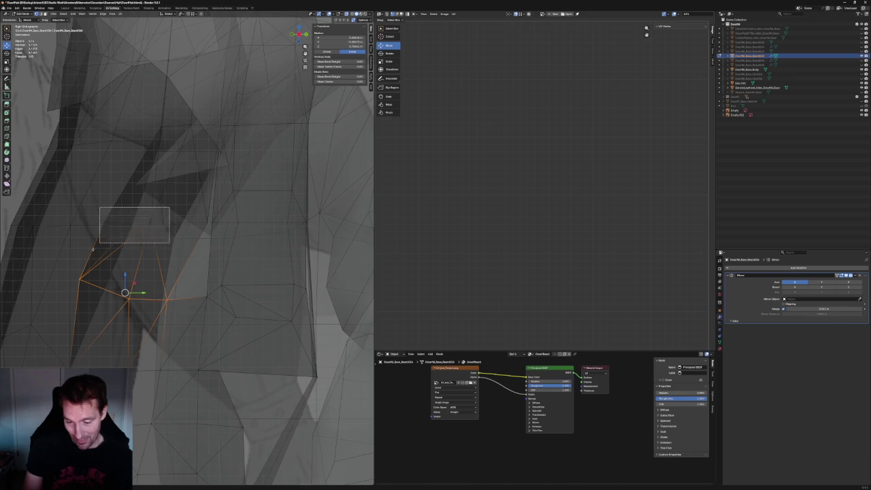
key("alt+z")
key("g")
key("y")
key("Escape")
Reposition the selected beard faces, shifting them to the right along X
key("g")
left_click(207, 222)
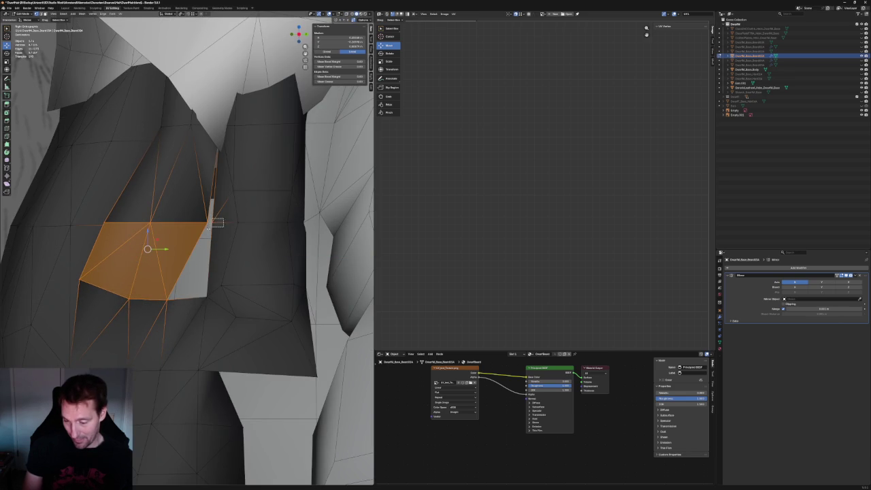
key("Escape")
key("g")
key("x")
left_click(165, 274)
key("Tab")
In front view against the sketch, shift a beard-edge vertex along X
scroll(169, 272, "down", 5)
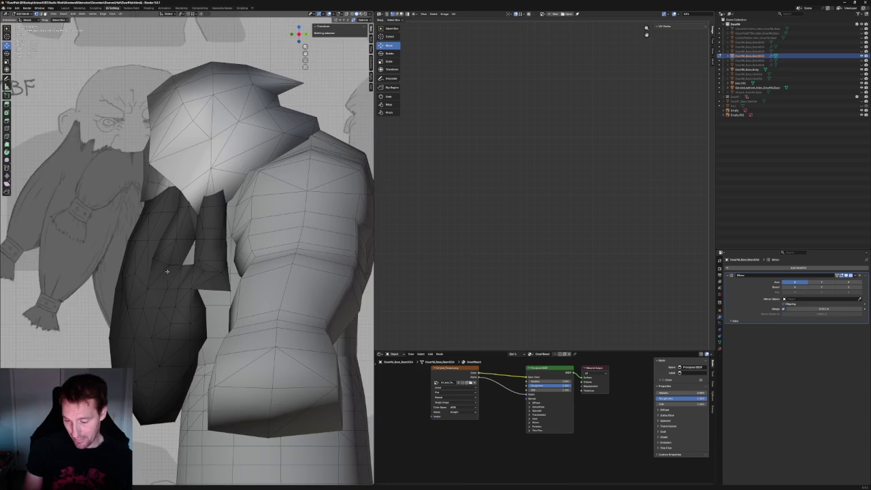
middle_click_drag(168, 271, 204, 265)
key("KP_1")
scroll(218, 258, "down", 2)
scroll(226, 254, "up", 3)
scroll(227, 254, "up", 4)
left_click(251, 232)
key("g")
key("x")
left_click(243, 265)
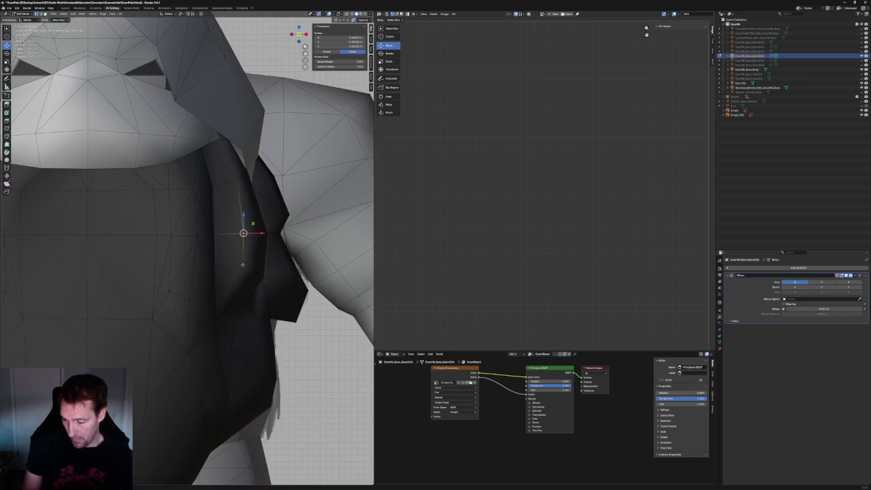
Nudge the vertex further along X, then deselect and inspect the beard from below
key("g")
key("x")
key("Return")
scroll(204, 259, "down", 6)
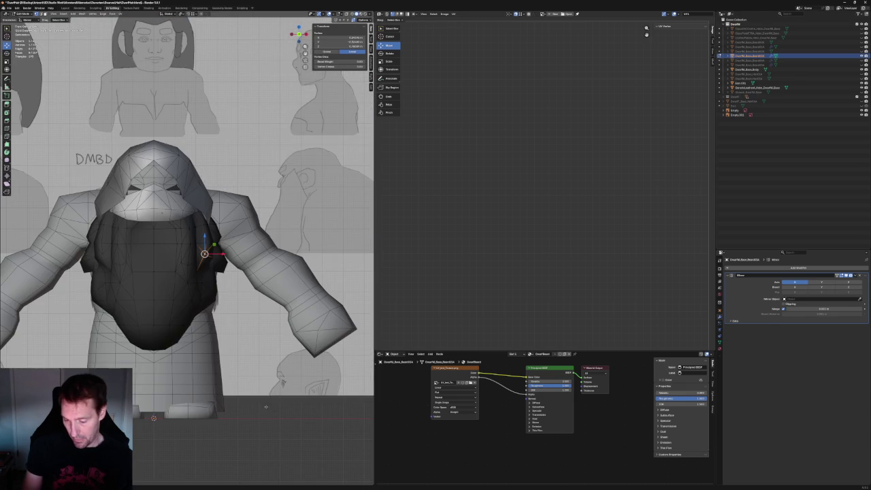
key("alt+a")
middle_click_drag(196, 310, 201, 293)
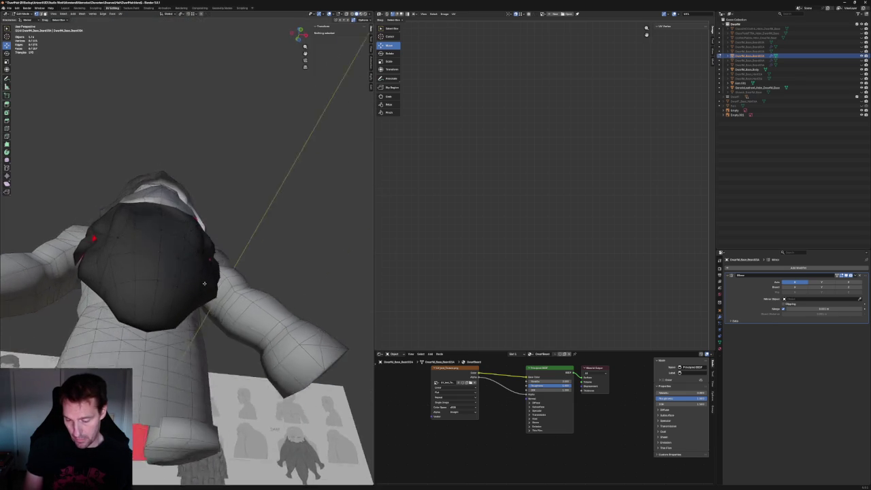
key("KP_1")
scroll(193, 299, "up", 1)
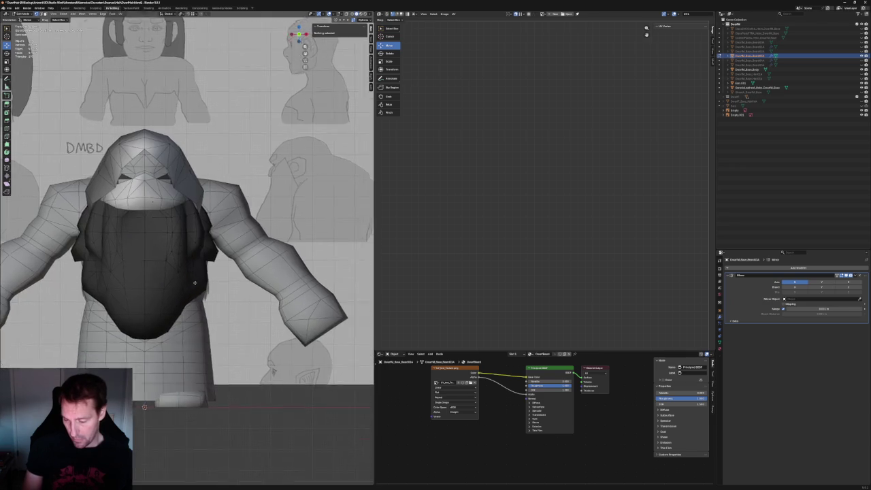
scroll(192, 299, "up", 3)
Select a lower beard vertex and shift it along X to match the front sketch
left_click(191, 299)
scroll(193, 299, "down", 2)
mouse_move(192, 299)
middle_mouse_down()
mouse_move(181, 291)
mouse_move(204, 281)
middle_mouse_up()
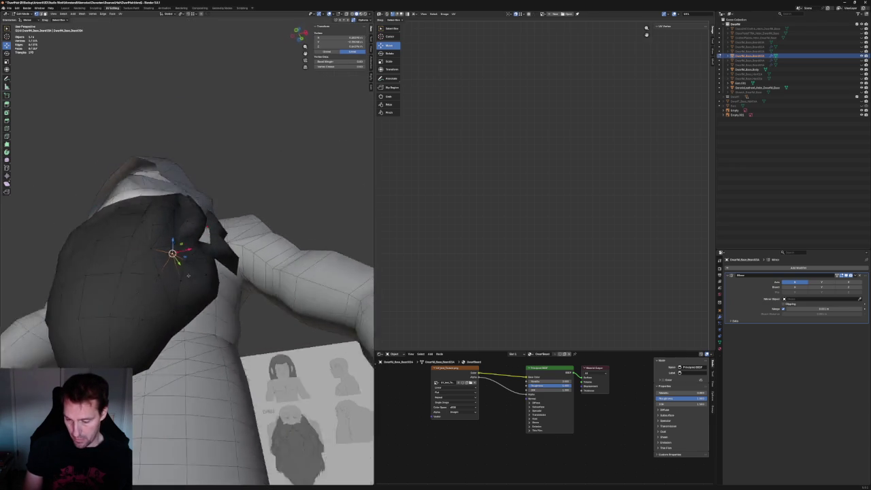
key("KP_1")
scroll(203, 281, "up", 1)
key("g")
key("x")
left_click(186, 298)
Shift the beard vertex to the right along X in front view
middle_click_drag(194, 323, 183, 305)
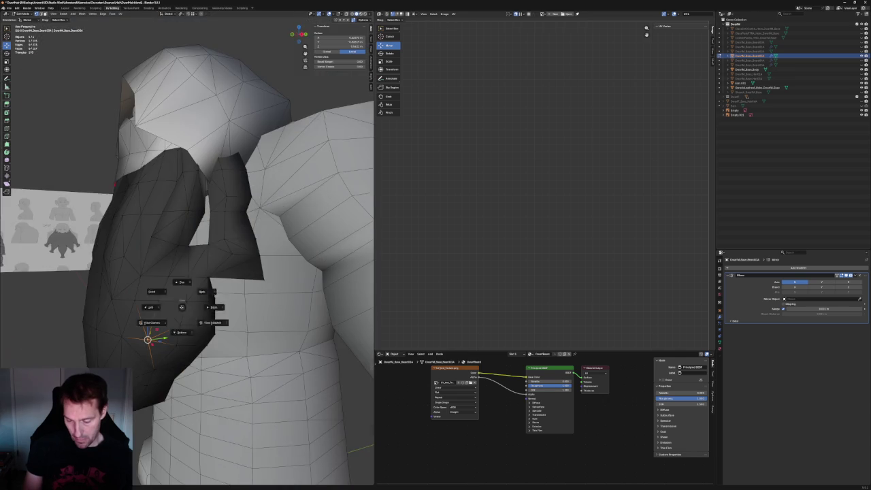
key("KP_1")
key("g")
key("x")
left_click(155, 322)
Move the faces at the beard strand's lower end along Y
left_click_drag(200, 314, 155, 362)
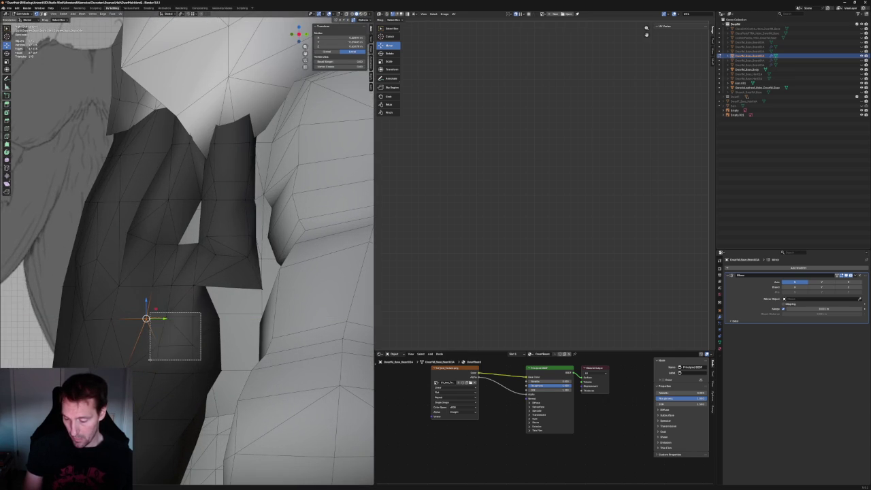
key("g")
key("y")
left_click(197, 332)
Adjust a single strand vertex along Y, then along X beside the arm
left_click_drag(210, 340, 144, 361)
key("alt+z")
key("alt+z")
key("g")
key("y")
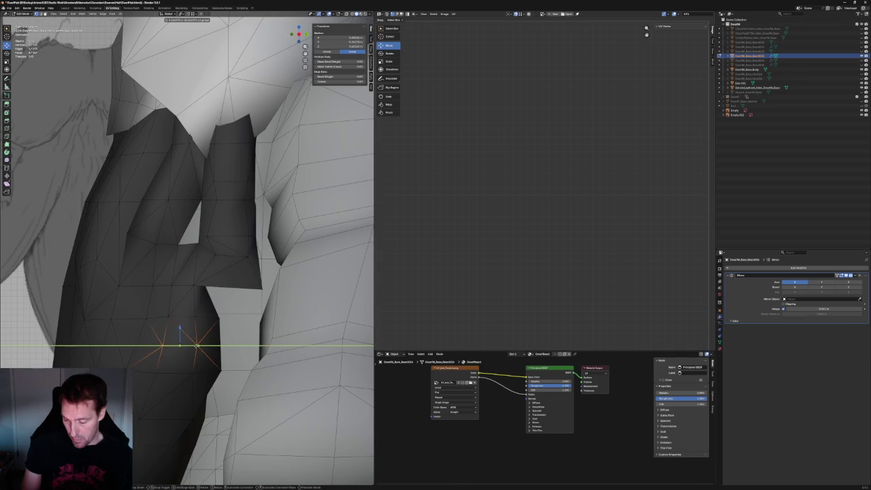
left_click(197, 346)
middle_click_drag(196, 346, 179, 296)
key("alt+z")
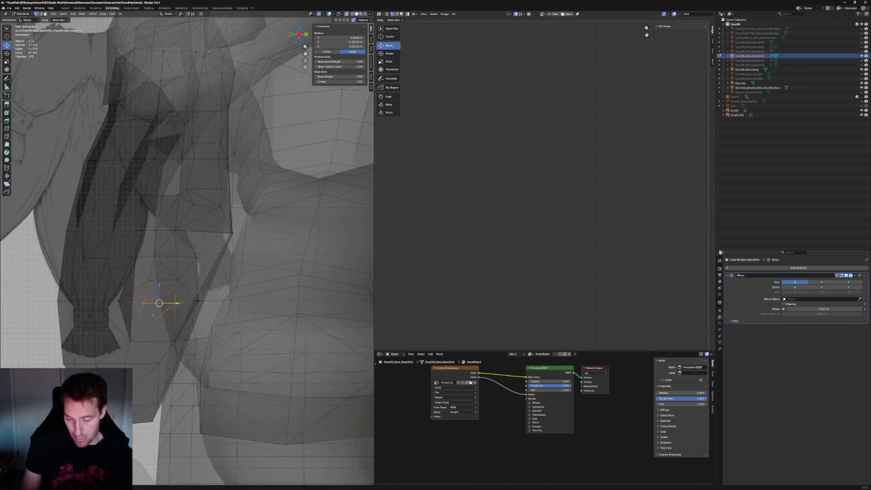
key("alt+z")
key("g")
key("x")
left_click(169, 294)
Select another vertex near the arm and raise or lower it along Z
left_click(173, 292)
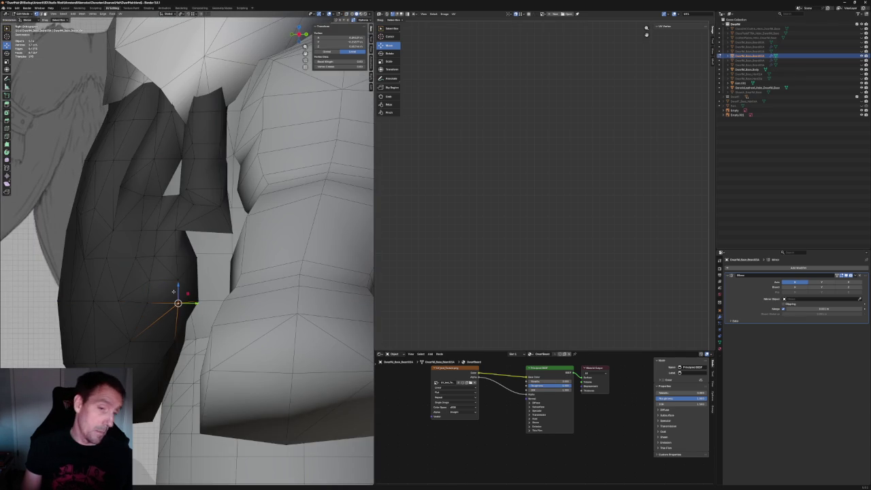
scroll(174, 291, "down", 5)
middle_click_drag(138, 303, 247, 311)
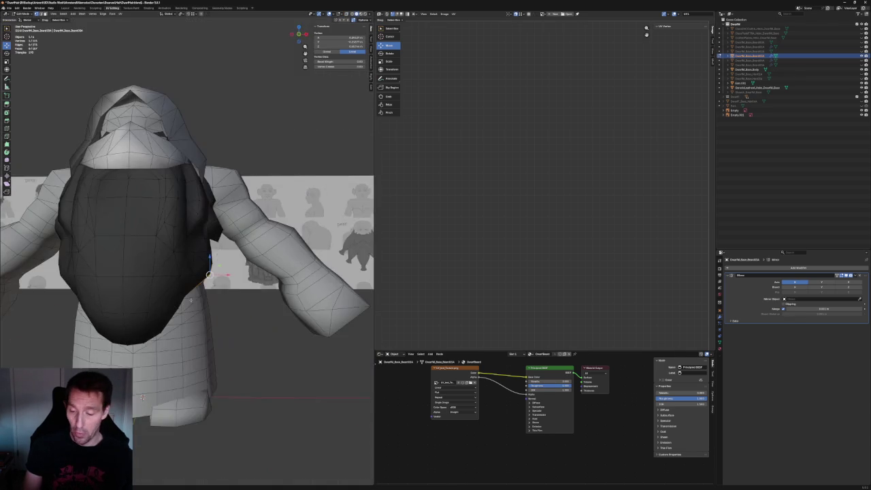
key("alt+z")
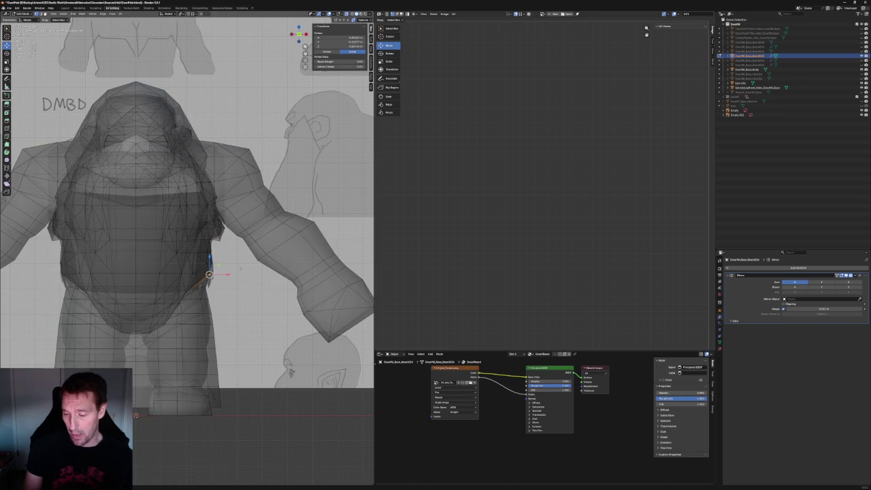
scroll(240, 269, "up", 4)
middle_click_drag(240, 268, 229, 279)
key("alt+z")
Switch to a side view and move the vertex along Y to follow the side sketch
key("alt+z")
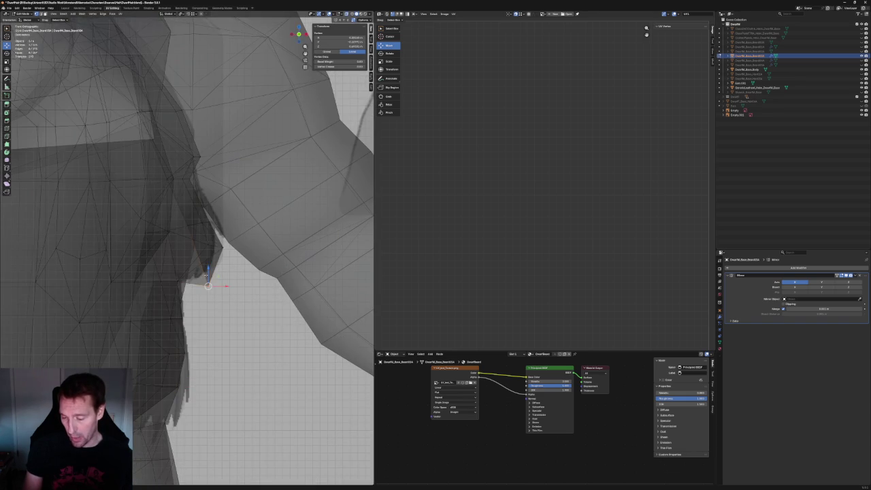
key("g")
key("z")
left_click(210, 251)
key("alt+z")
middle_click_drag(210, 251, 211, 253)
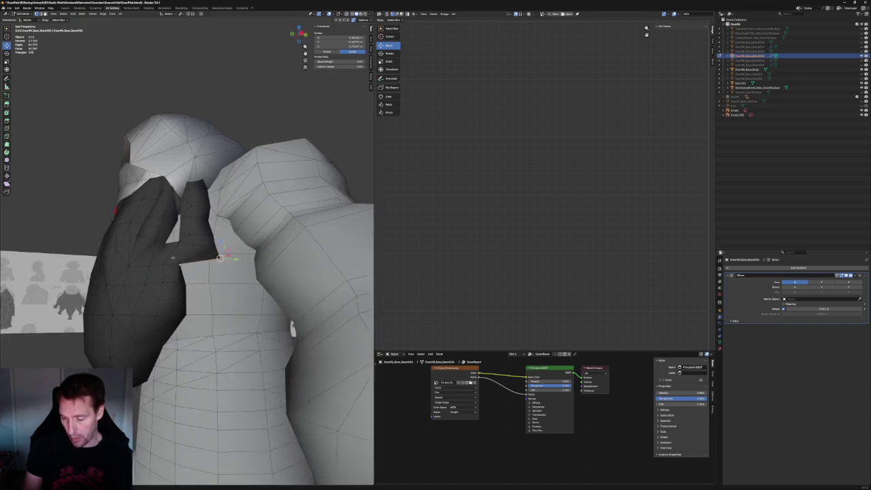
key("grave")
left_click(203, 255)
key("g")
key("y")
left_click(206, 258)
Move a beard-strand vertex along Y, then in the YZ plane, closing the arm gap
key("alt+a")
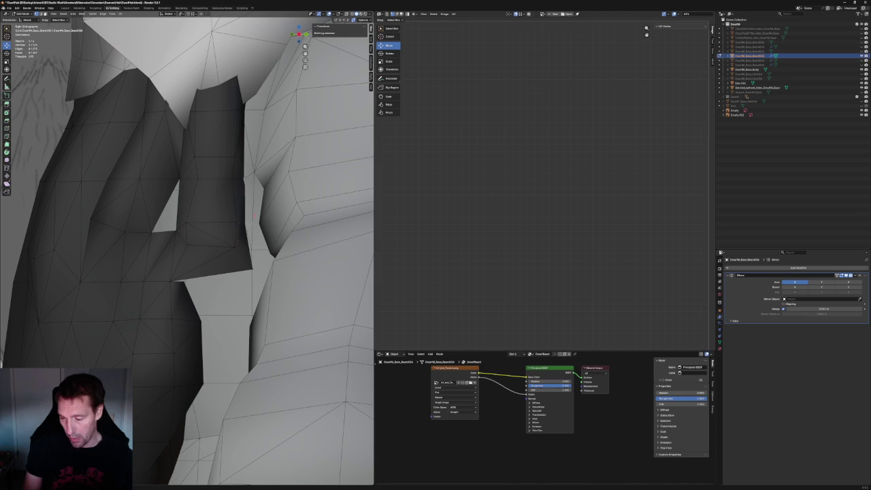
left_click(250, 222)
key("g")
key("y")
left_click(251, 248)
key("g")
key("shift+x")
left_click(257, 265)
middle_click_drag(258, 265, 234, 232)
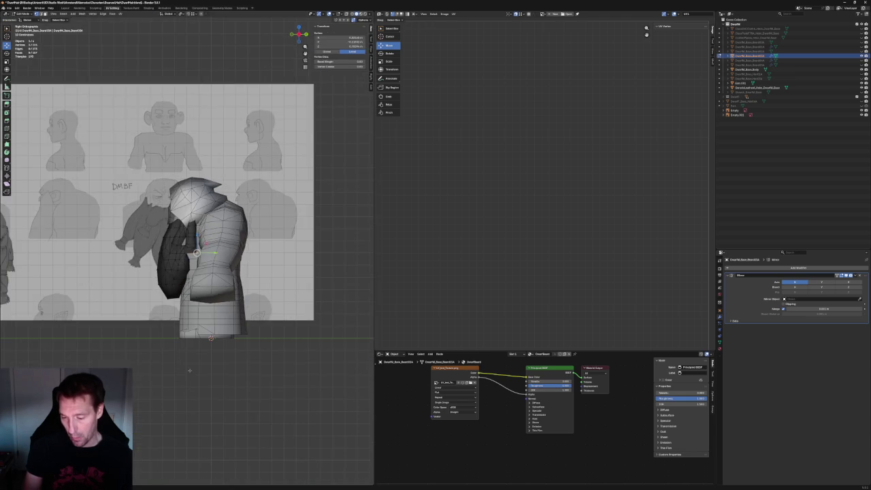
Switch the viewport to see-through wireframe and orbit to view the beard from the side
scroll(229, 223, "down", 6)
key("KP_1")
scroll(229, 224, "up", 2)
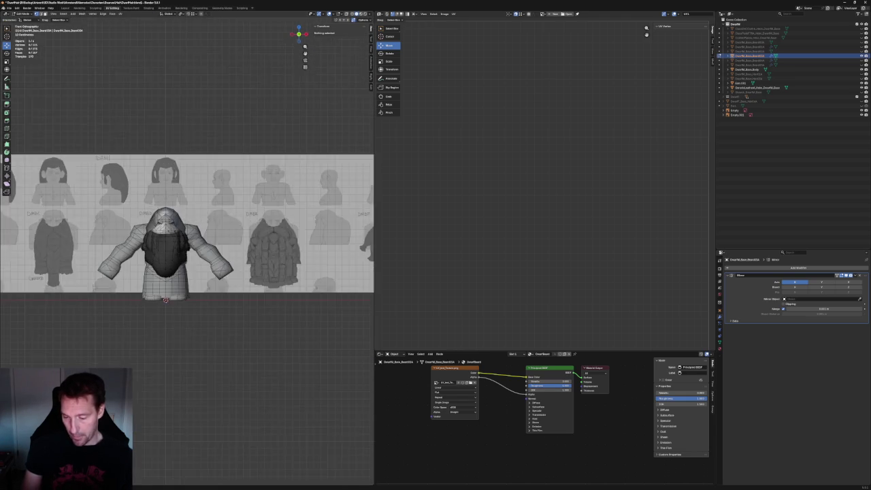
scroll(229, 224, "up", 4)
scroll(339, 96, "down", 2)
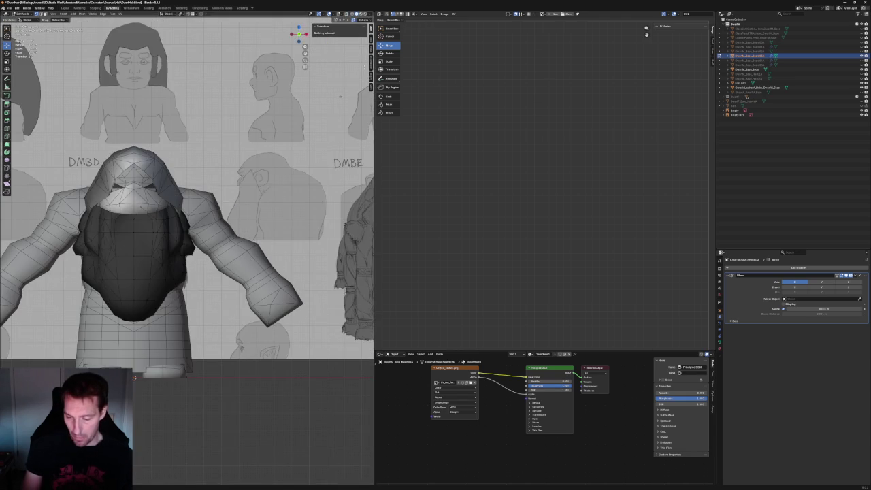
left_click(352, 14)
scroll(184, 207, "up", 2)
scroll(184, 208, "up", 1)
scroll(184, 207, "up", 1)
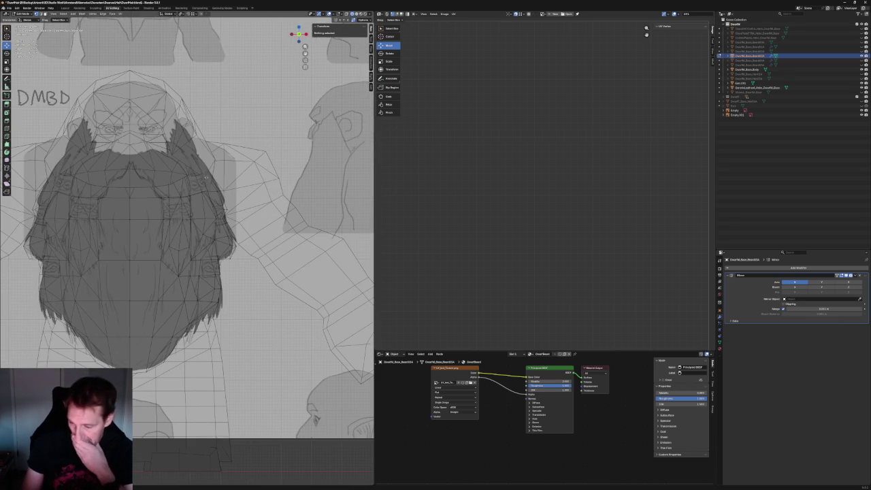
scroll(245, 213, "up", 2)
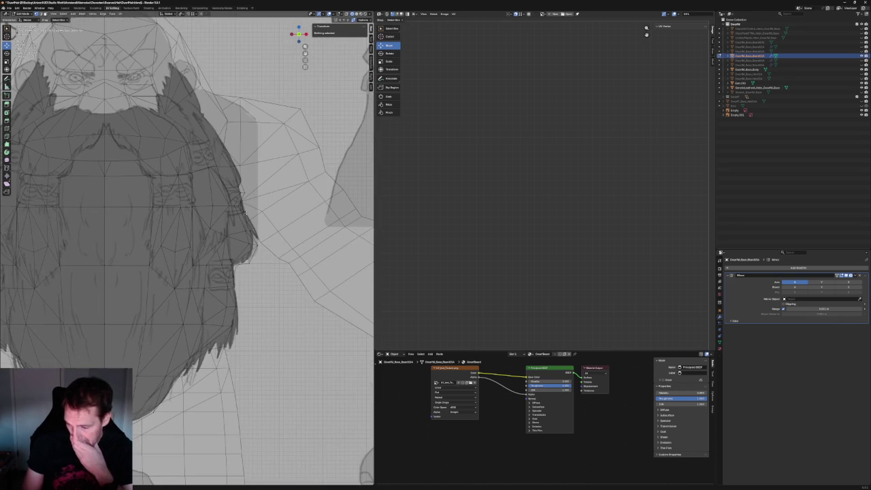
scroll(245, 214, "down", 1)
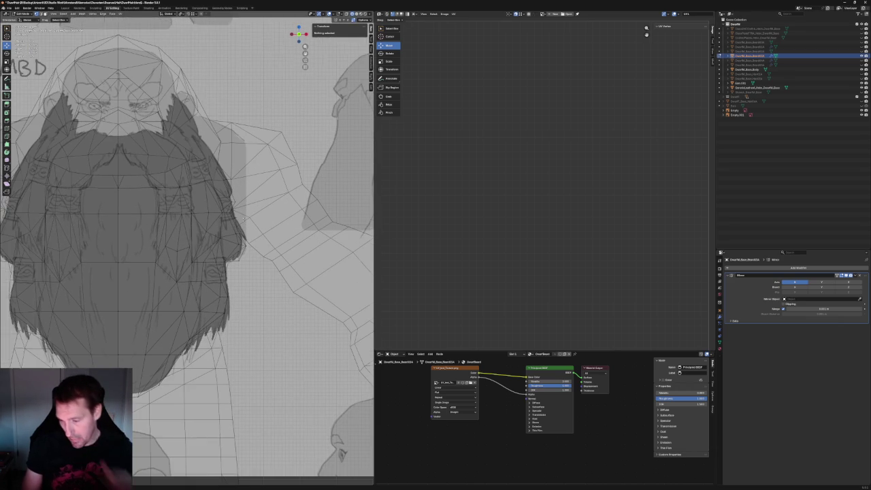
mouse_move(246, 213)
middle_mouse_down()
mouse_move(224, 248)
mouse_move(246, 213)
mouse_move(233, 279)
mouse_move(229, 422)
mouse_move(224, 429)
mouse_move(182, 403)
middle_mouse_up()
scroll(247, 213, "down", 2)
scroll(246, 213, "up", 1)
scroll(234, 279, "up", 1)
Frame and box-select the beard vertices near the side sketch's edge in X-ray
left_click(232, 287)
scroll(233, 286, "down", 2)
key("KP_1")
key("KP_Decimal")
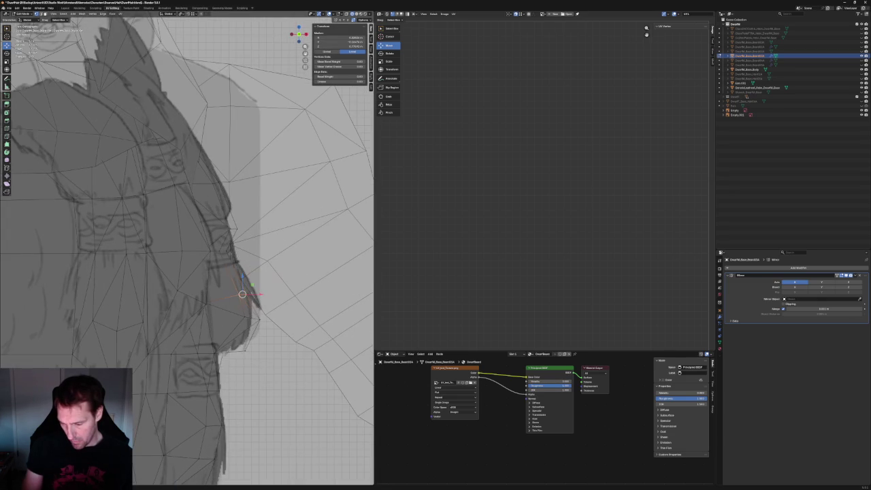
left_click_drag(253, 219, 218, 243)
key("alt+z")
key("alt+z")
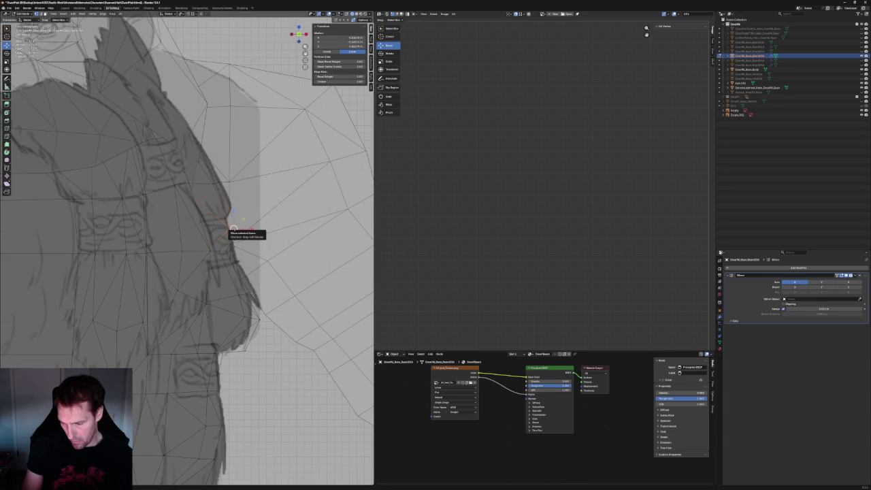
Move the selected beard vertices onto the side sketch outline, then return to perspective view
key("g")
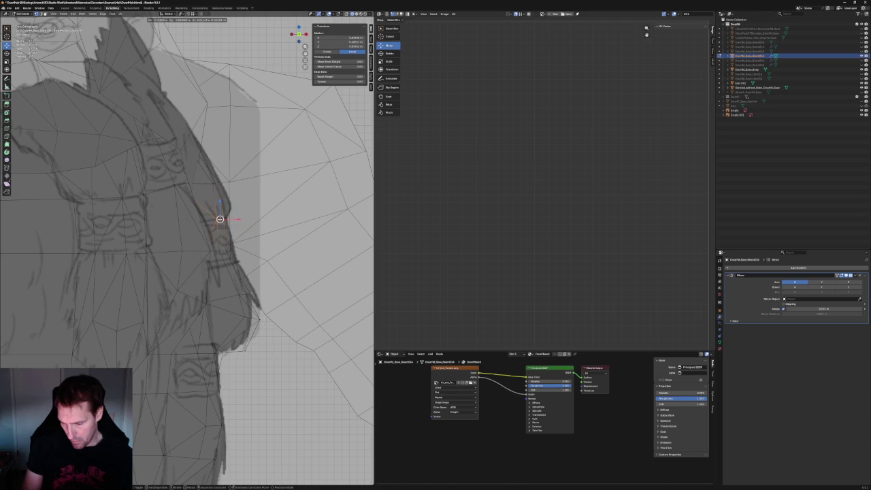
left_click(201, 193)
key("g")
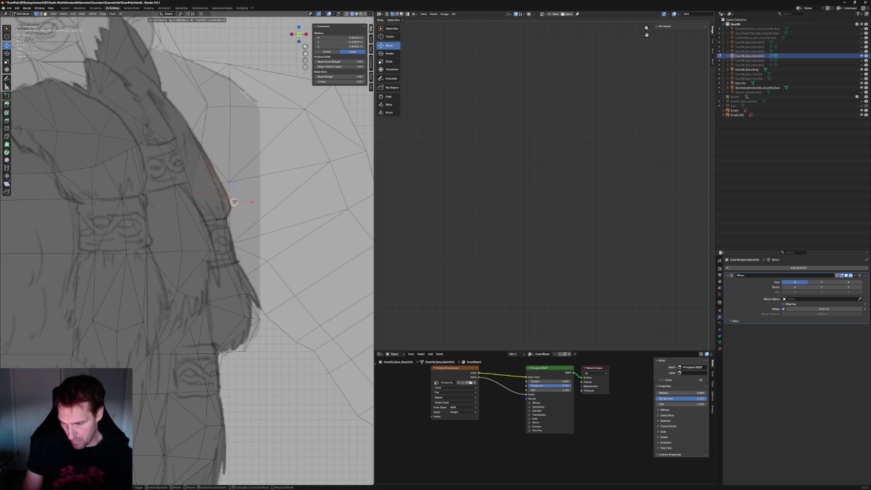
left_click(234, 202)
key("KP_Divide")
middle_click_drag(225, 222, 225, 222)
scroll(225, 222, "up", 5)
scroll(225, 221, "down", 5)
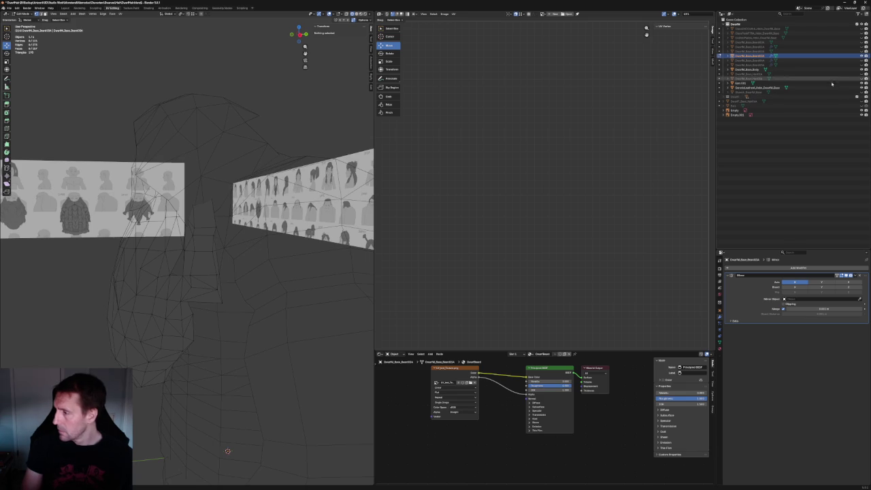
Unhide the head mesh and select a band of beard vertices in front view
left_click(862, 90)
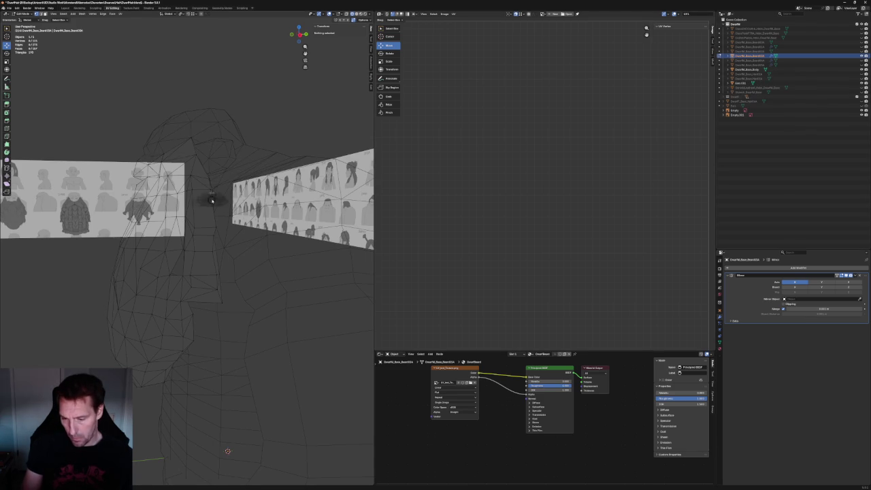
key("KP_1")
scroll(173, 126, "up", 2)
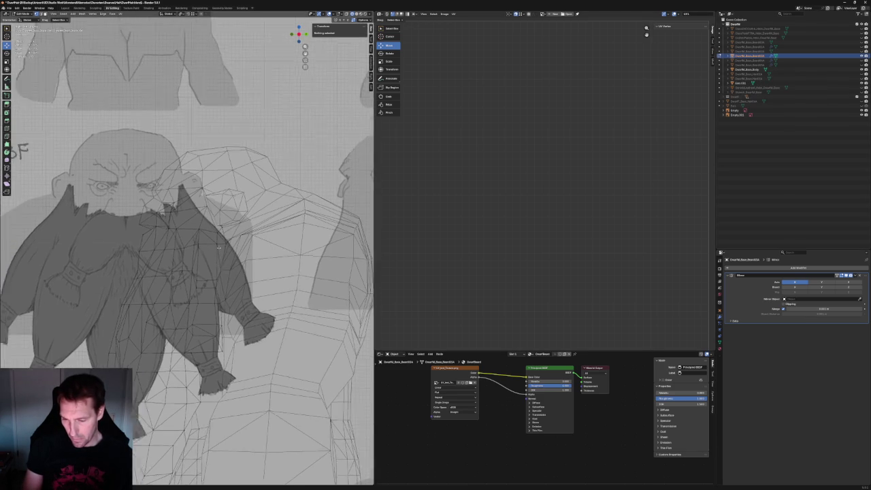
scroll(173, 126, "up", 1)
left_click_drag(269, 262, 269, 262)
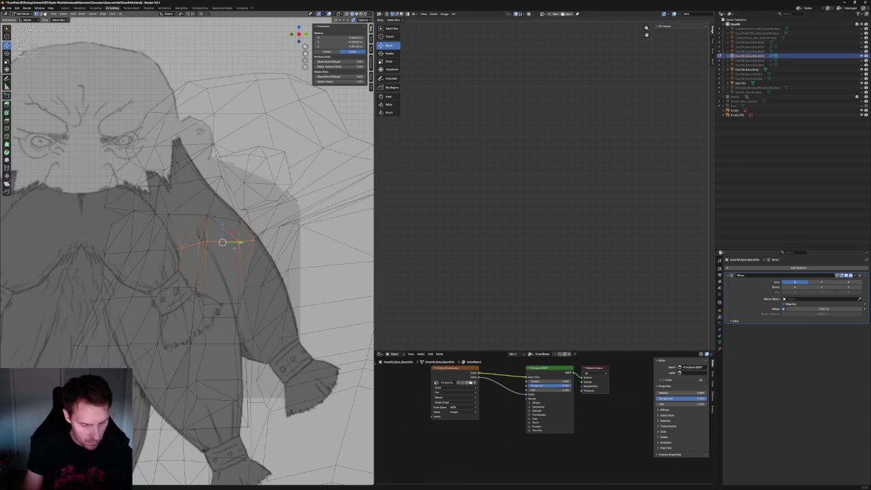
key("e")
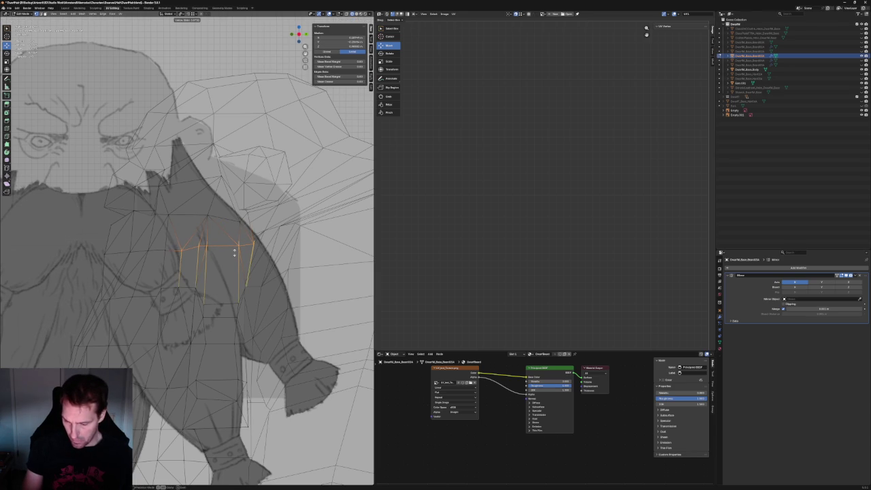
key("Escape")
In X-ray, slide the beard's outer edge vertices along the mesh toward the outline
key("alt+z")
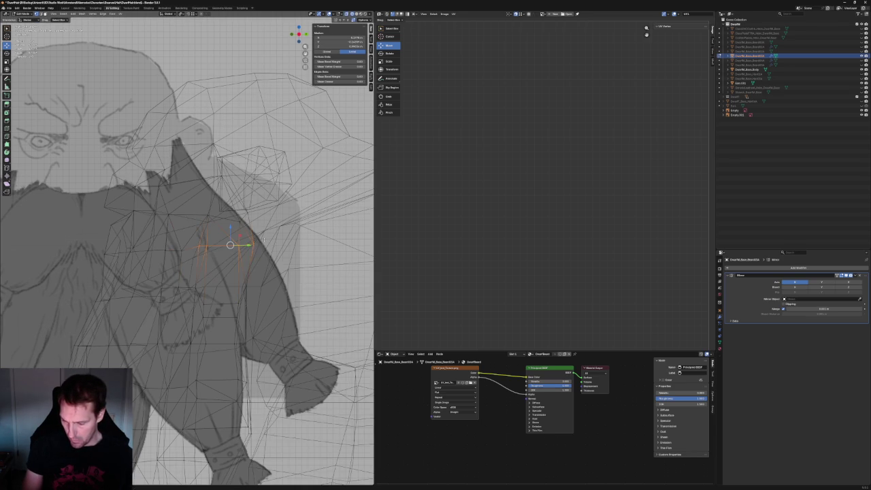
left_click_drag(188, 262, 189, 262)
key("e")
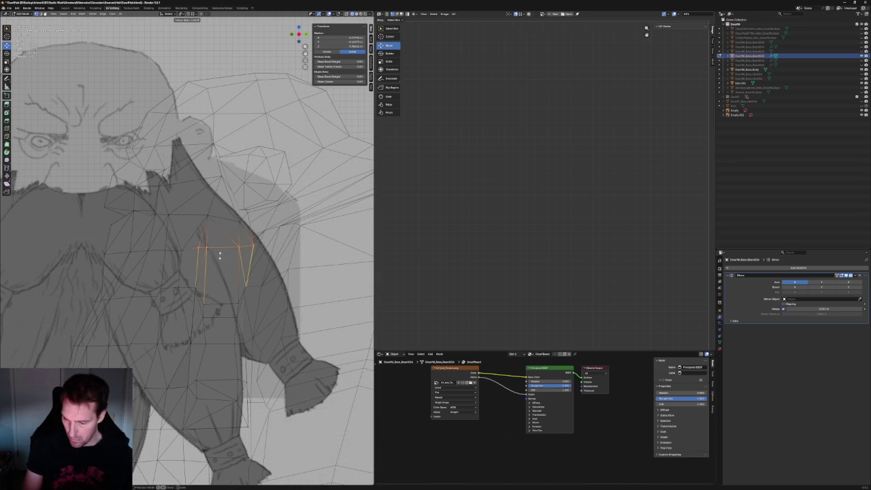
left_click(218, 259)
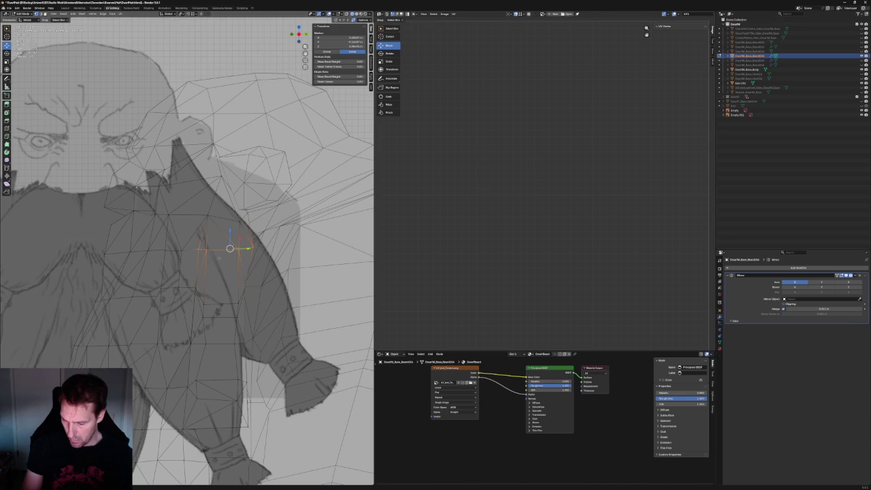
key("alt+a")
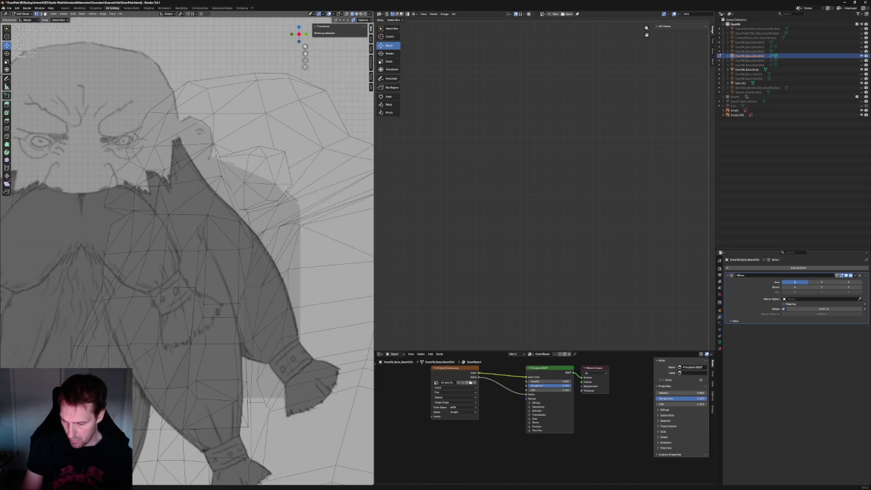
Move an outer beard vertex onto the front sketch's beard outline
left_click(253, 247)
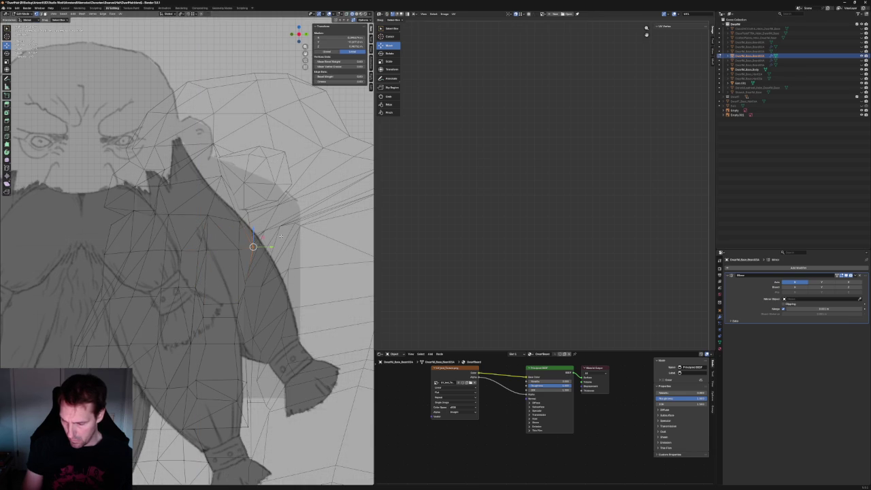
scroll(280, 236, "down", 2)
middle_click_drag(280, 236, 272, 238)
key("KP_1")
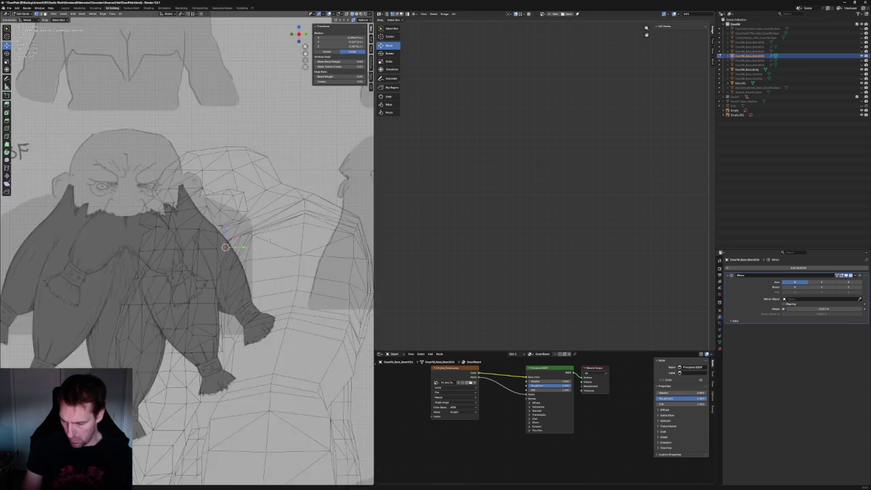
key("KP_Decimal")
key("g")
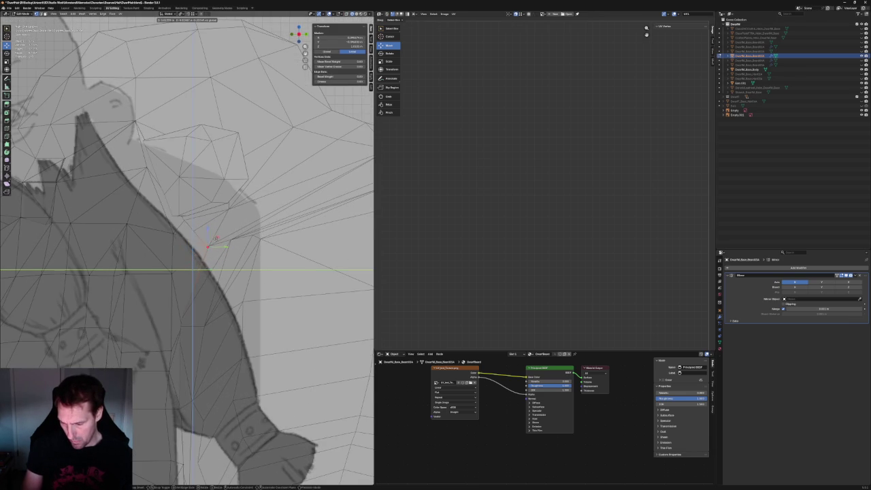
left_click(215, 238)
scroll(198, 245, "down", 5)
scroll(193, 248, "down", 4)
scroll(193, 248, "up", 4)
mouse_move(193, 248)
middle_mouse_down()
mouse_move(188, 255)
mouse_move(200, 242)
mouse_move(178, 252)
middle_mouse_up()
left_click(175, 254)
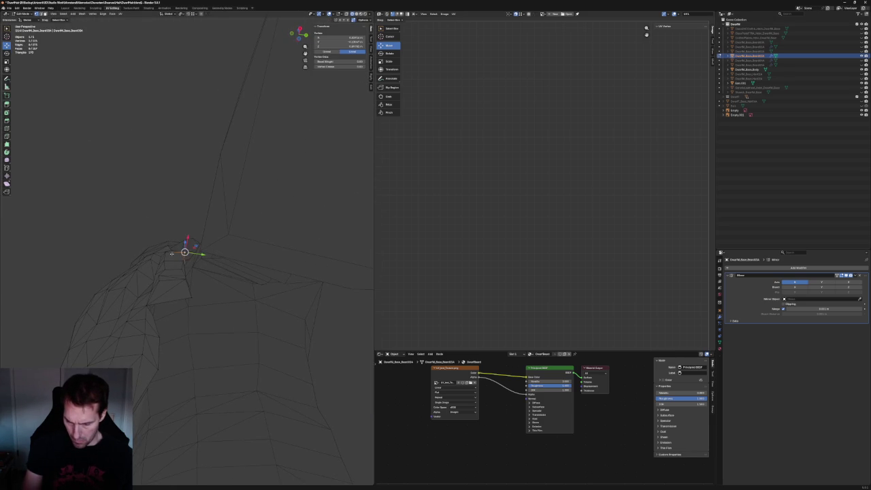
Select another beard-edge vertex, viewing it at an angle against the sketch
mouse_move(178, 252)
middle_mouse_down()
mouse_move(192, 257)
mouse_move(162, 298)
mouse_move(181, 279)
middle_mouse_up()
key("alt+a")
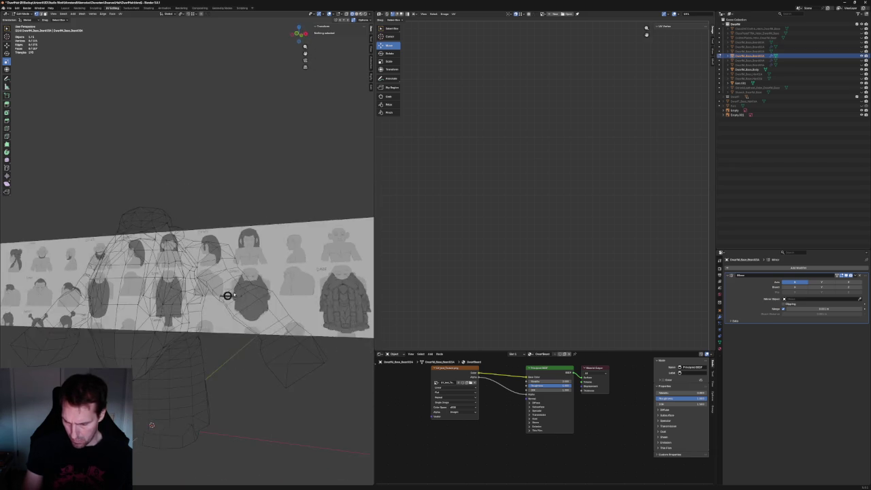
scroll(180, 279, "up", 5)
scroll(180, 279, "up", 3)
scroll(206, 274, "up", 3)
left_click(206, 274)
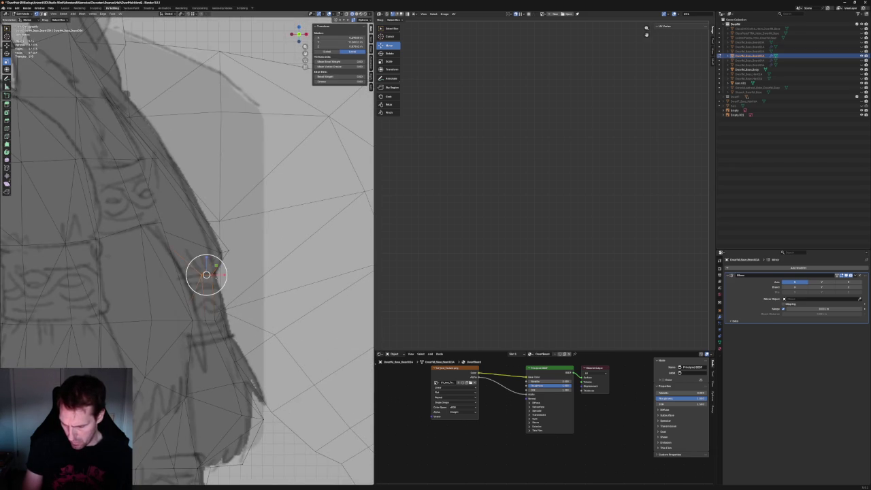
scroll(206, 274, "down", 4)
mouse_move(204, 277)
middle_mouse_down()
mouse_move(119, 276)
mouse_move(216, 280)
middle_mouse_up()
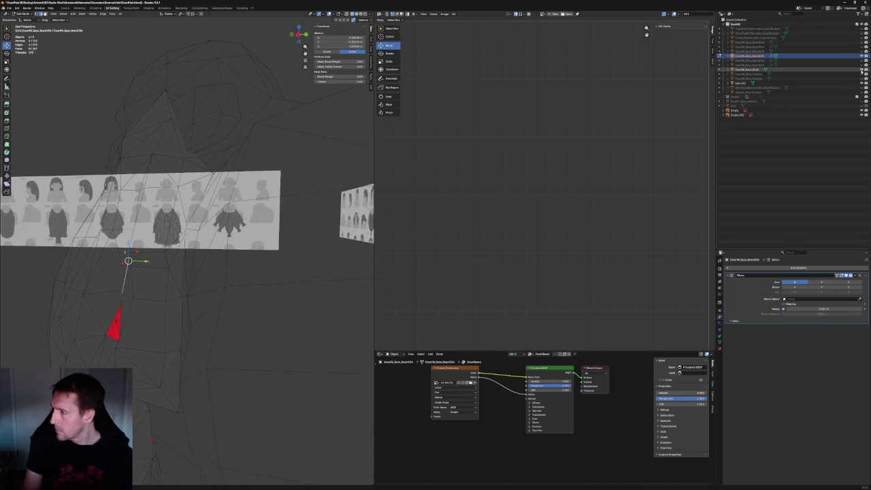
Show the mesh with its red-marked faces and select the vertex and edges at a red face tip
left_click(862, 70)
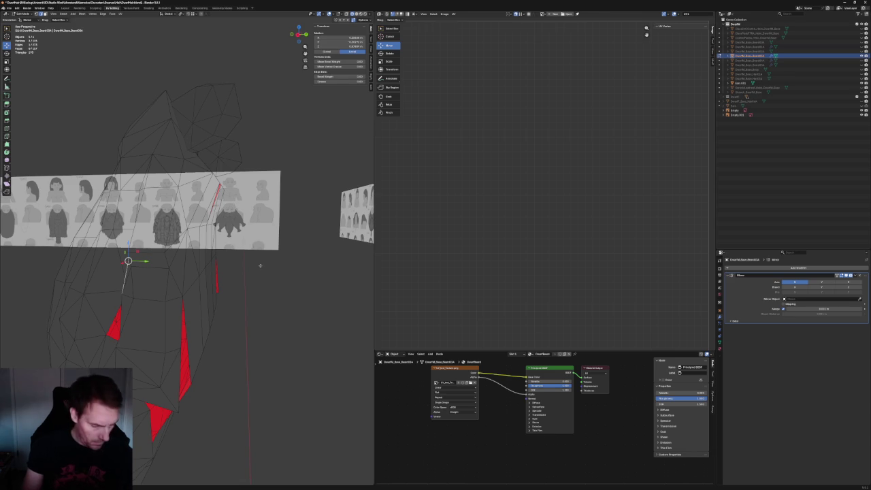
key("shift+r")
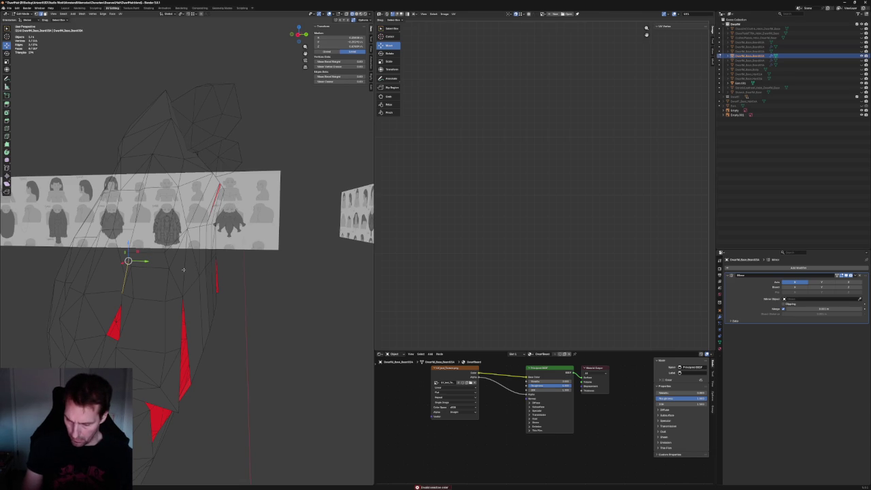
middle_click_drag(200, 277, 225, 293)
scroll(234, 302, "up", 4)
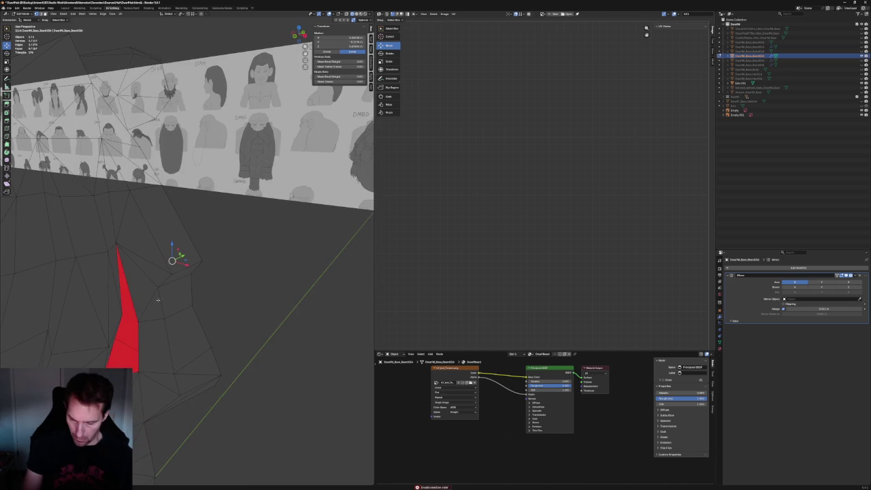
left_click(128, 281)
middle_click_drag(134, 285, 163, 257)
left_click_drag(164, 257, 207, 275)
right_click(150, 258)
key("KP_1")
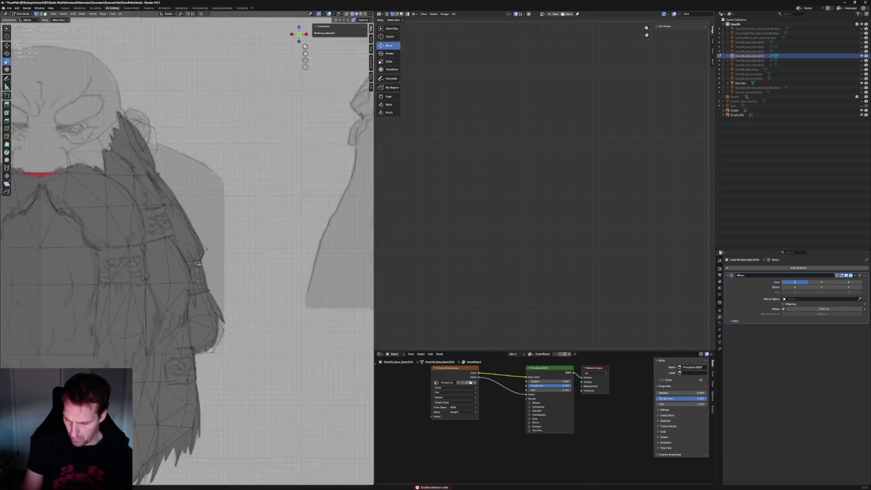
middle_click_drag(199, 264, 181, 270)
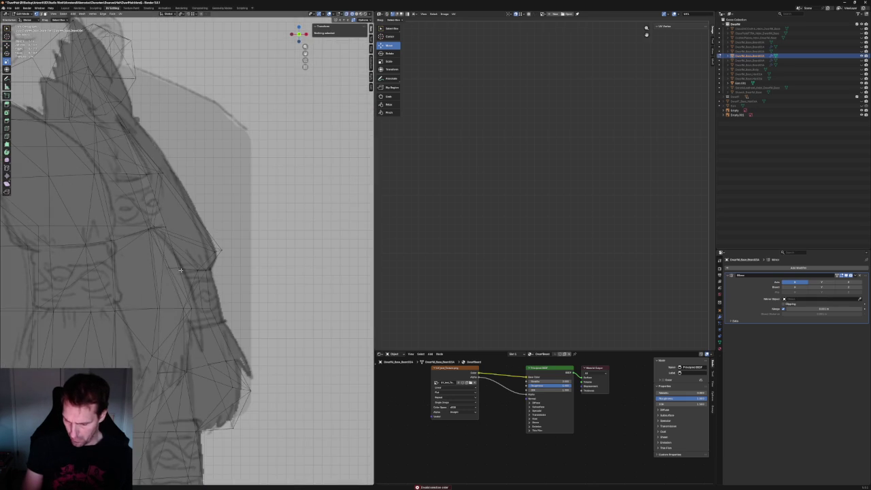
Switch to brush-style selection and snap to the side orthographic view of the beard
key("c")
left_click(170, 269)
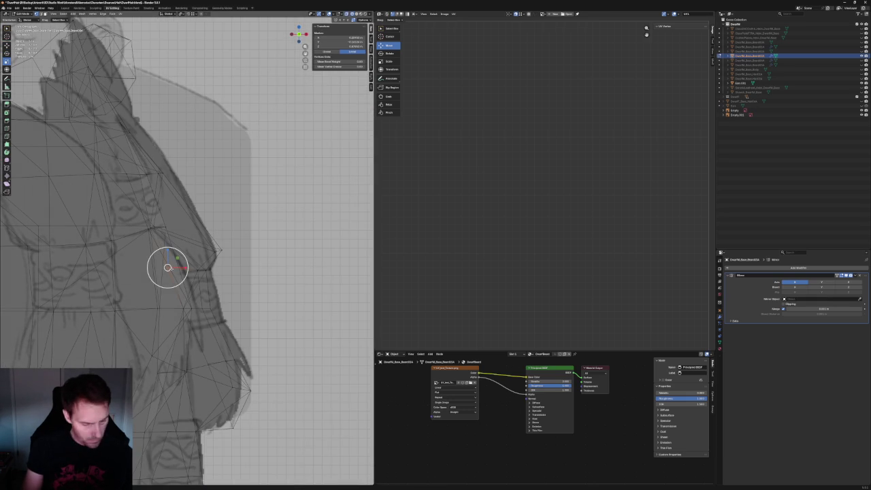
key("Escape")
key("c")
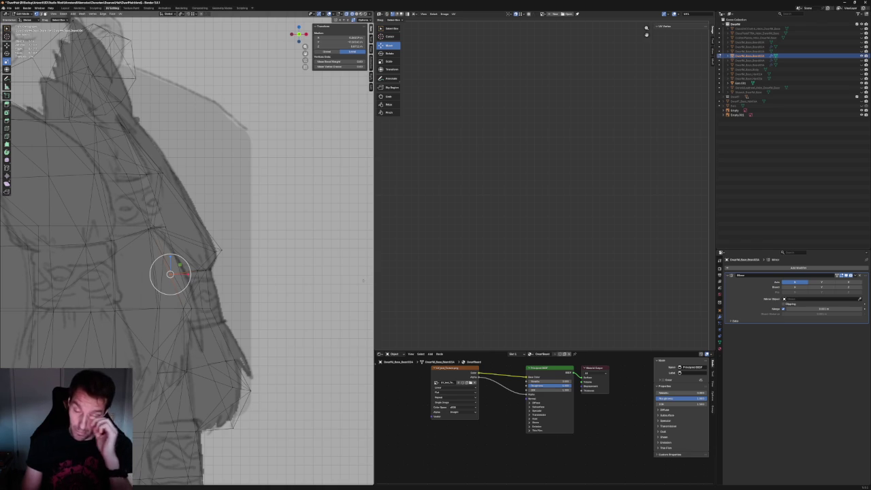
middle_click_drag(364, 279, 278, 272)
key("KP_1")
key("KP_3")
mouse_move(205, 269)
middle_mouse_down()
mouse_move(135, 267)
mouse_move(191, 270)
middle_mouse_up()
key("KP_3")
key("KP_3")
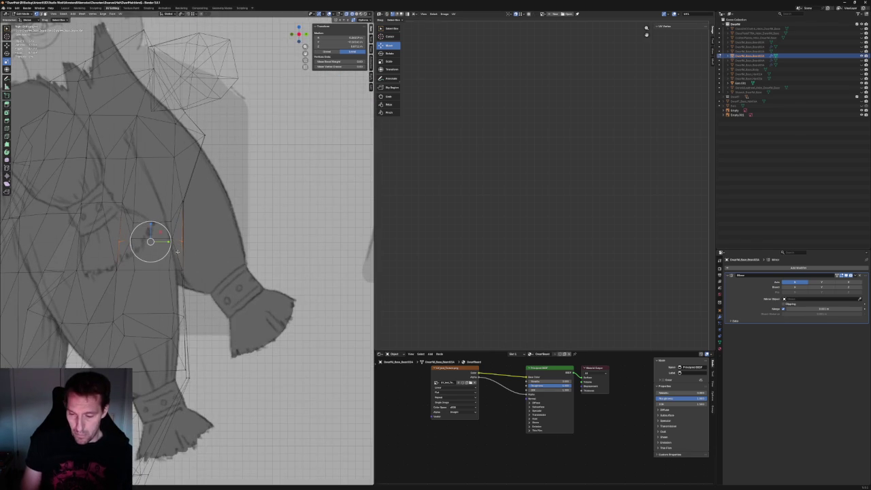
Move an edge near the sleeve straight up or down onto the sketch outline
middle_click_drag(181, 214, 216, 256)
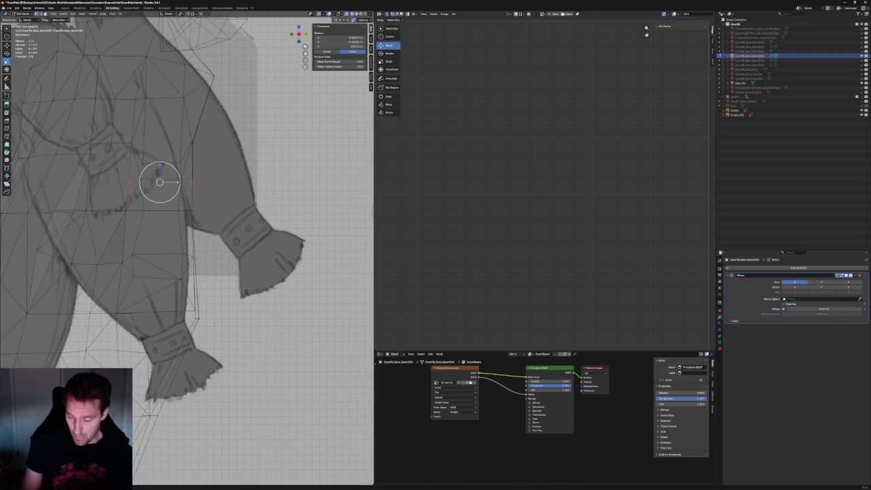
left_click(198, 303)
key("g")
key("z")
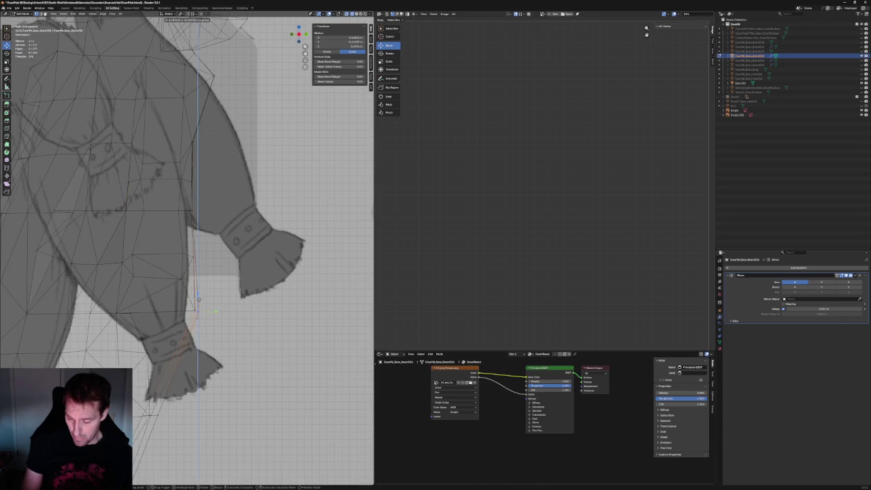
left_click(198, 297)
scroll(198, 298, "down", 3)
mouse_move(198, 297)
middle_mouse_down()
mouse_move(169, 303)
mouse_move(218, 300)
middle_mouse_up()
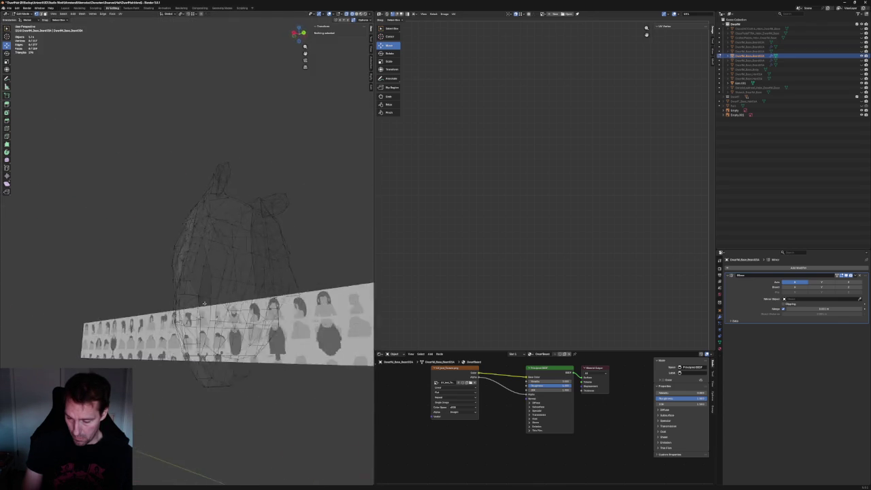
middle_click_drag(239, 481, 262, 301)
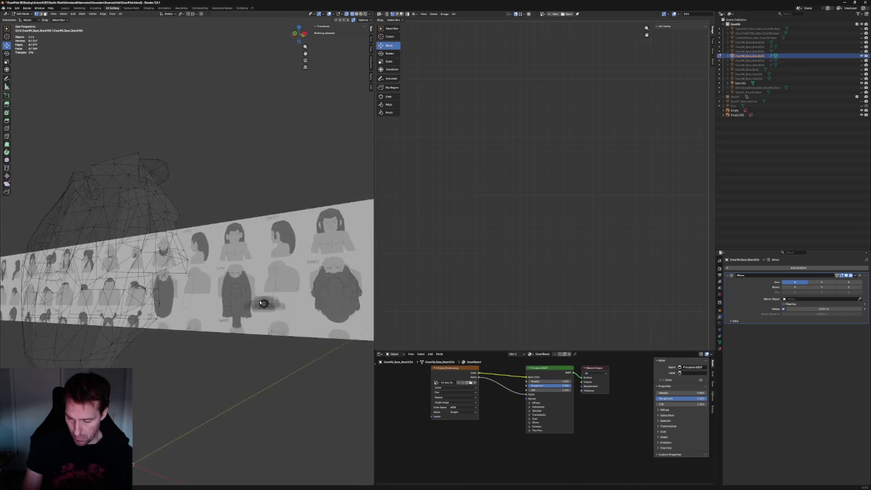
In front view, move a vertex on the beard's right edge onto the sketched outline
key("KP_1")
scroll(194, 271, "up", 5)
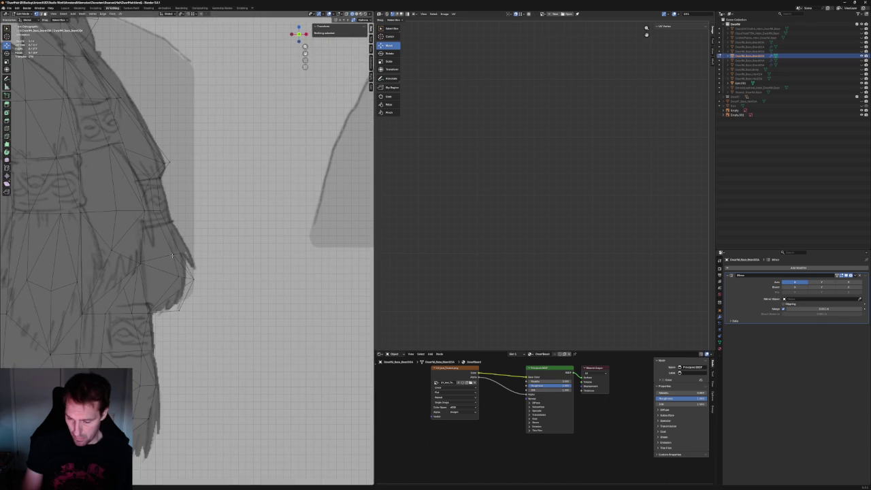
left_click(178, 258)
right_click(178, 276, "shift")
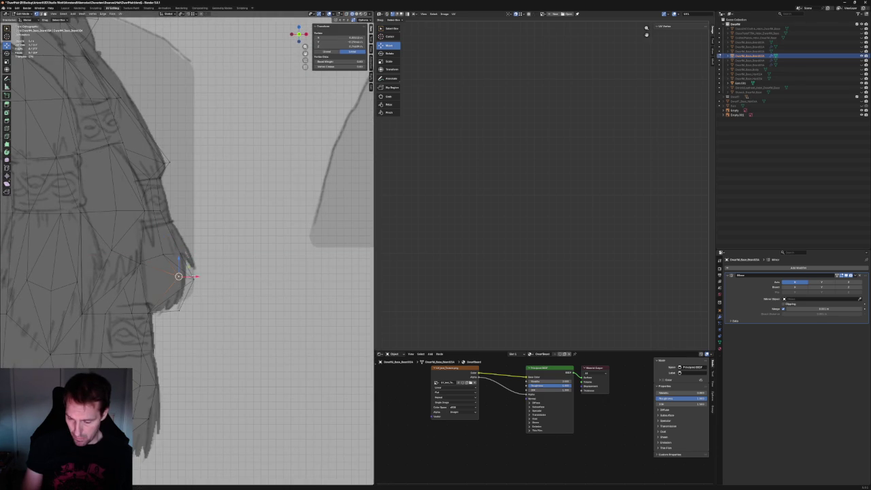
key("g")
left_click(175, 269)
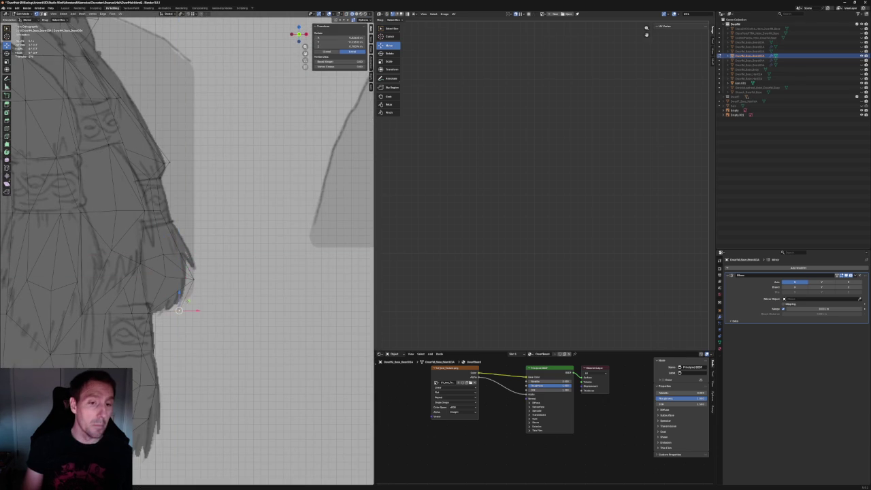
scroll(190, 299, "down", 5)
scroll(185, 271, "down", 1)
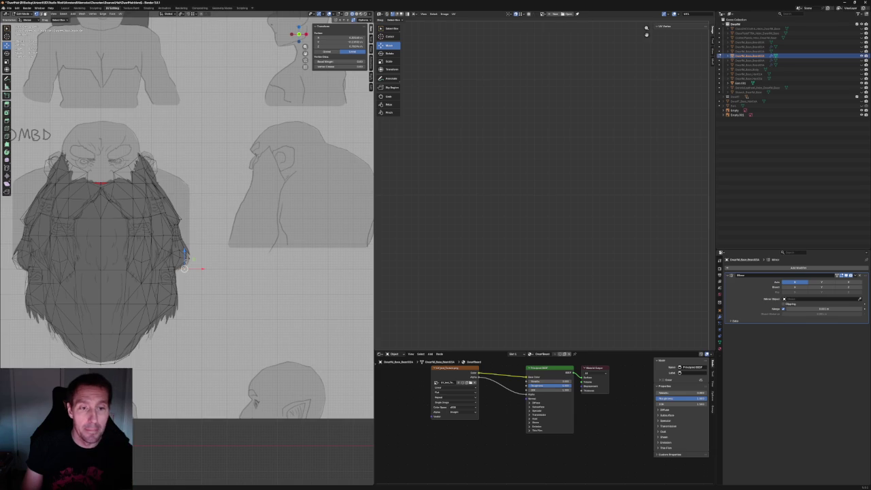
Save the dwarf beard file with Ctrl+S
key("ctrl+s")
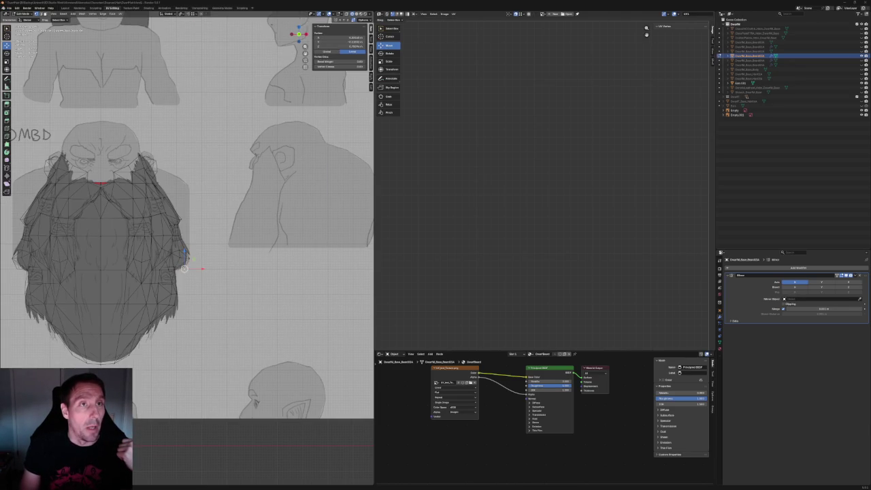
scroll(187, 258, "up", 6)
scroll(193, 270, "up", 2)
left_click(157, 289)
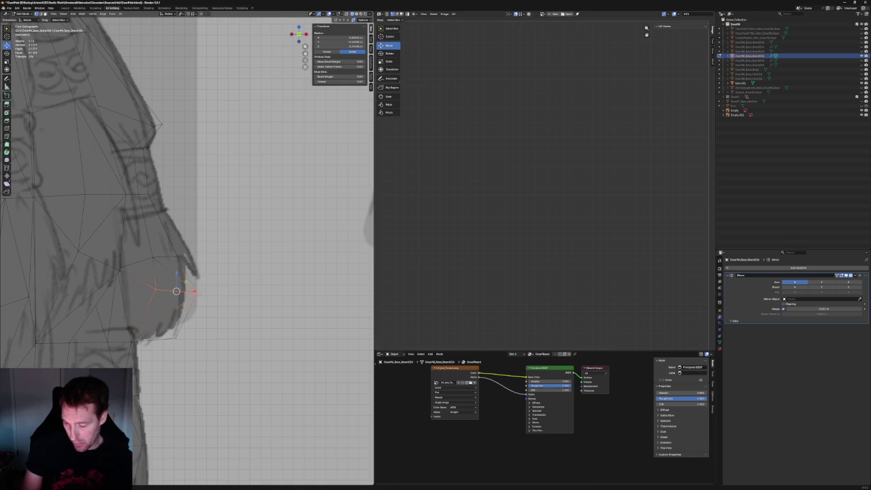
key("alt+a")
left_click_drag(193, 246, 152, 259)
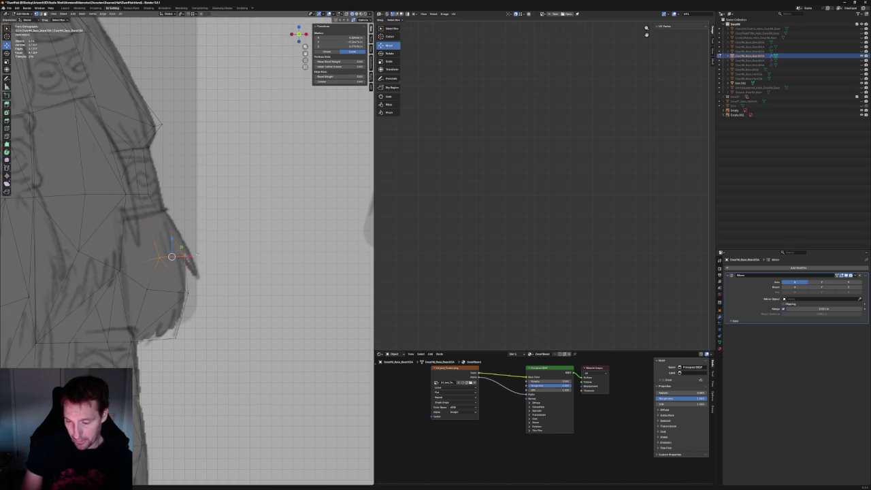
key("alt+a")
middle_click_drag(149, 144, 194, 203, "shift")
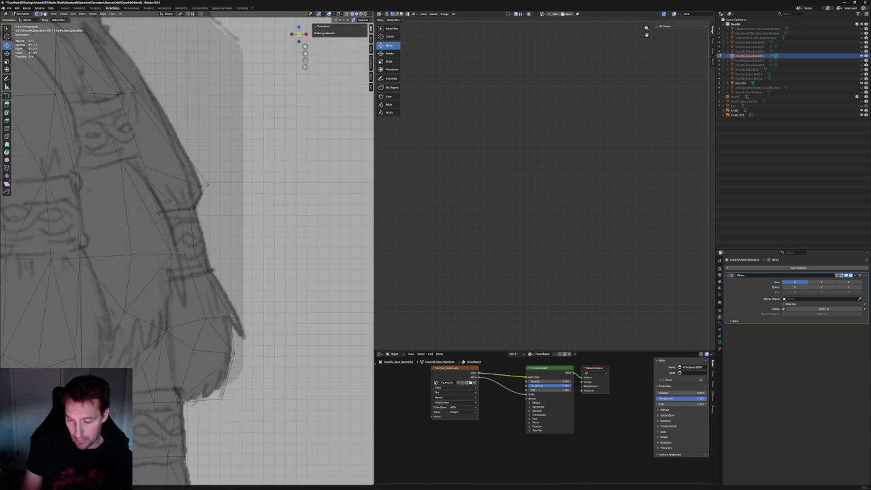
left_click(158, 209)
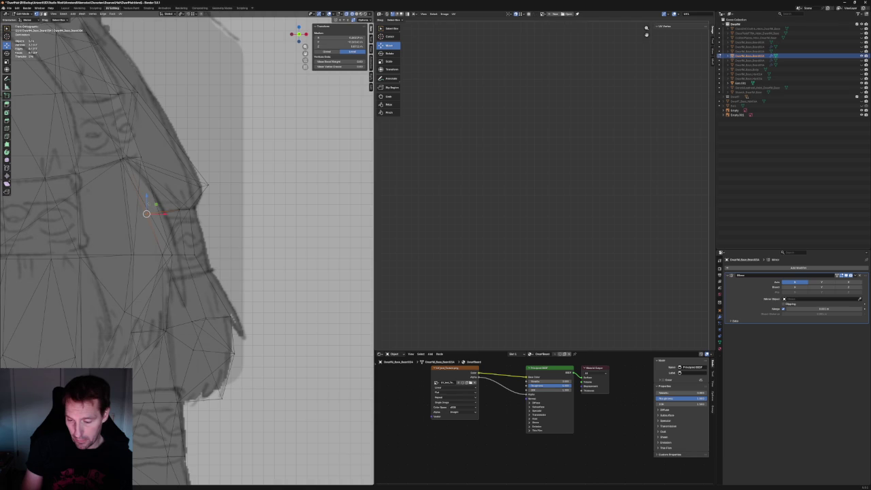
key("alt+a")
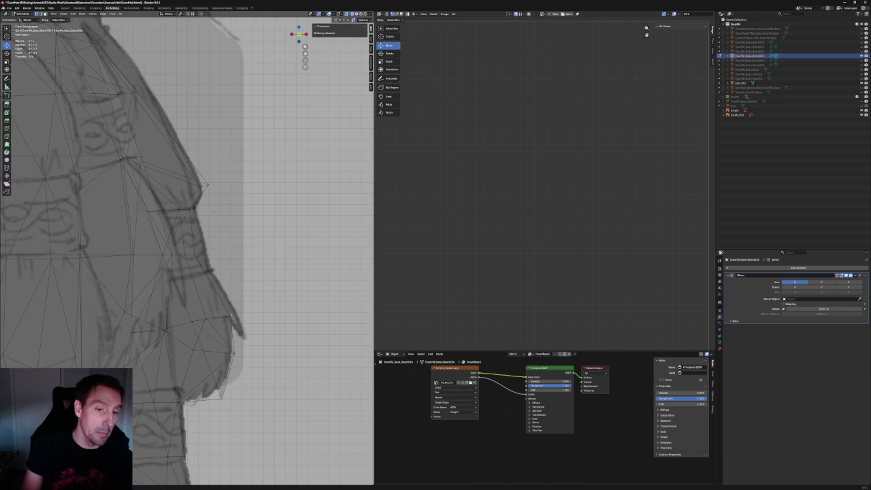
scroll(213, 212, "down", 5)
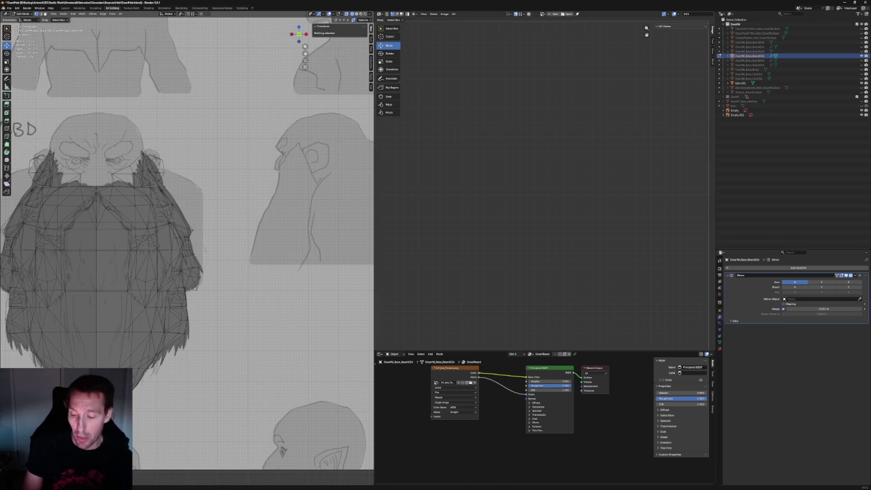
Turn on X-ray and move a beard-edge vertex vertically onto the sketch
scroll(230, 218, "down", 3)
middle_click_drag(229, 218, 204, 225)
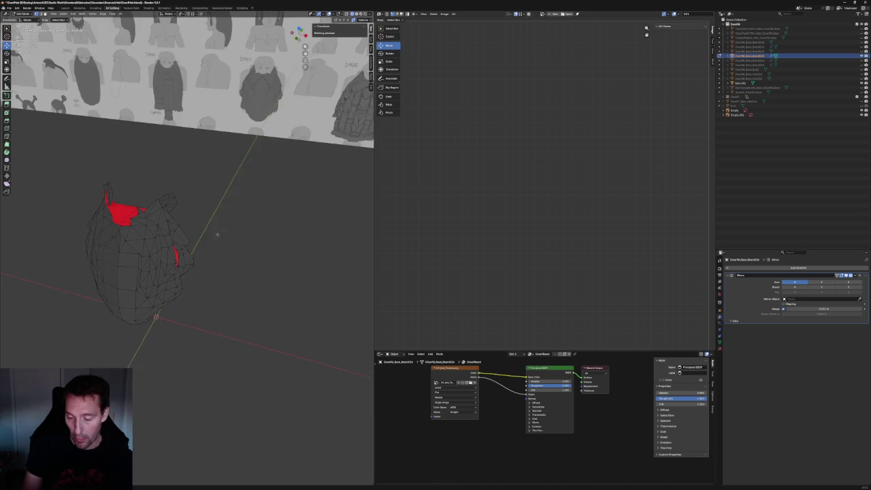
middle_click_drag(152, 234, 182, 237, "shift")
scroll(182, 237, "up", 3)
scroll(211, 234, "up", 1)
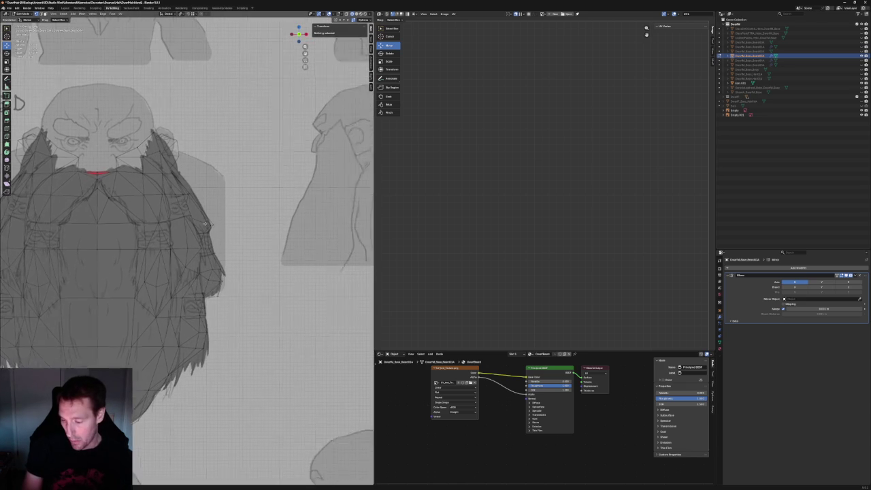
scroll(239, 231, "up", 4)
key("alt+z")
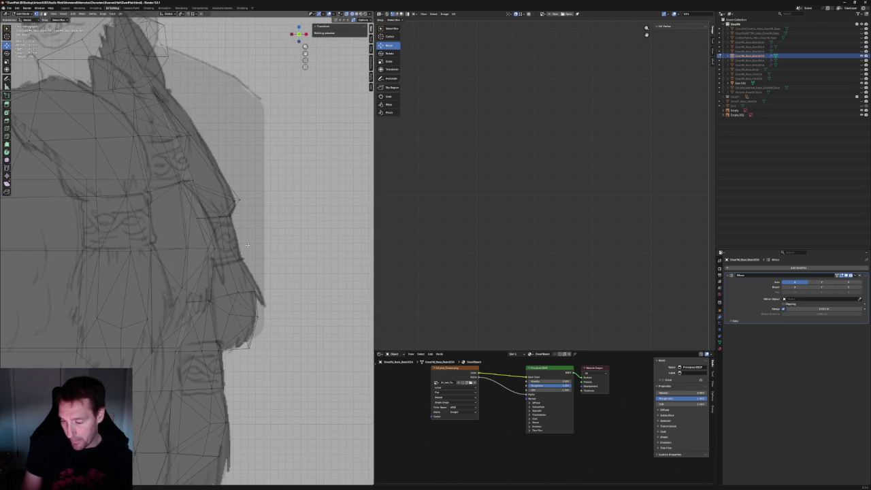
left_click(211, 238)
key("g")
key("z")
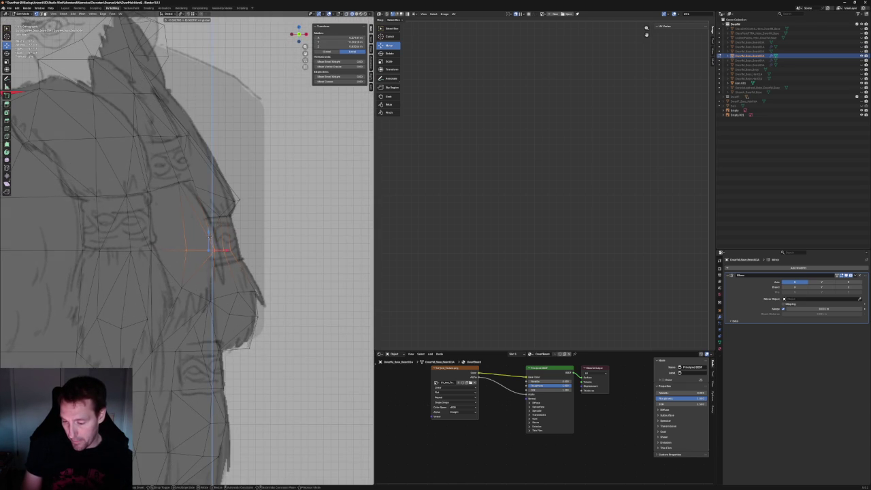
left_click(209, 237)
Pull a side-edge vertex out to the sketch outline and shift a side edge vertically
key("alt+a")
scroll(218, 237, "up", 3, "shift")
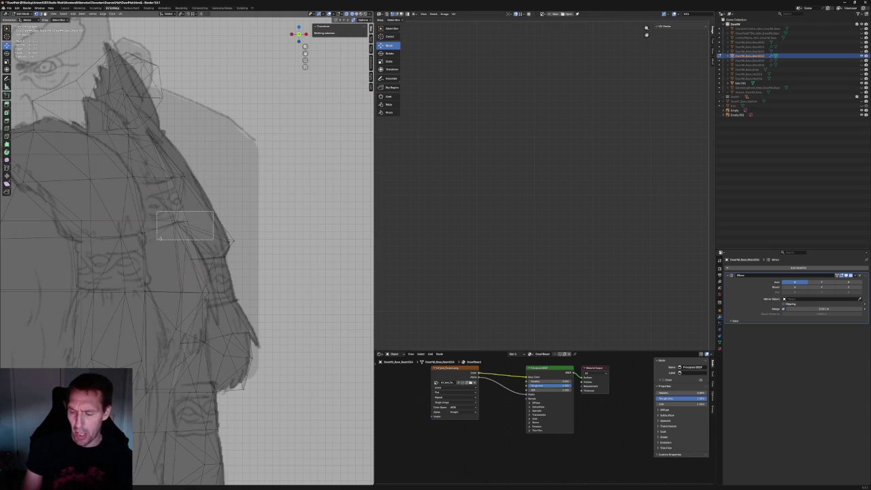
left_click(181, 227)
key("g")
left_click(228, 241)
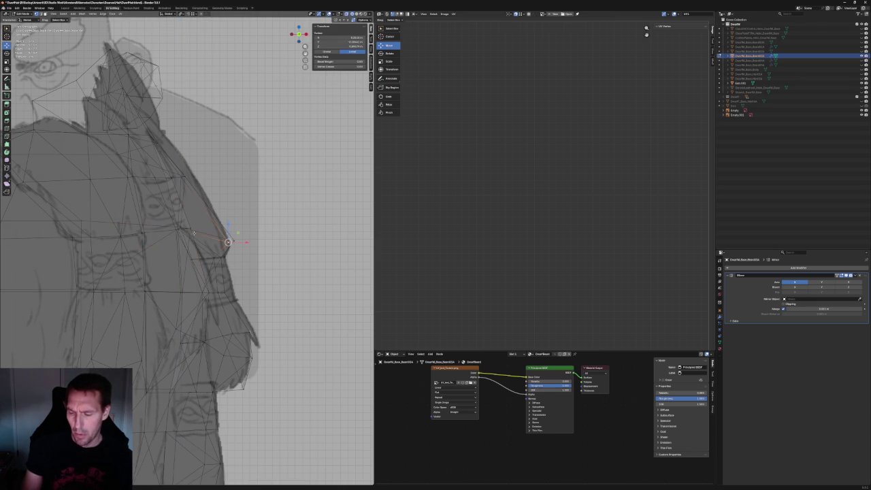
left_click(145, 232)
key("g")
key("z")
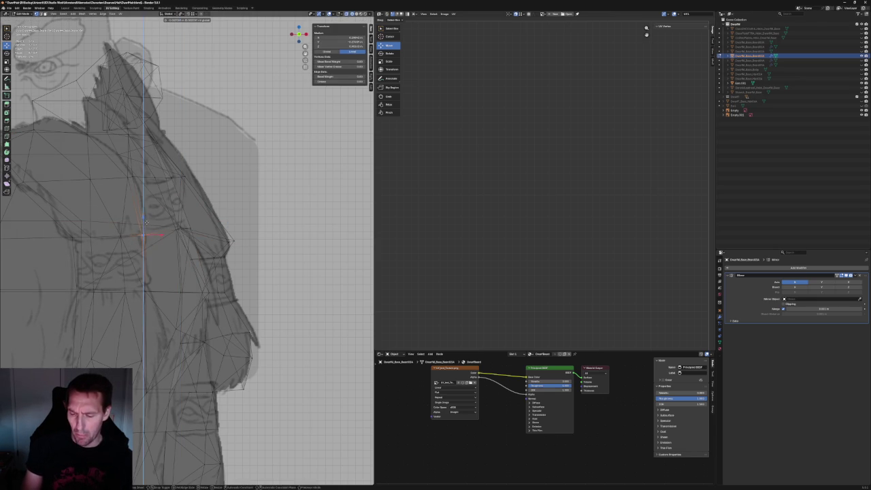
right_click(146, 222)
left_click(192, 228)
Pan and orbit to review the lower beard in perspective
middle_click_drag(180, 183, 207, 221, "shift")
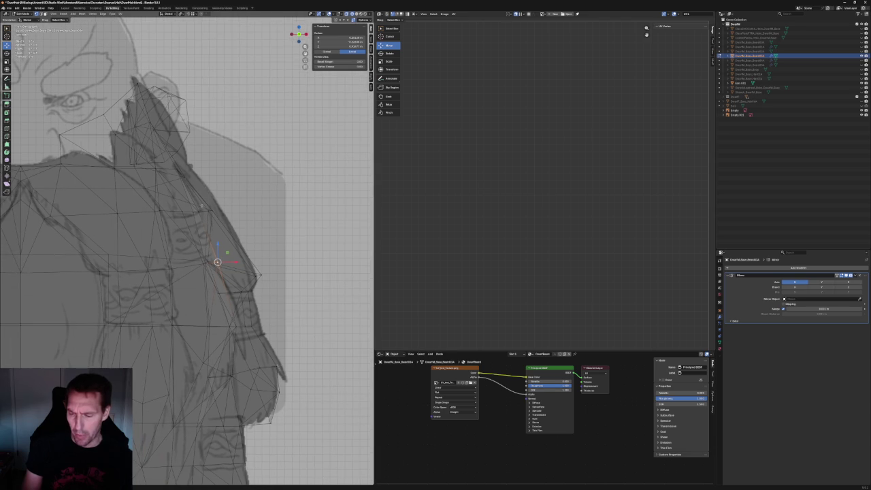
left_click(182, 213)
left_click(236, 209)
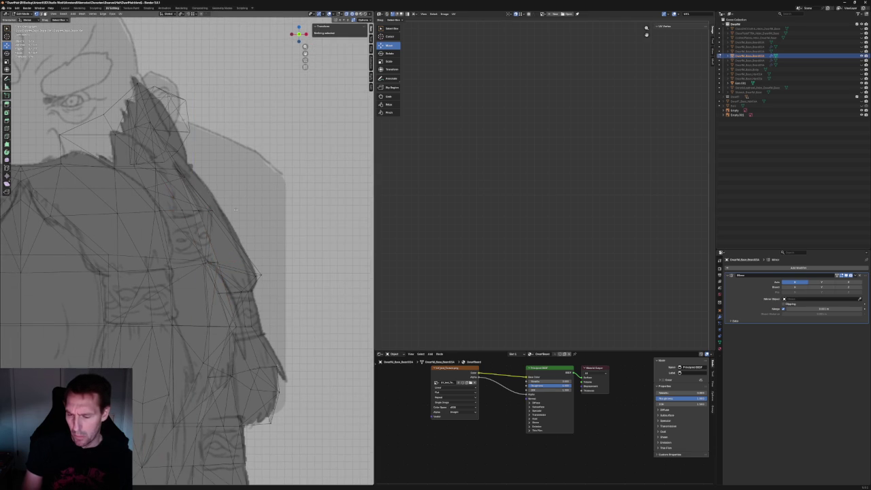
scroll(235, 209, "down", 5)
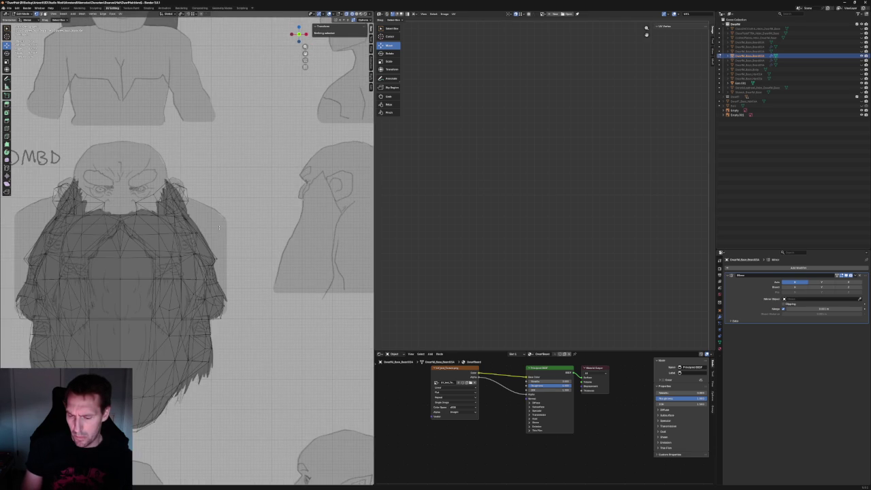
middle_click_drag(224, 374, 208, 299, "shift")
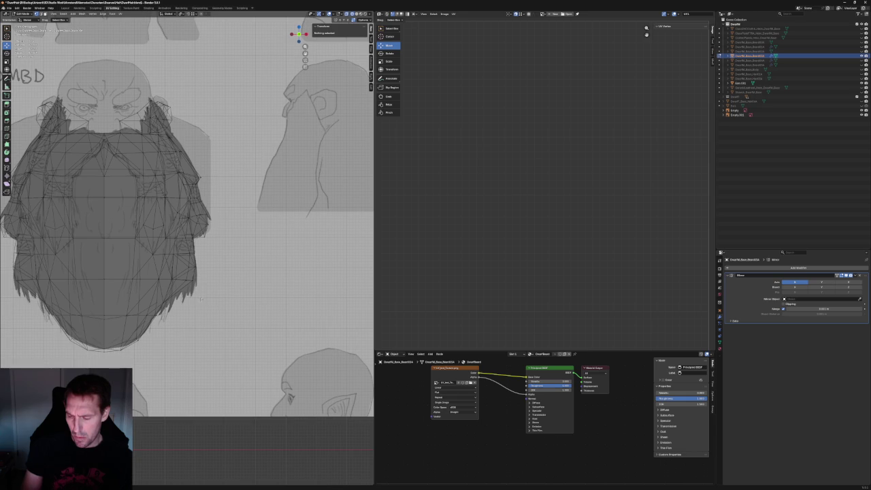
scroll(201, 298, "down", 2)
mouse_move(202, 298)
middle_mouse_down()
mouse_move(187, 269)
mouse_move(136, 273)
middle_mouse_up()
scroll(130, 273, "up", 2)
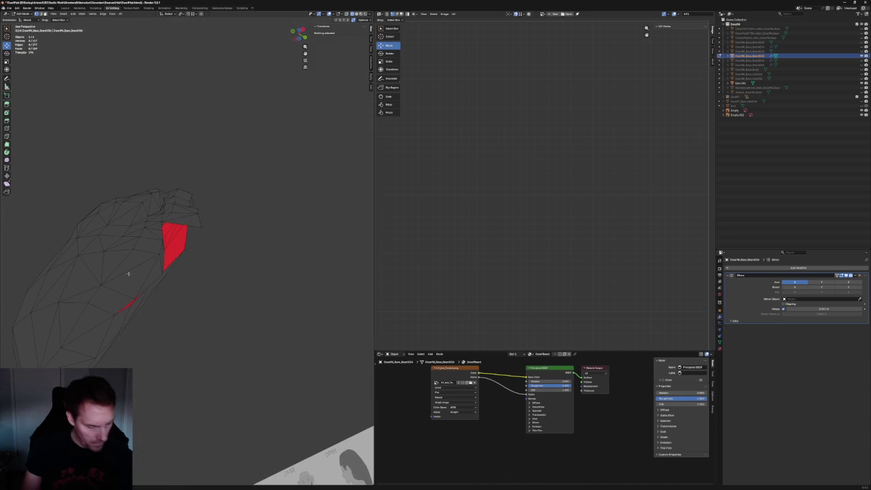
Extrude a new face from the edge beside the red faces to close the gap
left_click(129, 273)
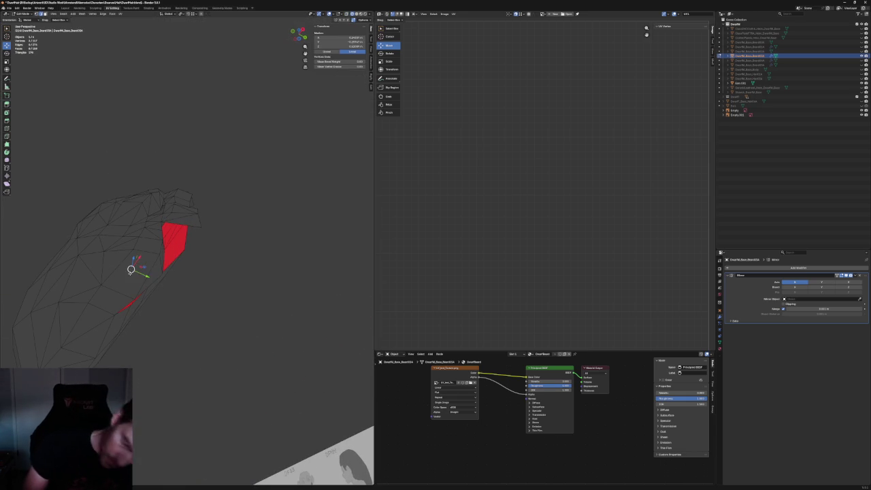
left_click(149, 277)
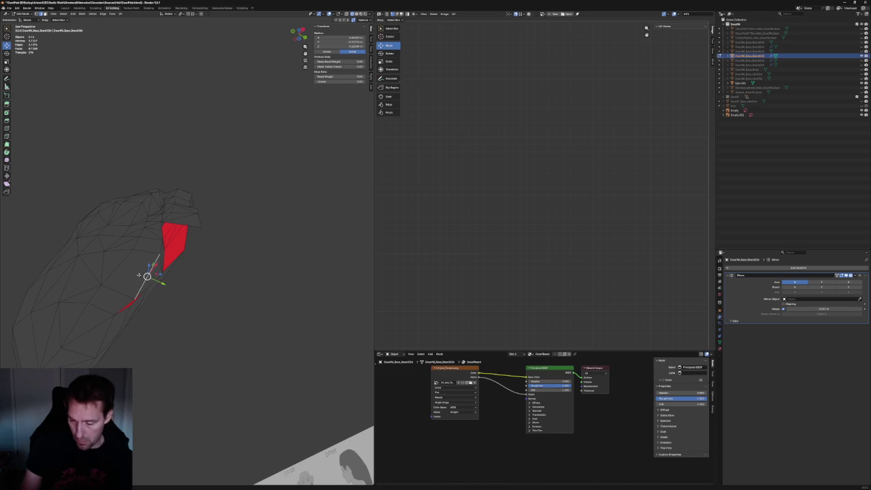
key("e")
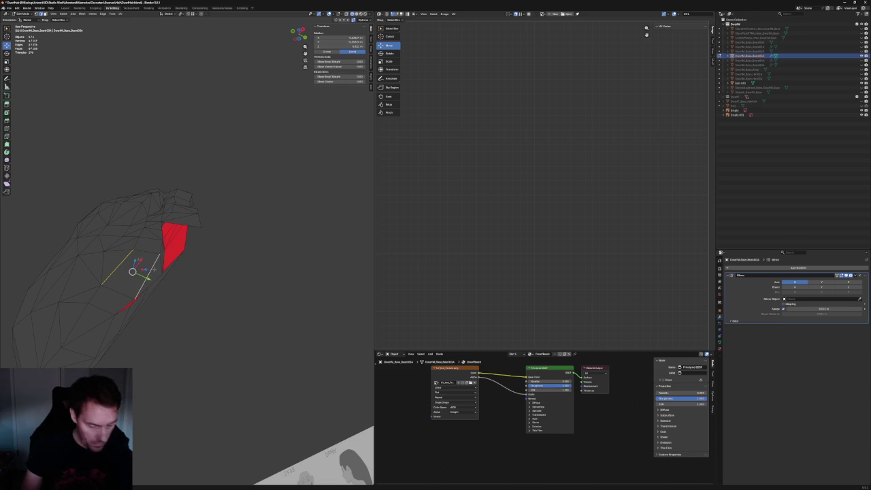
left_click(236, 313)
key("m")
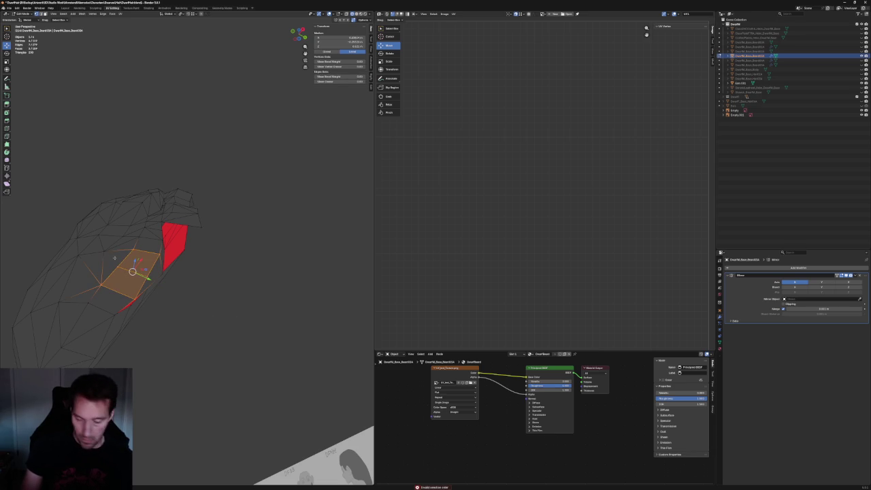
Clear the selection, pick a beard vertex and return to the front view
middle_click_drag(104, 253, 161, 273)
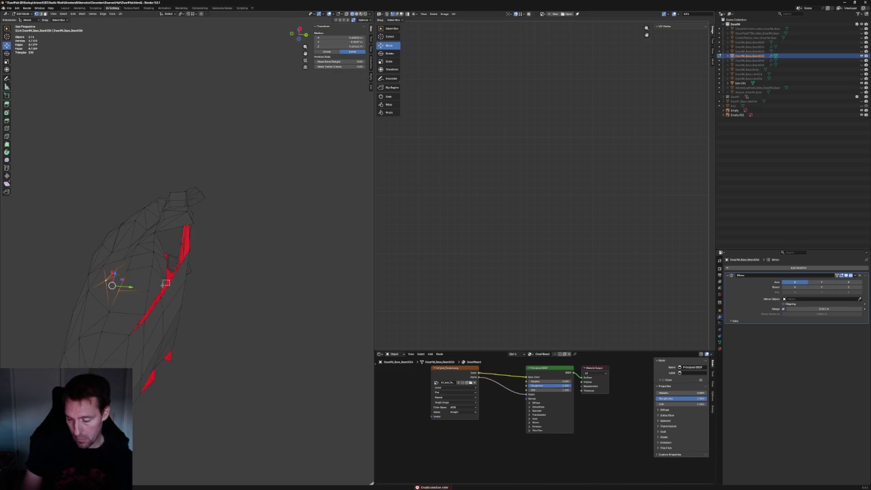
key("x")
left_click(147, 293)
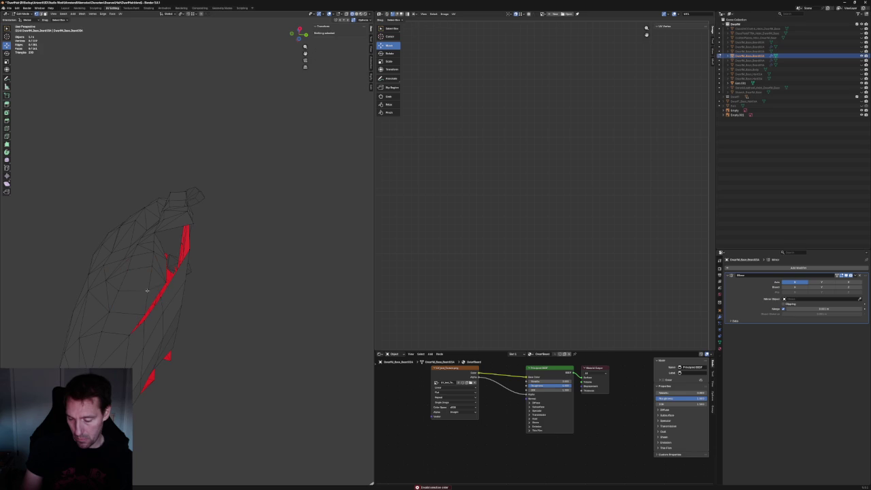
left_click(146, 290)
key("KP_1")
scroll(194, 302, "up", 3)
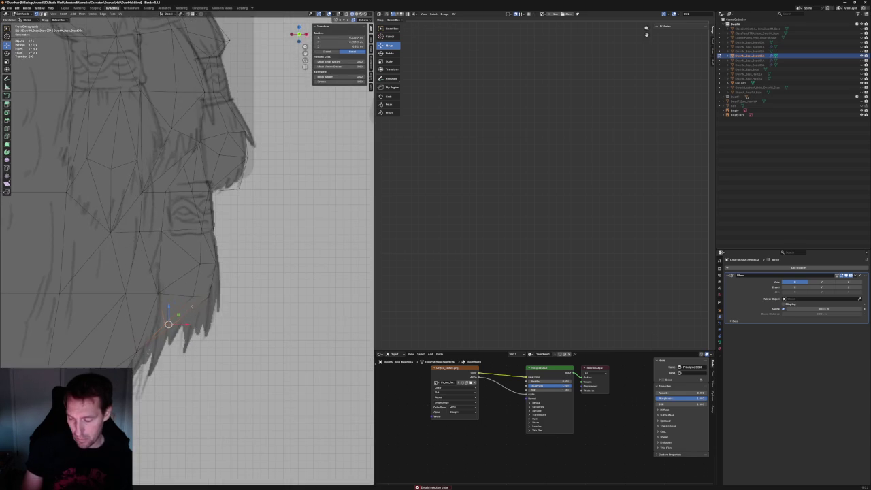
Move a selected vertex into place, then box-select the vertices along the beard's lower edge
key("g")
left_click(188, 341)
left_click_drag(161, 340, 133, 356)
middle_click_drag(134, 356, 178, 333)
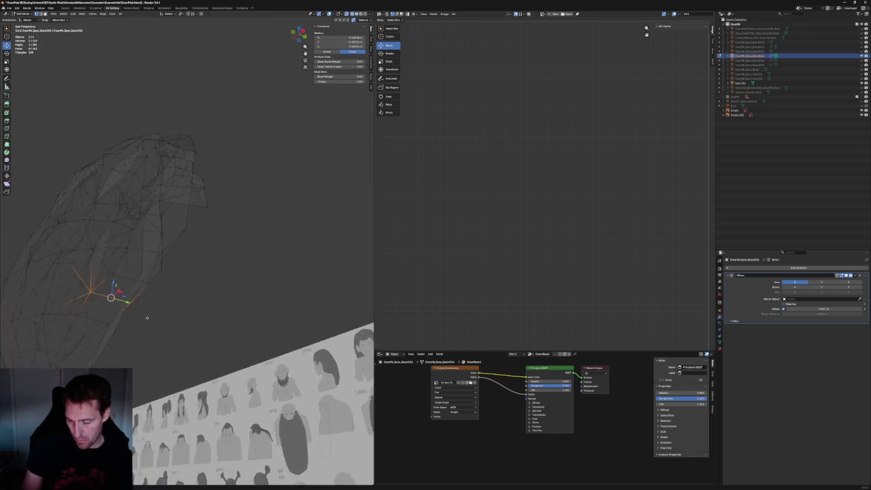
key("KP_1")
scroll(161, 312, "up", 4)
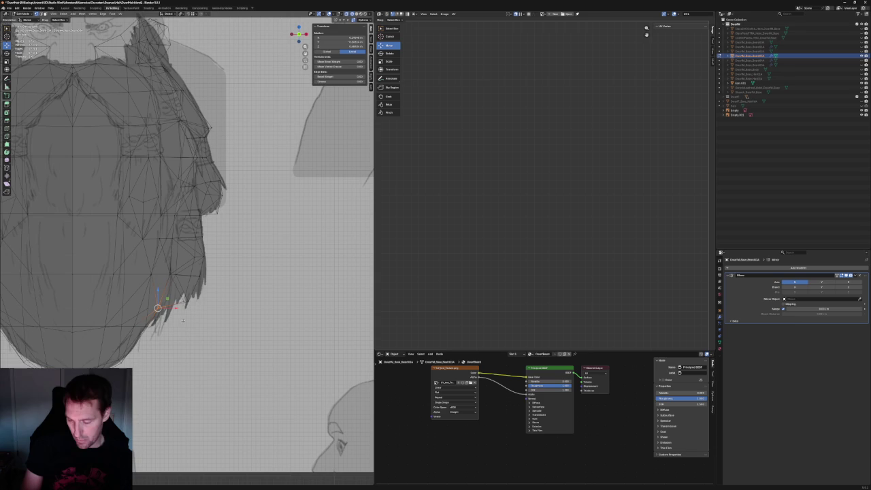
Slide a vertex along its edge, then raise a lower-edge vertex to match the sketch
key("g")
key("g")
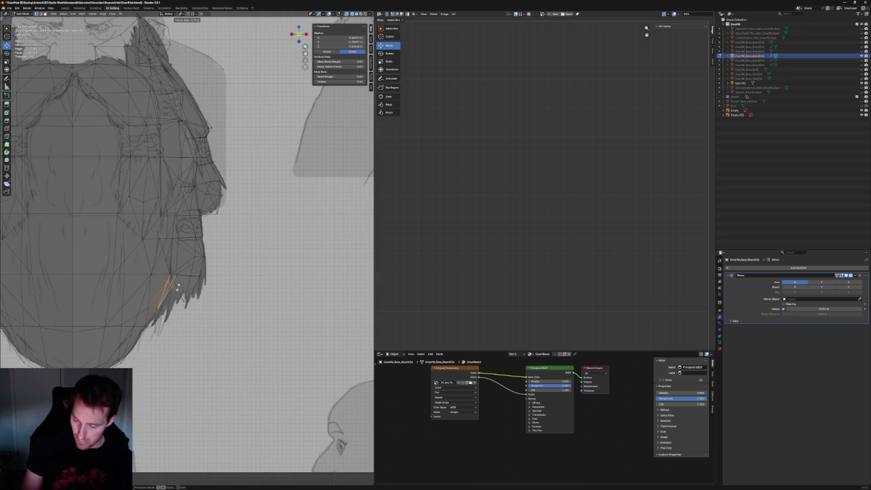
key("Escape")
left_click(237, 314)
left_click(183, 300)
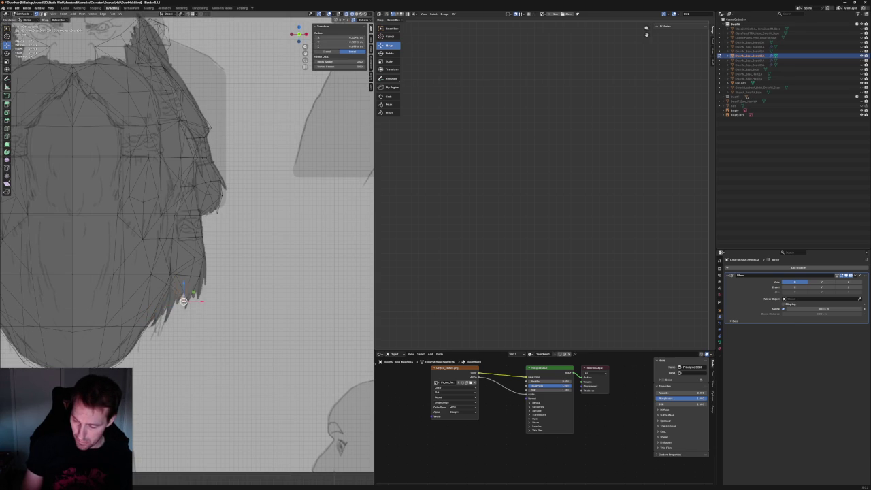
key("g")
key("g")
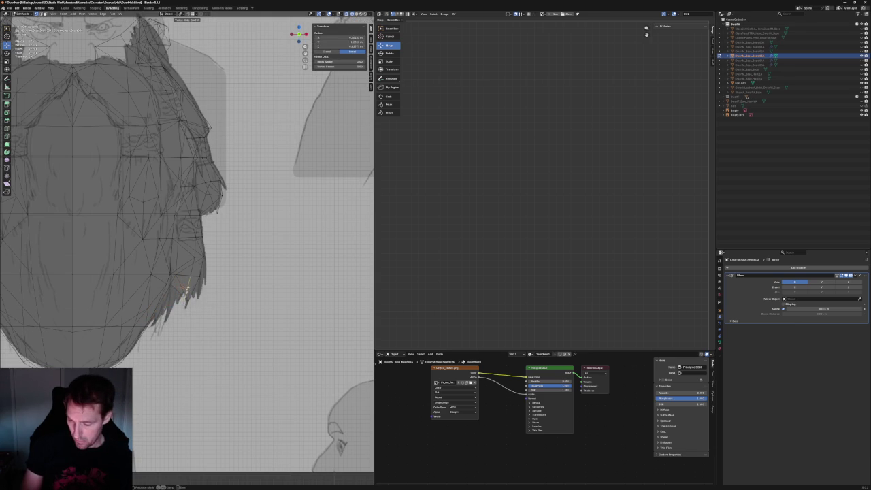
left_click(187, 291)
Inspect the beard in perspective, deselect all vertices, and return to a zoomed front view
middle_click_drag(186, 290, 191, 306)
key("grave")
left_click(163, 300)
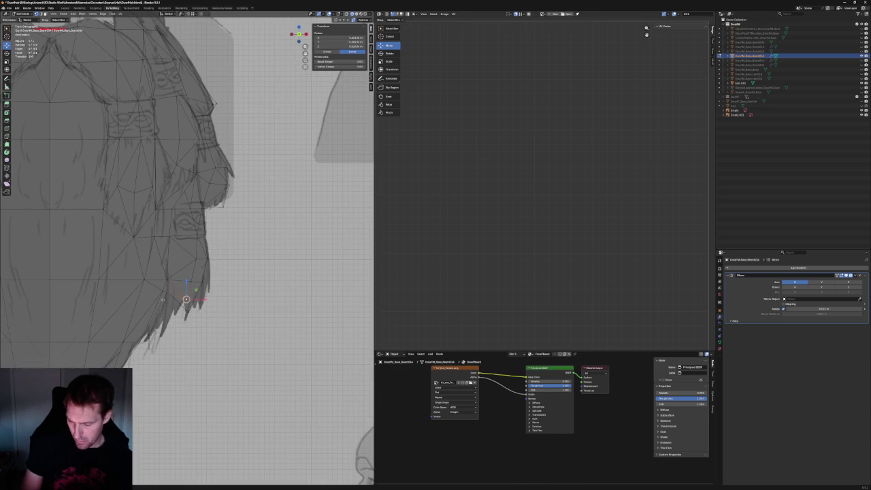
middle_click_drag(162, 299, 164, 303)
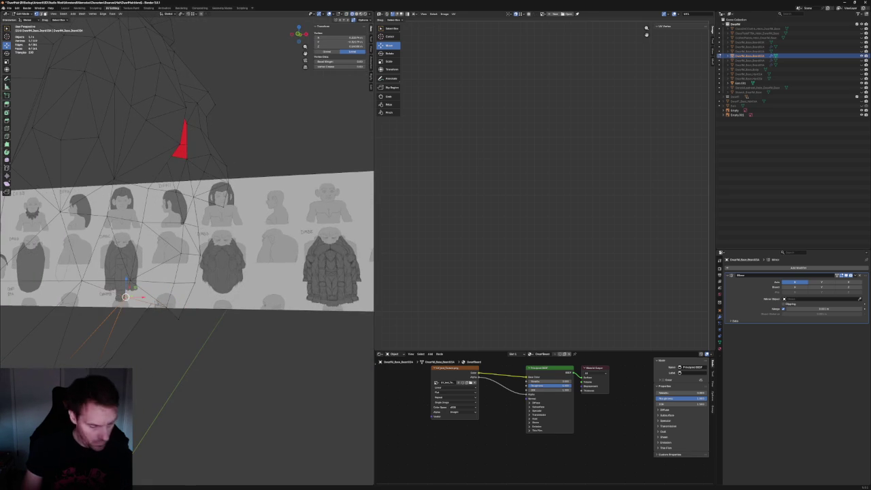
key("alt+a")
mouse_move(143, 311)
middle_mouse_down()
mouse_move(184, 292)
mouse_move(181, 315)
middle_mouse_up()
key("KP_1")
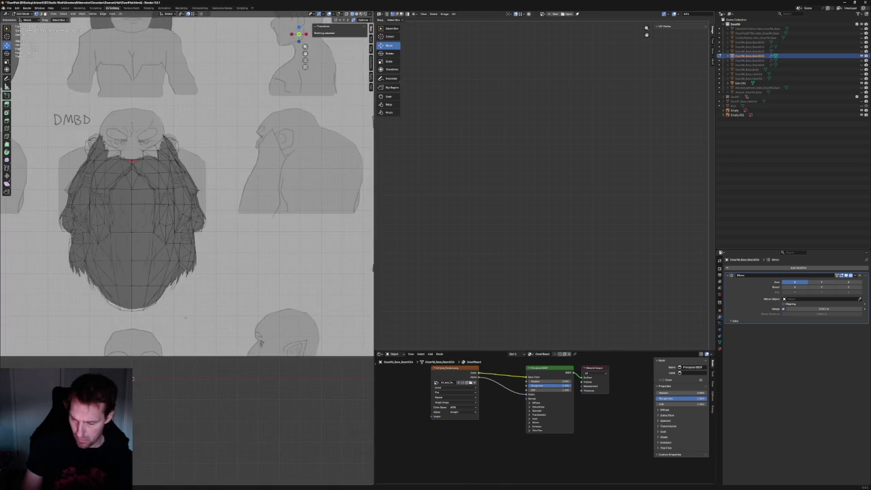
scroll(184, 321, "up", 3)
Nudge the beard-tip vertex slightly left, then switch to the right side view
left_click(186, 300)
left_click_drag(186, 300, 183, 299)
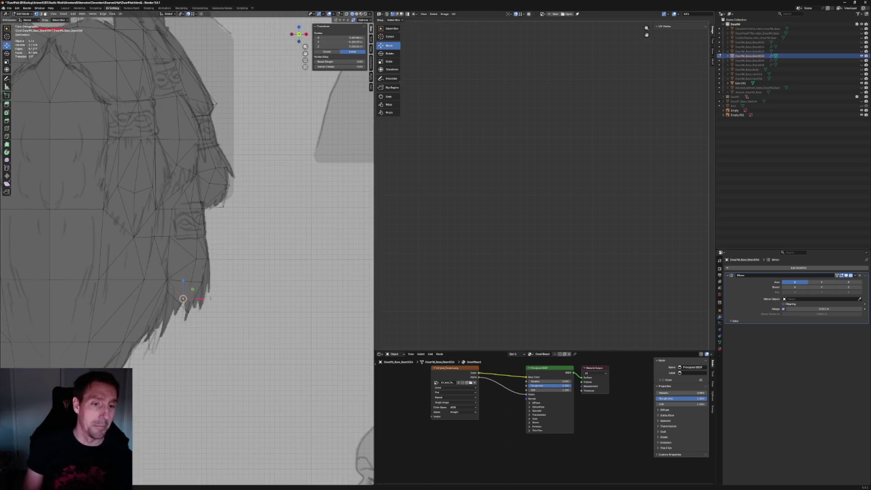
key("KP_3")
key("KP_1")
key("KP_3")
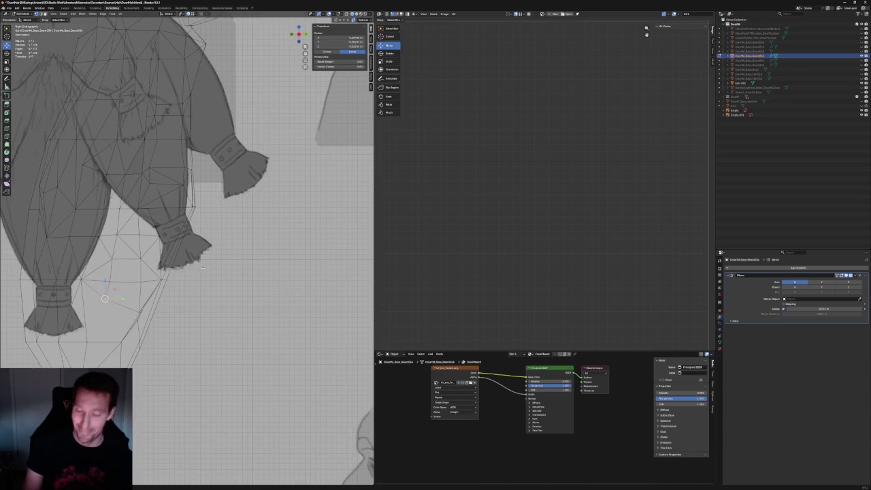
middle_click_drag(170, 204, 204, 191, "shift")
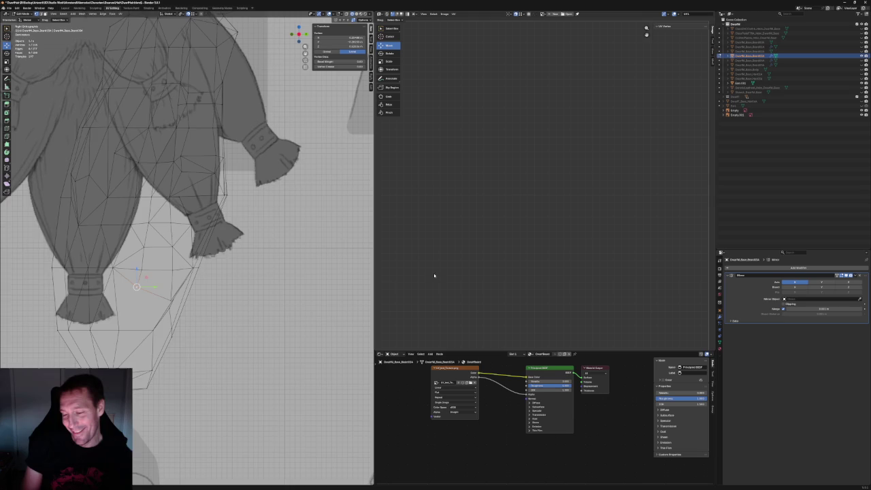
Shift the selected beard-edge vertices sideways along the X axis
scroll(216, 245, "down", 3)
scroll(218, 242, "up", 2)
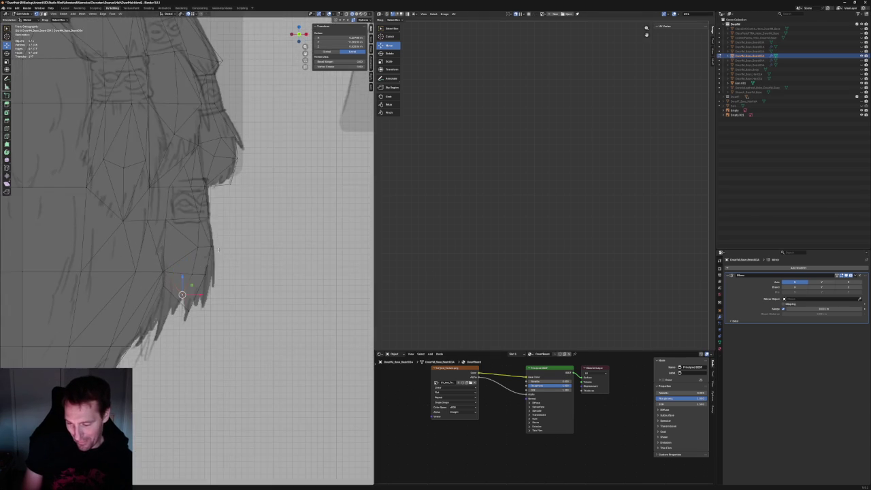
scroll(229, 275, "up", 1)
key("g")
key("x")
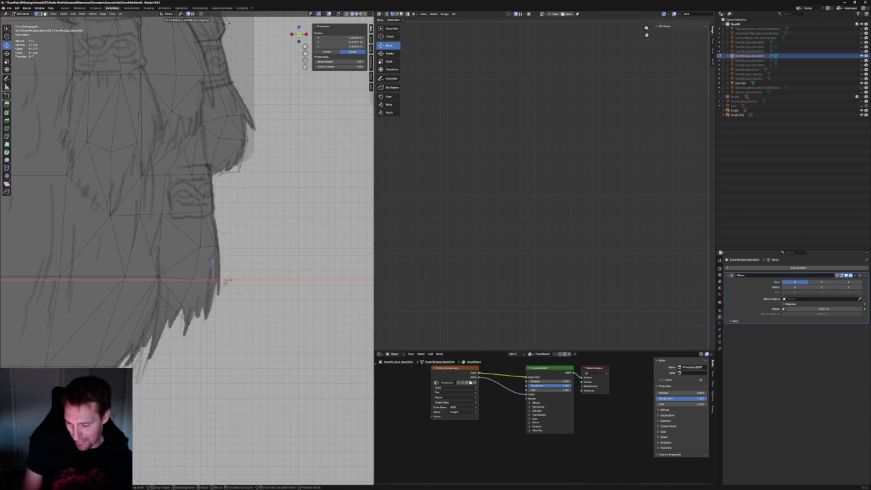
left_click(226, 281)
Nudge another beard-edge vertex and a box-selected edge group slightly along X
left_click(211, 281)
key("g")
key("x")
left_click(212, 280)
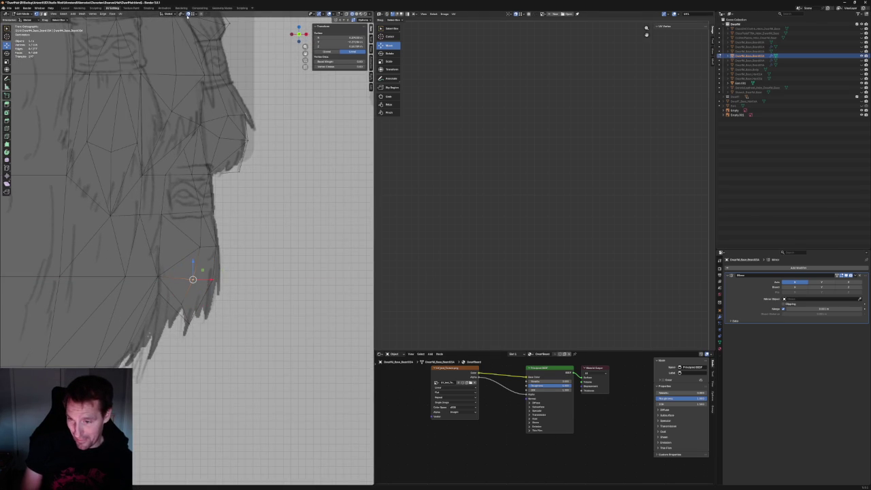
left_click(202, 253)
left_click_drag(203, 294, 203, 292)
key("g")
key("x")
left_click(204, 277)
Move a cheek-edge vertex along X to follow the front sketch's beard outline
left_click(181, 303)
left_click(178, 301)
left_click(187, 279)
left_click(232, 262)
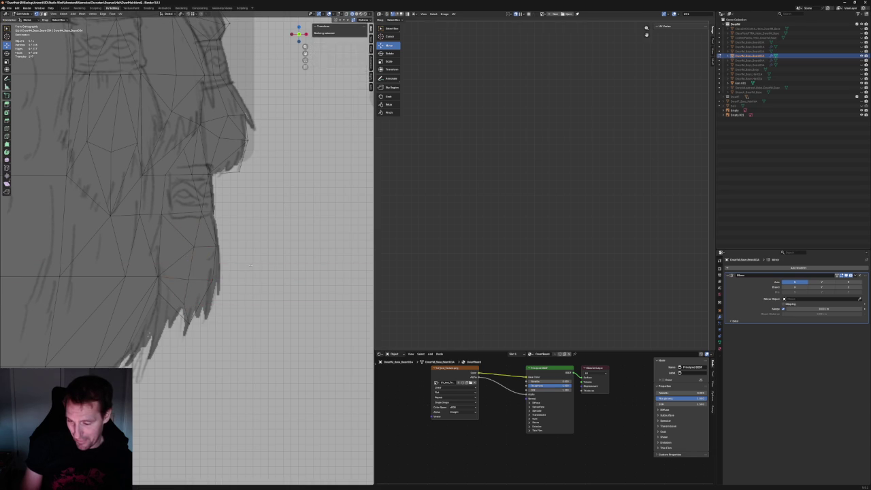
scroll(244, 256, "down", 3)
scroll(216, 240, "up", 4)
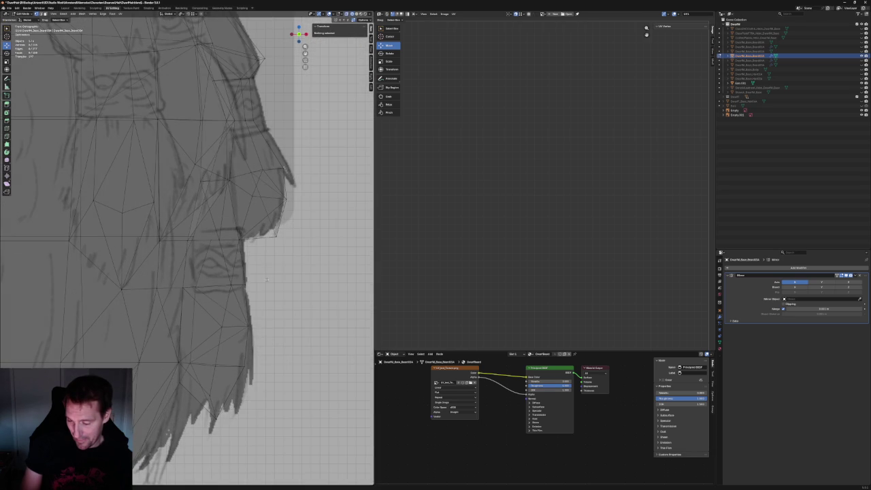
left_click_drag(219, 298, 219, 299)
key("g")
key("z")
key("x")
left_click(250, 289)
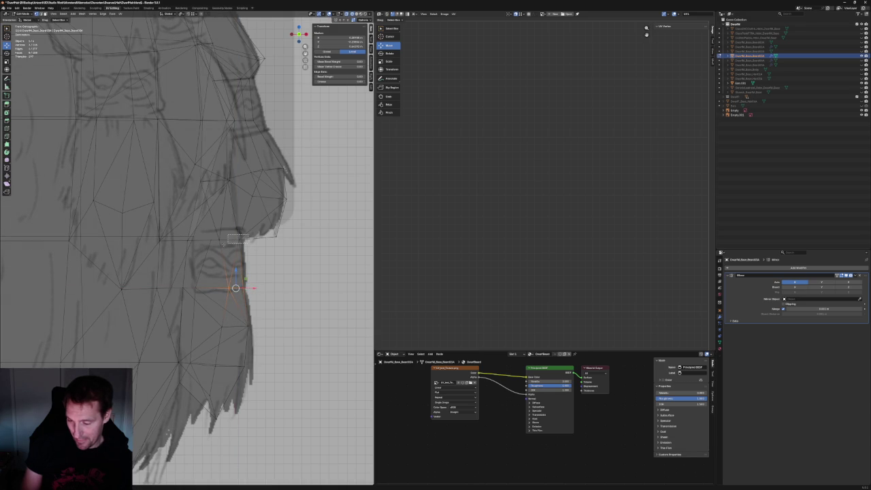
In side view, try moving a vertex near the arm along Y, cancelling the move
left_click(232, 244)
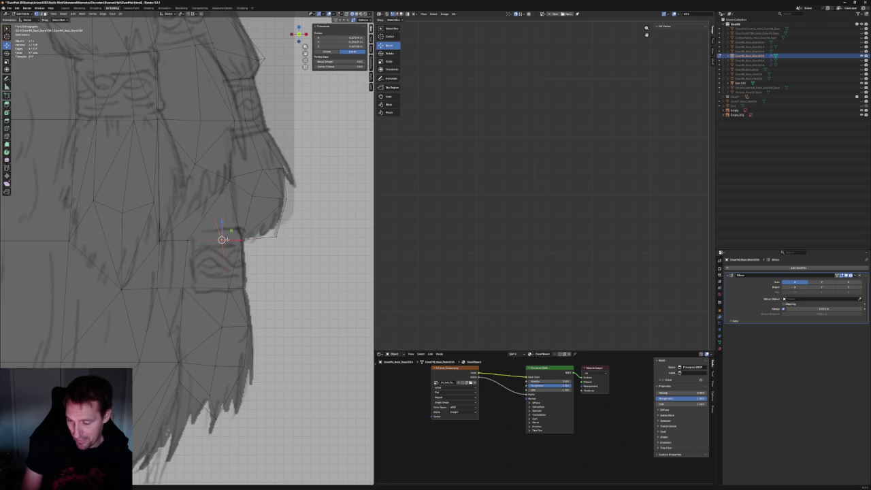
scroll(233, 245, "down", 5)
scroll(247, 294, "down", 2)
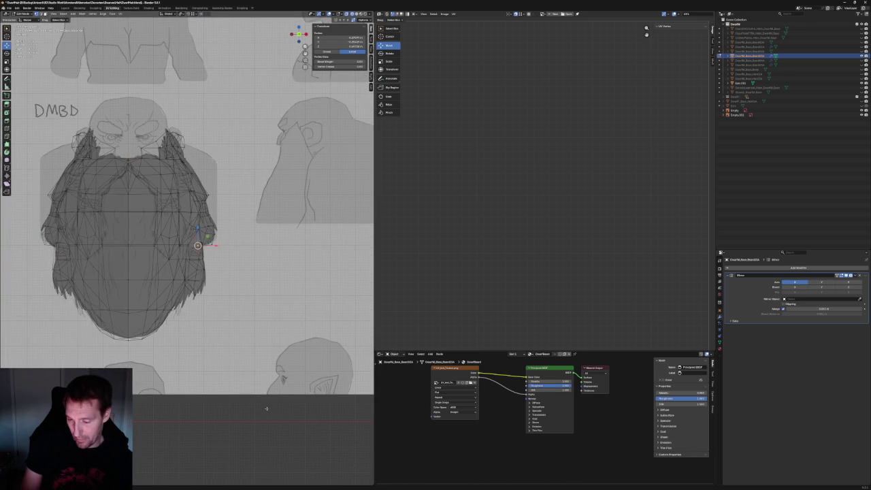
middle_click_drag(205, 272, 184, 264)
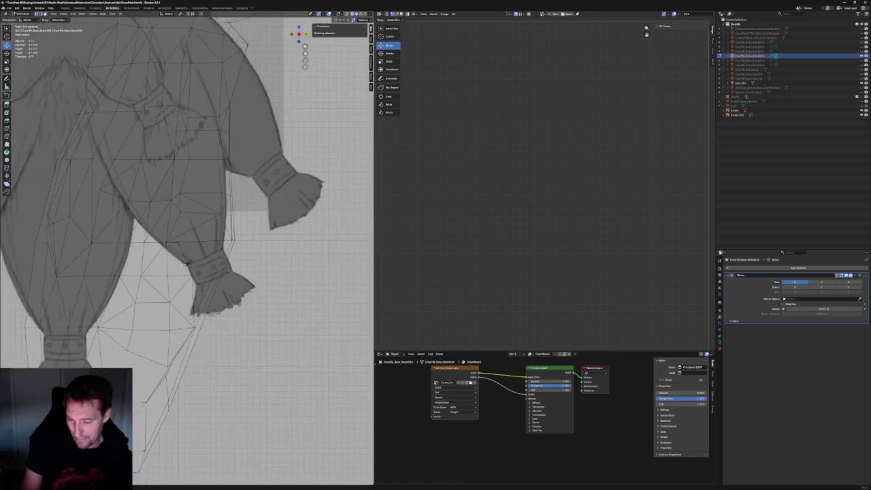
scroll(184, 264, "up", 1)
left_click(133, 261)
key("g")
key("y")
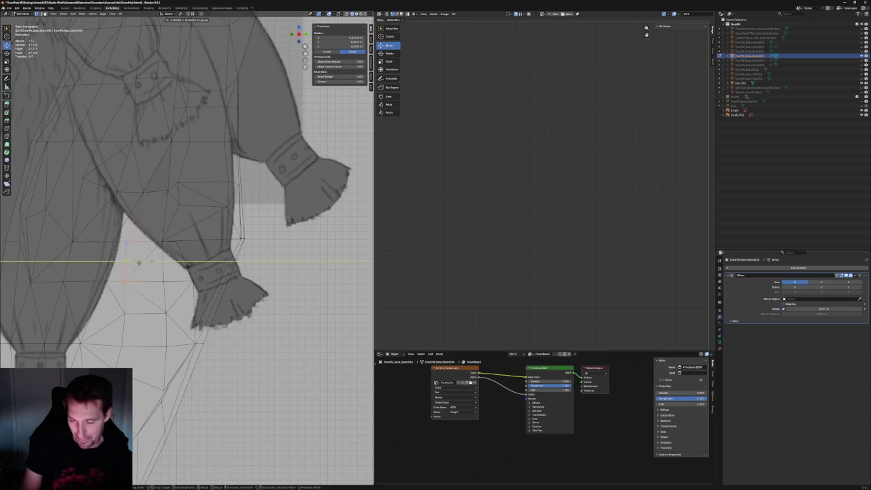
key("Escape")
Deselect everything, undo the last change, and inspect the beard in perspective
key("alt+a")
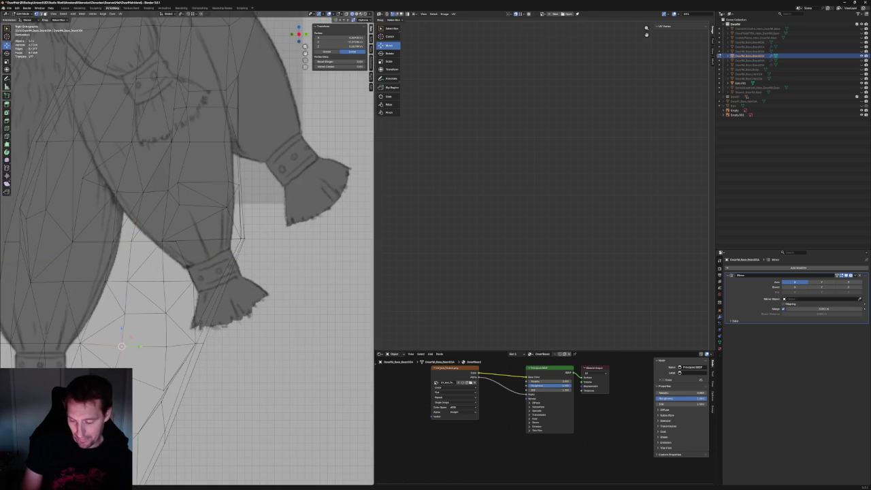
scroll(136, 344, "down", 5)
middle_click_drag(187, 225, 204, 204)
scroll(187, 225, "up", 5)
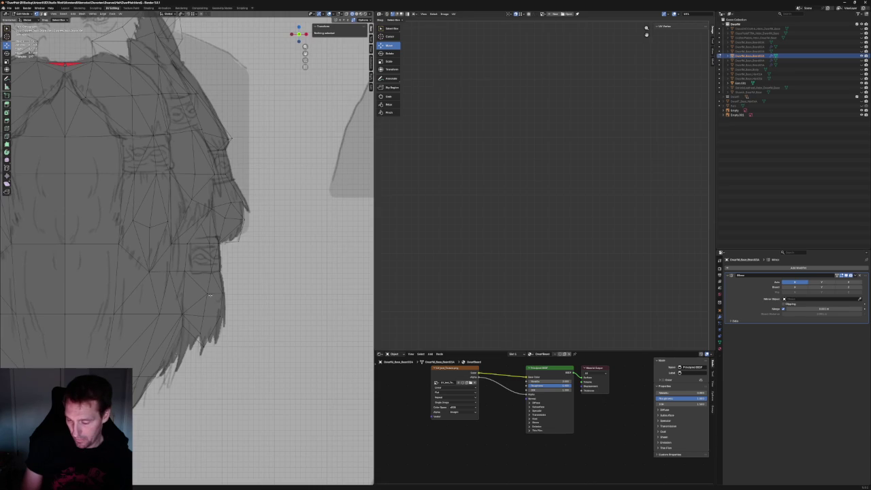
key("ctrl+z")
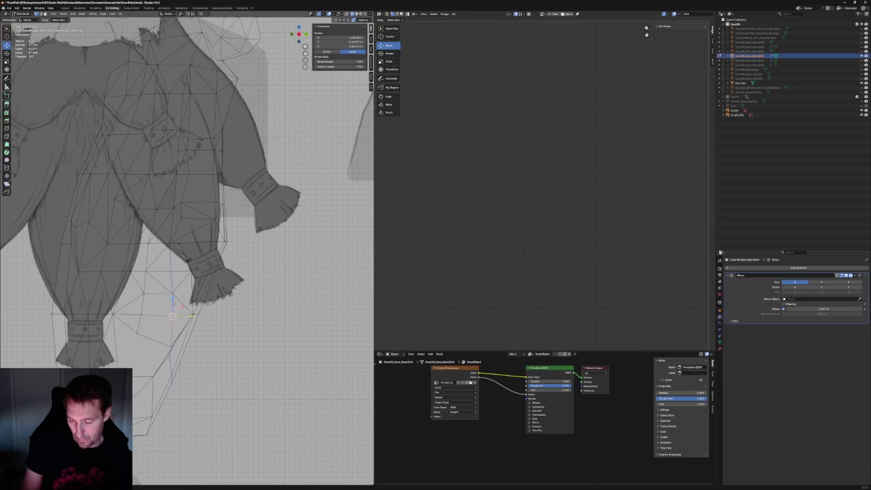
middle_click_drag(182, 306, 185, 282)
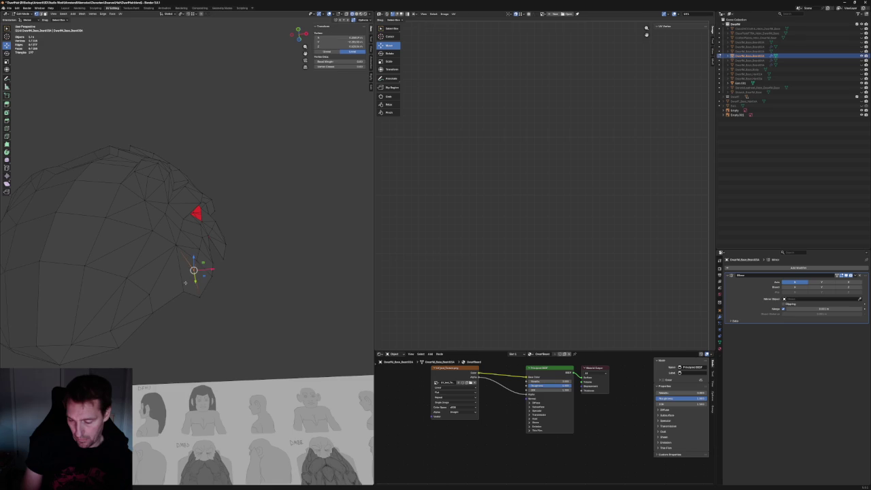
Select and clear a vertex on the beard's side, then snap to front view
key("alt+a")
scroll(235, 283, "down", 3)
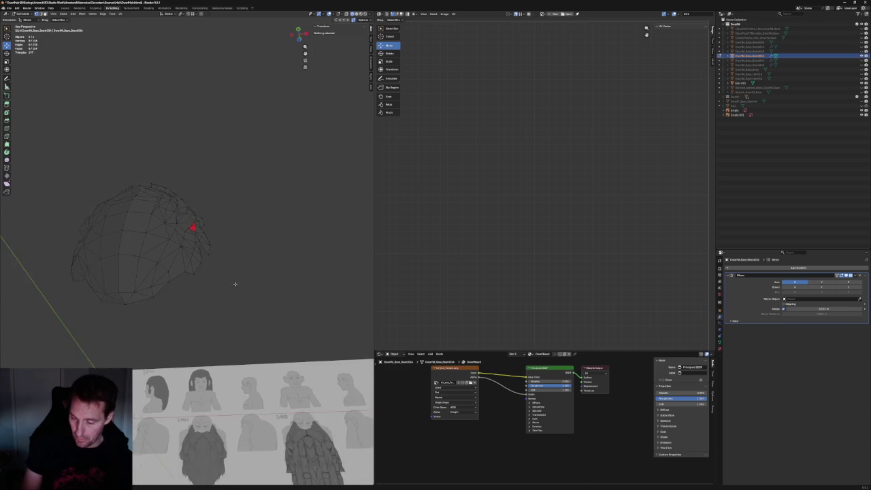
scroll(235, 283, "up", 2)
scroll(225, 285, "up", 2)
left_click_drag(221, 286, 181, 299)
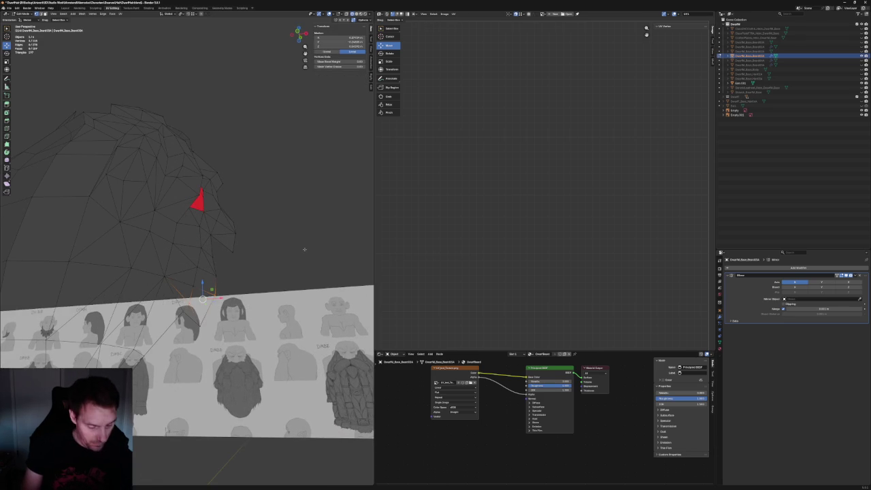
key("alt+a")
scroll(274, 281, "down", 2)
key("KP_1")
scroll(284, 301, "up", 3)
Check a beard profile vertex against the side sketch, then return to front view
key("KP_3")
scroll(285, 338, "up", 4)
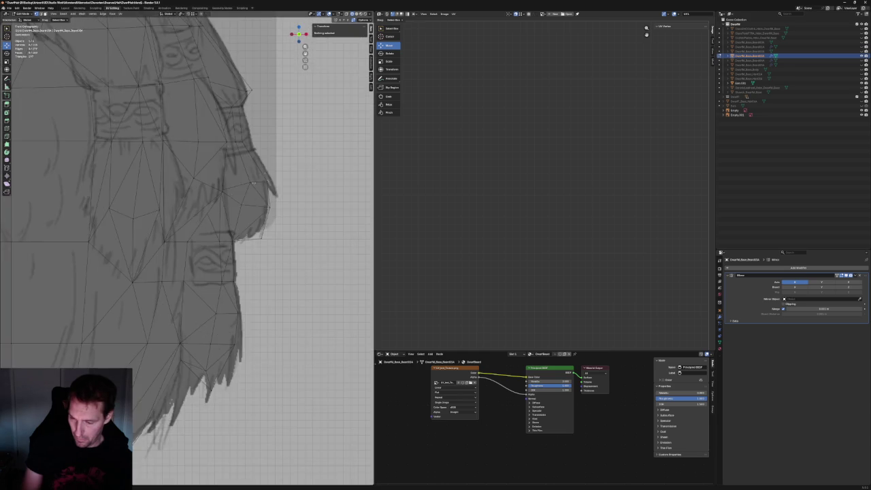
scroll(272, 272, "down", 1)
scroll(265, 238, "up", 1)
left_click(264, 231)
scroll(266, 231, "down", 2)
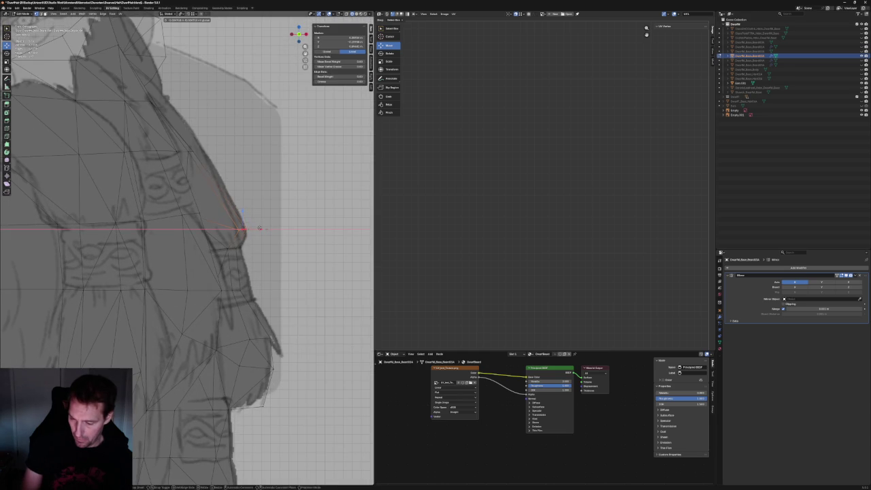
key("alt+a")
key("KP_1")
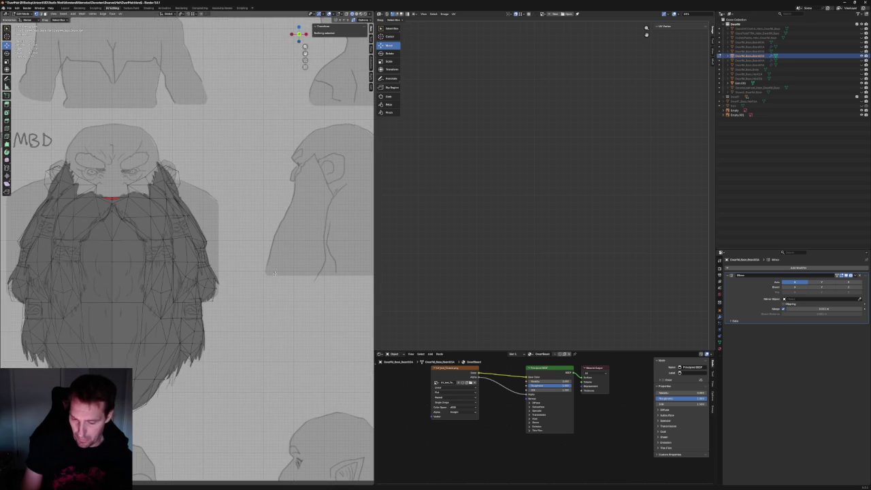
Orbit around the beard mesh and snap back to a zoomed flat front view
mouse_move(253, 226)
middle_mouse_down()
mouse_move(205, 435)
mouse_move(177, 473)
mouse_move(232, 483)
mouse_move(225, 285)
middle_mouse_up()
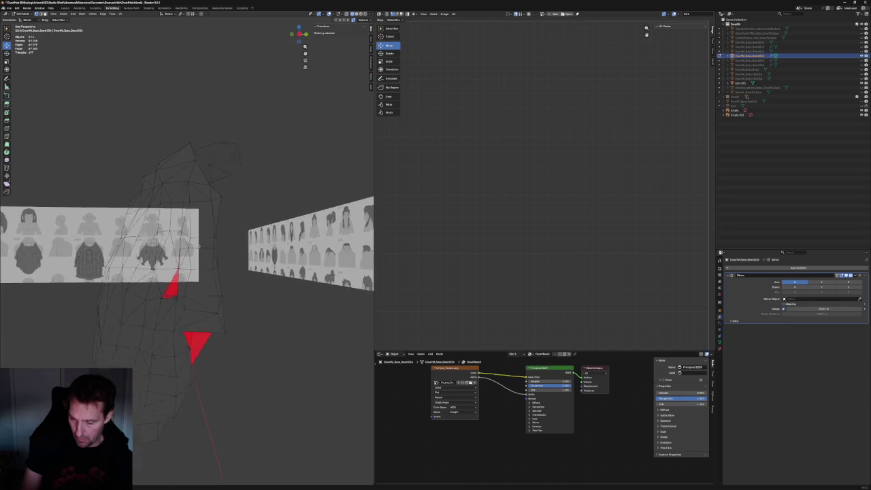
left_click(193, 236)
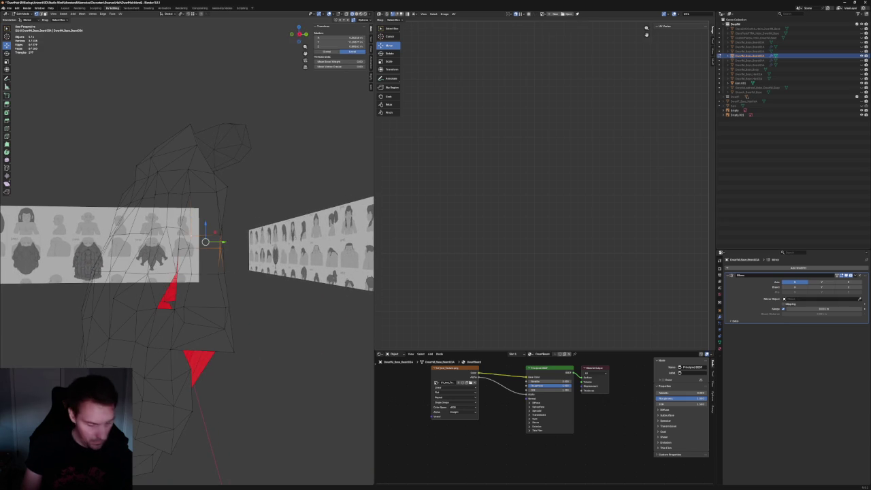
key("alt+a")
middle_click_drag(193, 236, 211, 286)
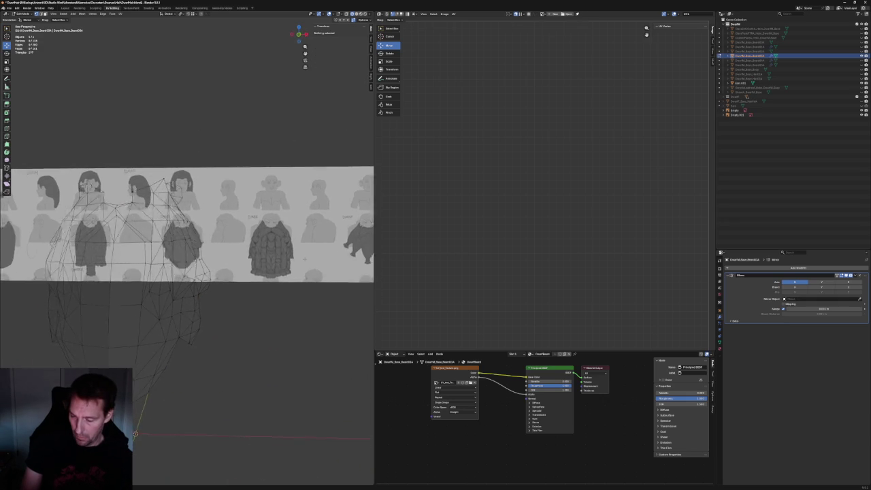
key("KP_1")
scroll(234, 273, "up", 6)
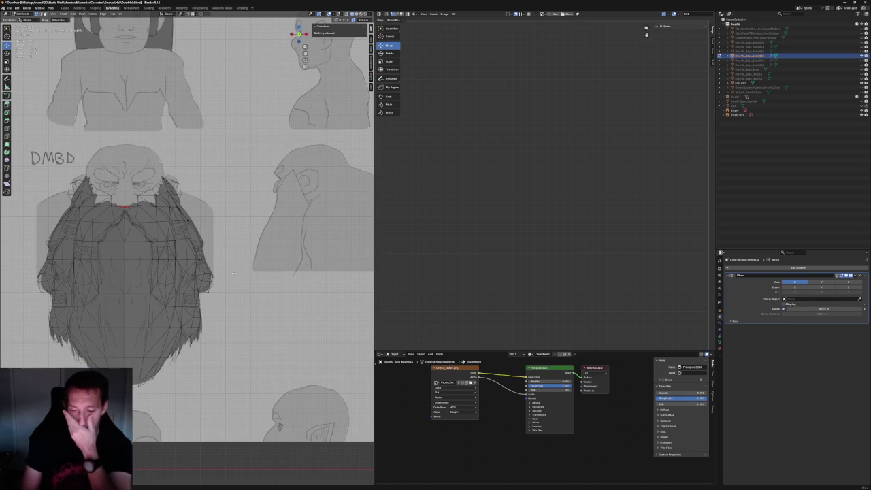
Move a beard-side vertex sideways along X in two passes to meet the outline
scroll(233, 273, "up", 2)
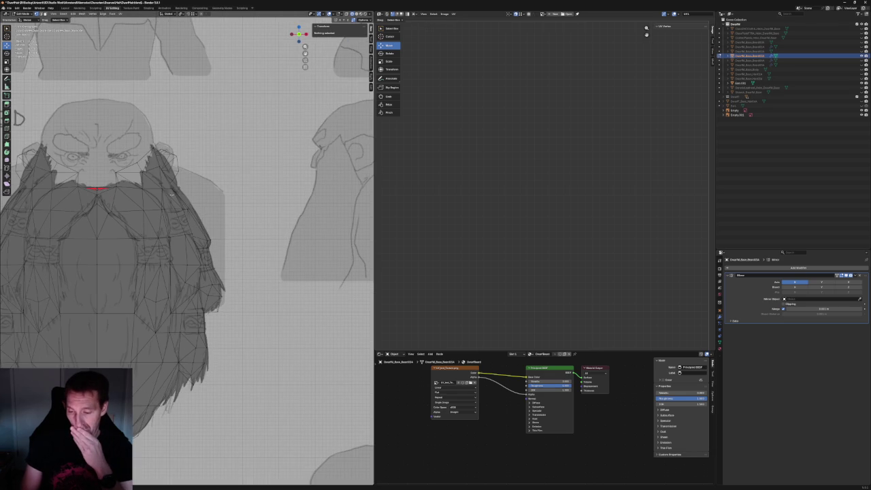
left_click(162, 188)
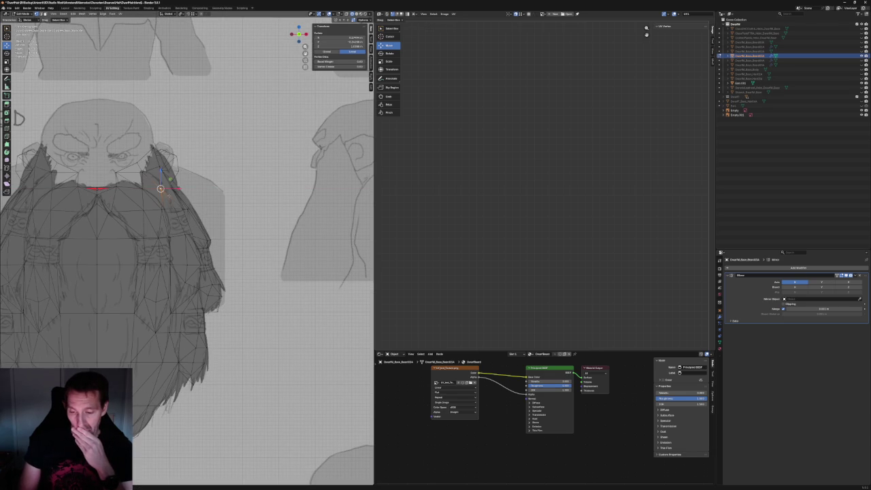
key("g")
key("x")
left_click(182, 188)
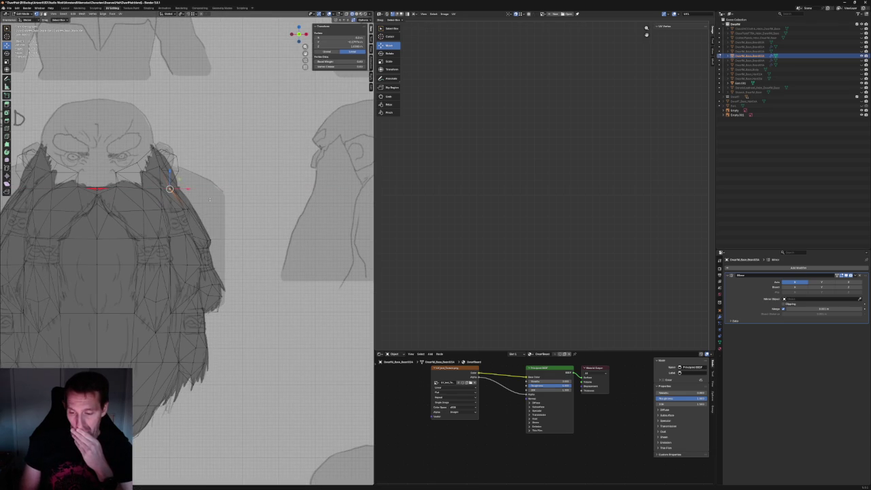
key("g")
key("x")
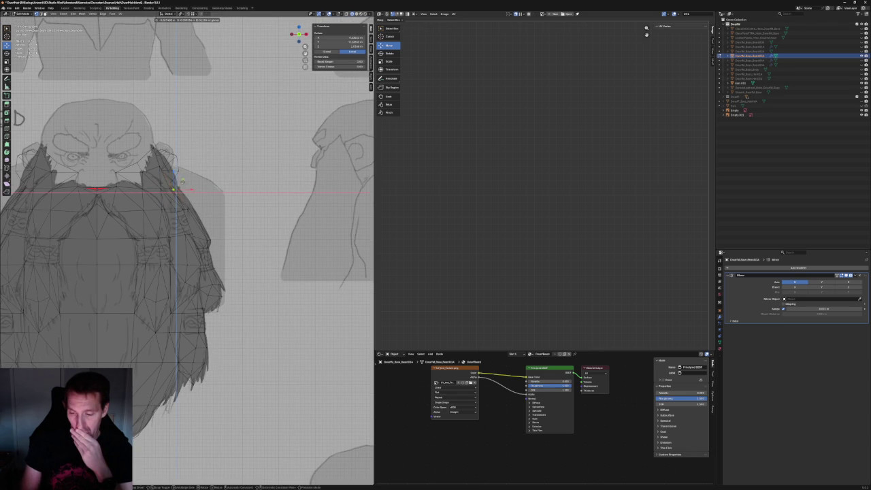
left_click(182, 180)
left_click(279, 213)
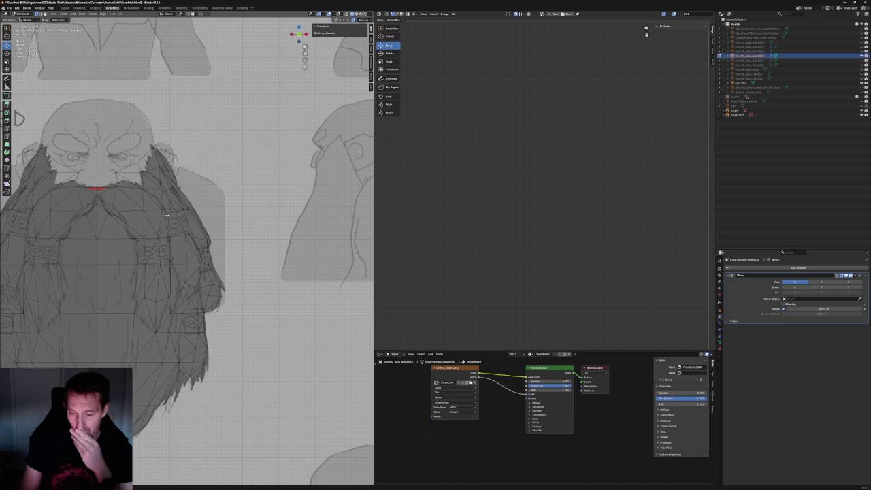
Shift another beard-edge vertex sideways along X onto the sketch outline
left_click(163, 209)
key("g")
key("z")
key("Escape")
key("g")
key("x")
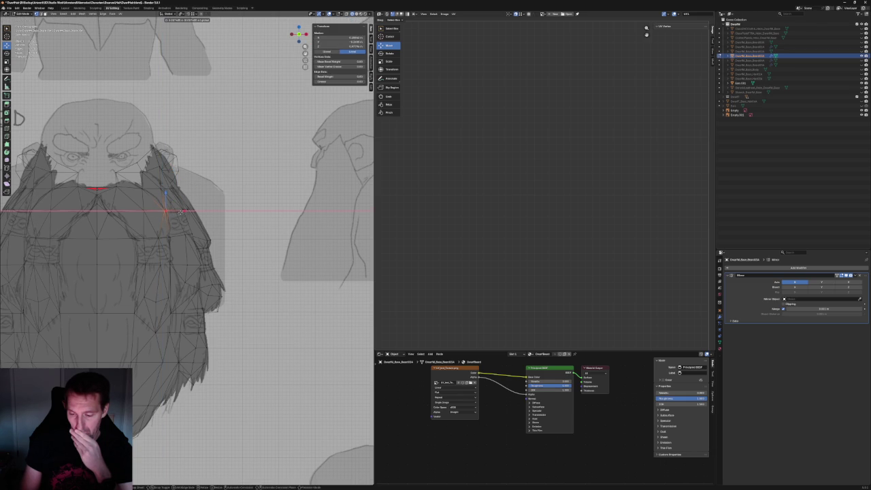
left_click(181, 212)
Try a vertical Z move on a lower beard vertex, cancel it, and deselect all
left_click(185, 234)
key("g")
key("z")
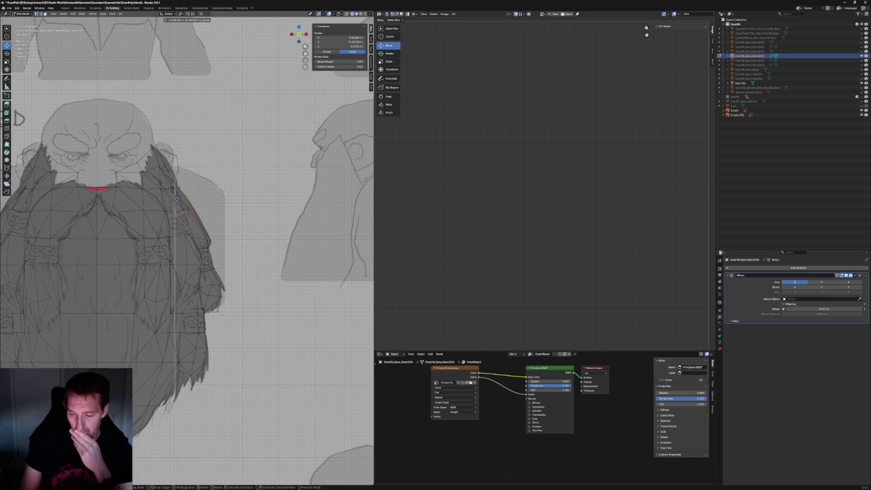
key("Escape")
key("alt+a")
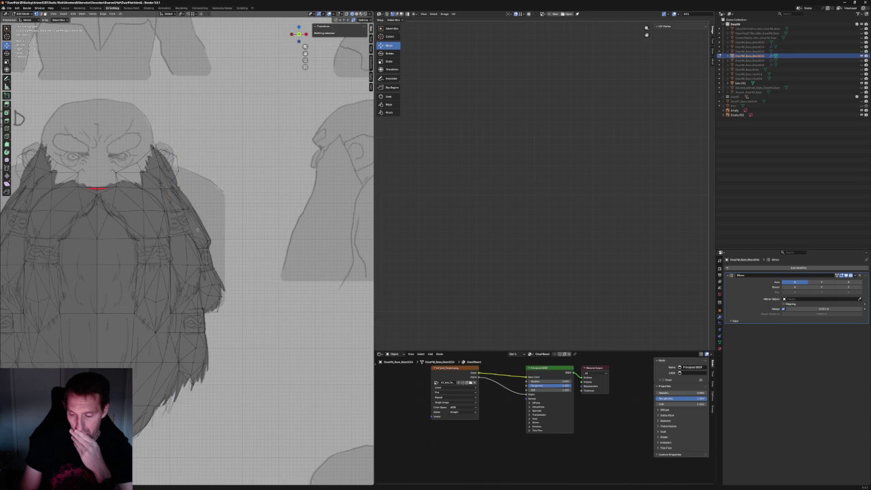
scroll(187, 252, "down", 1)
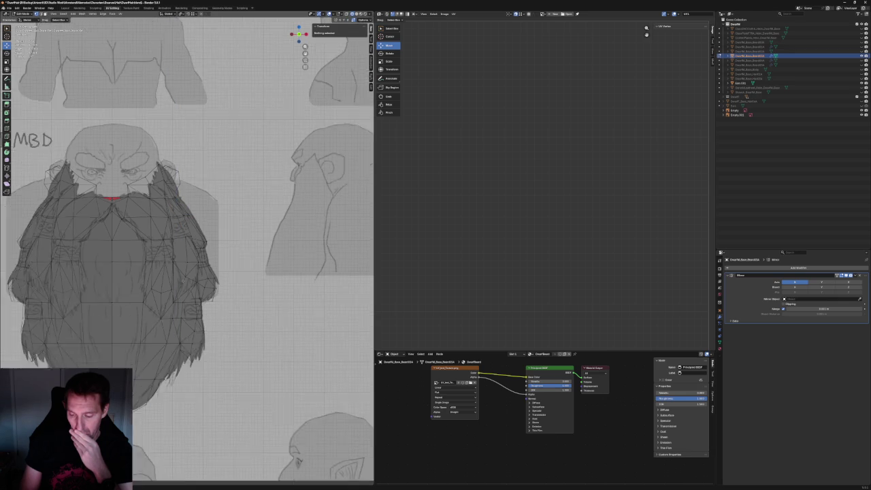
Orbit to inspect the mesh from tilted and low angles, then return to front view
scroll(187, 251, "down", 2)
scroll(187, 251, "up", 2)
scroll(187, 252, "up", 2)
middle_click_drag(187, 252, 218, 177)
mouse_move(186, 276)
middle_mouse_down()
mouse_move(178, 304)
mouse_move(156, 286)
middle_mouse_up()
key("KP_1")
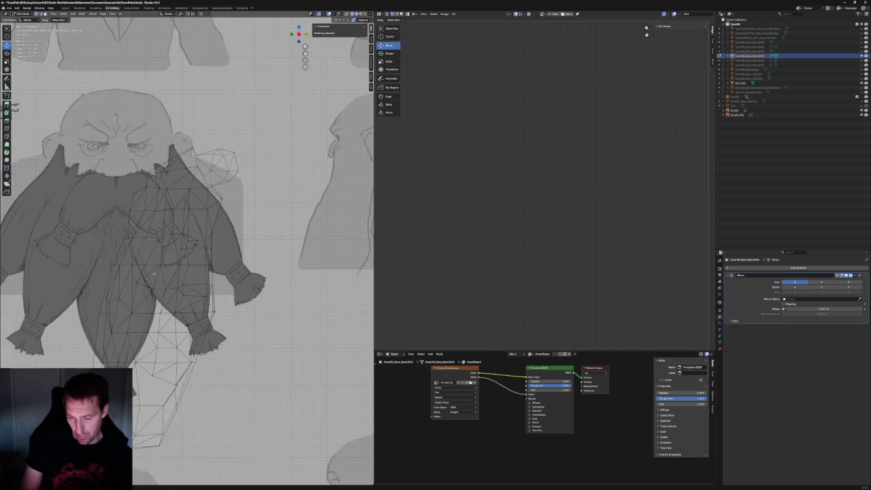
scroll(132, 265, "up", 3)
Shift the vertex over the sleeve along Y, then orbit to show the red faces
left_click(132, 255)
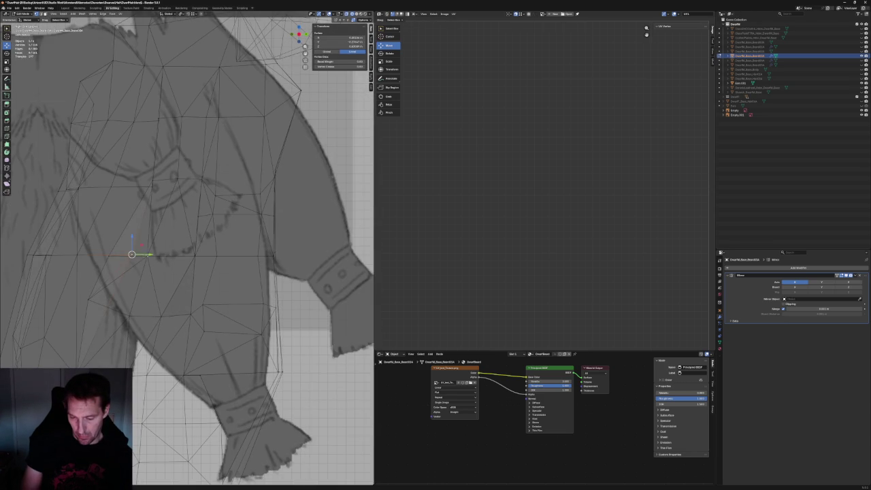
key("g")
key("y")
left_click(132, 257)
mouse_move(132, 258)
middle_mouse_down()
mouse_move(121, 253)
mouse_move(116, 294)
middle_mouse_up()
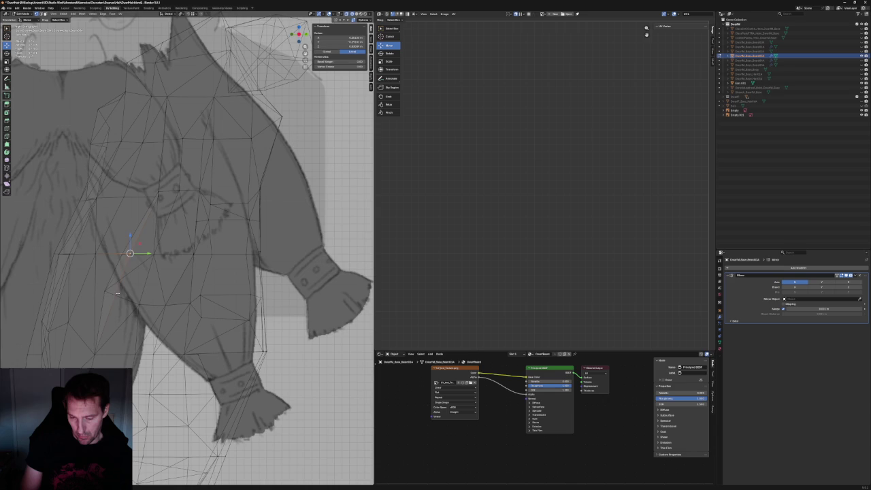
middle_click_drag(130, 254, 126, 256)
scroll(126, 256, "up", 3)
middle_click_drag(143, 308, 125, 307)
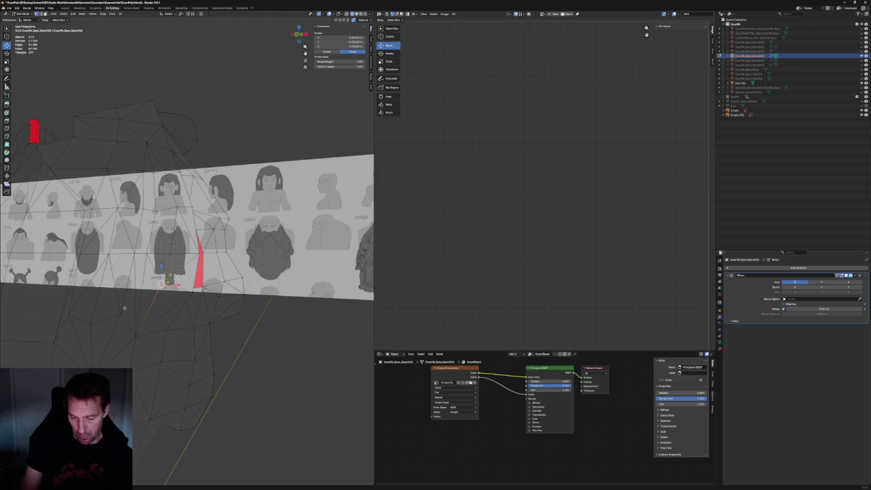
Box-select the two close-together vertices and merge them at center
key("alt+a")
left_click_drag(144, 291, 128, 305)
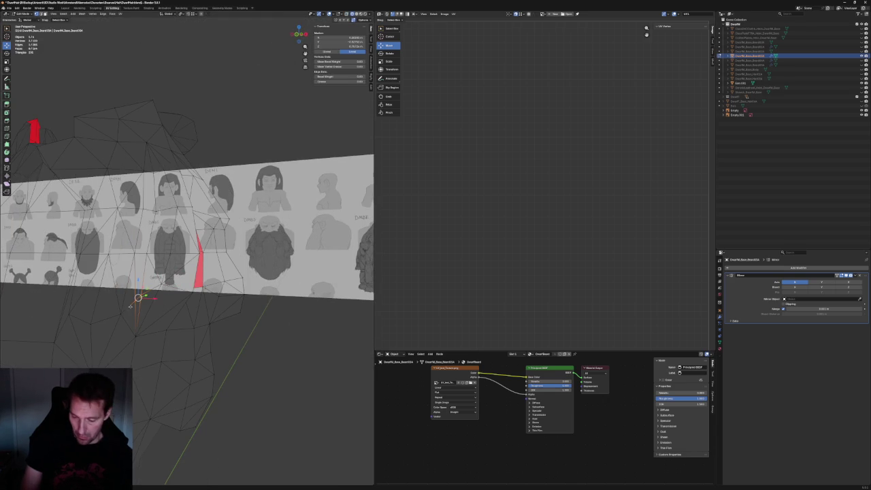
key("m")
left_click(168, 298)
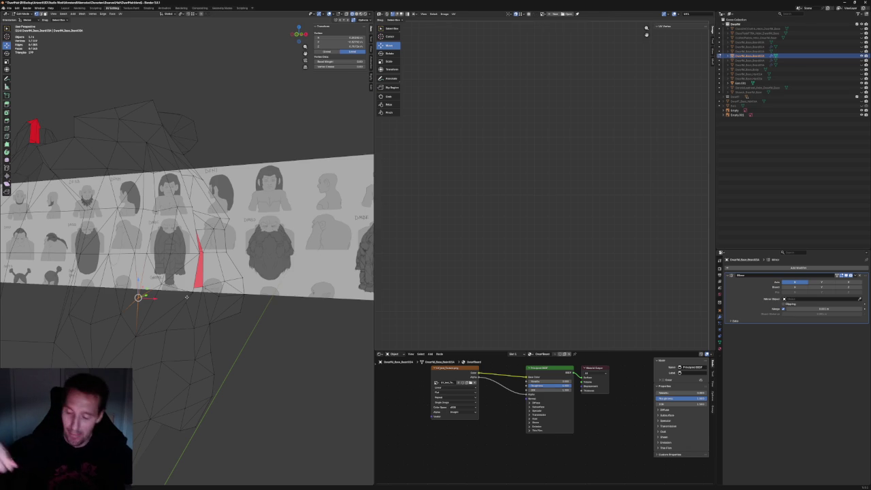
Review the mesh from several angles, then frame a selected beard face in front orthographic view
key("KP_1")
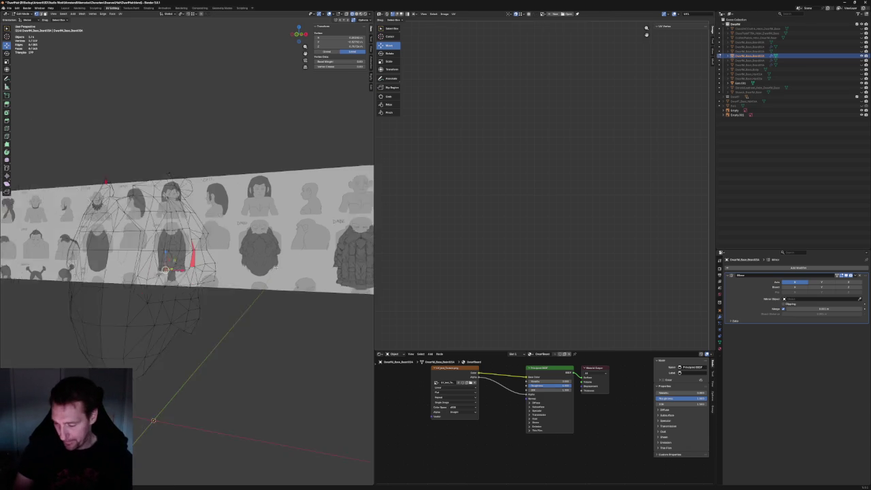
key("KP_Decimal")
middle_click_drag(201, 245, 198, 283)
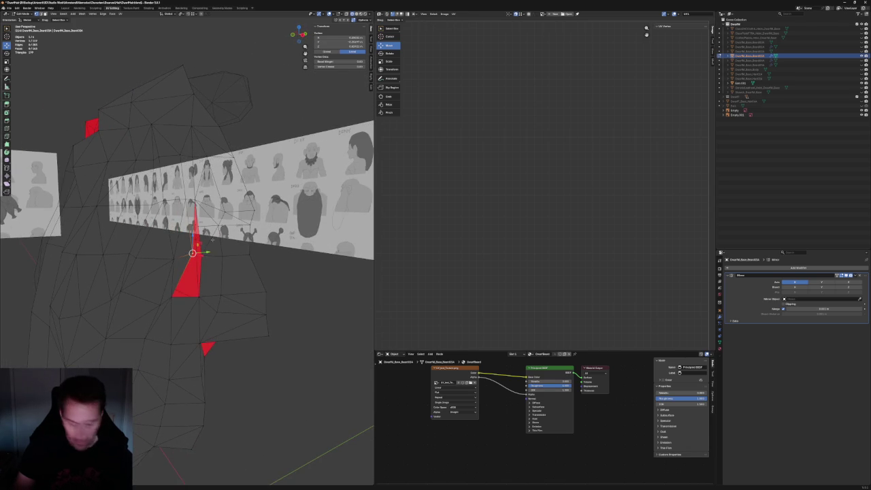
mouse_move(192, 252)
middle_mouse_down()
mouse_move(224, 269)
mouse_move(195, 252)
mouse_move(205, 254)
middle_mouse_up()
key("alt+a")
left_click(195, 253)
key("KP_Decimal")
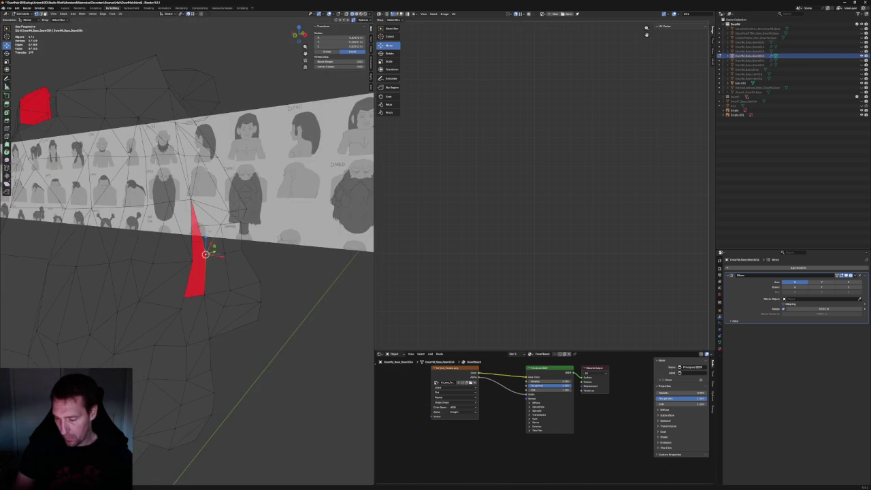
key("KP_1")
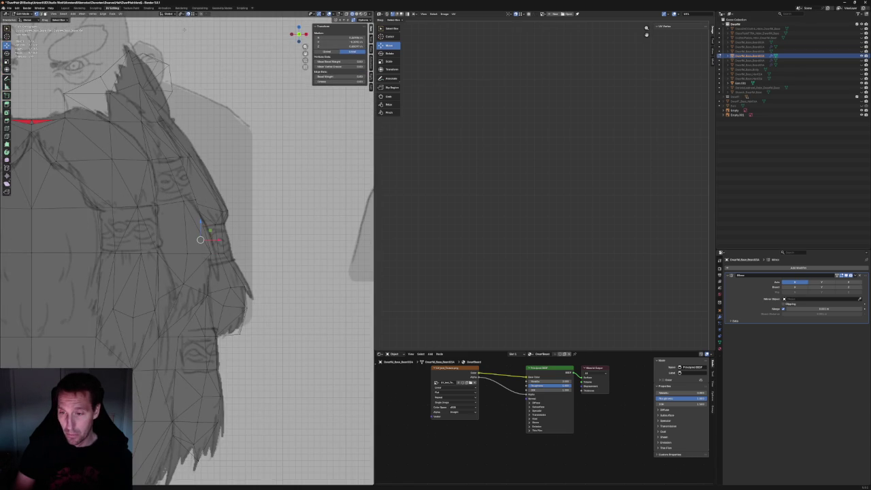
Move the selected beard vertex sideways along the X axis
middle_click_drag(200, 240, 208, 256)
key("g")
key("x")
key("Escape")
Zoom out and orbit to check the whole mesh against the sheet, selecting vertices to inspect
scroll(207, 256, "down", 5)
mouse_move(208, 255)
middle_mouse_down()
mouse_move(263, 224)
mouse_move(204, 245)
mouse_move(287, 291)
mouse_move(215, 272)
mouse_move(200, 259)
mouse_move(213, 270)
middle_mouse_up()
scroll(263, 224, "up", 3)
scroll(204, 245, "up", 2)
left_click(194, 251)
left_click(286, 291)
left_click(194, 252)
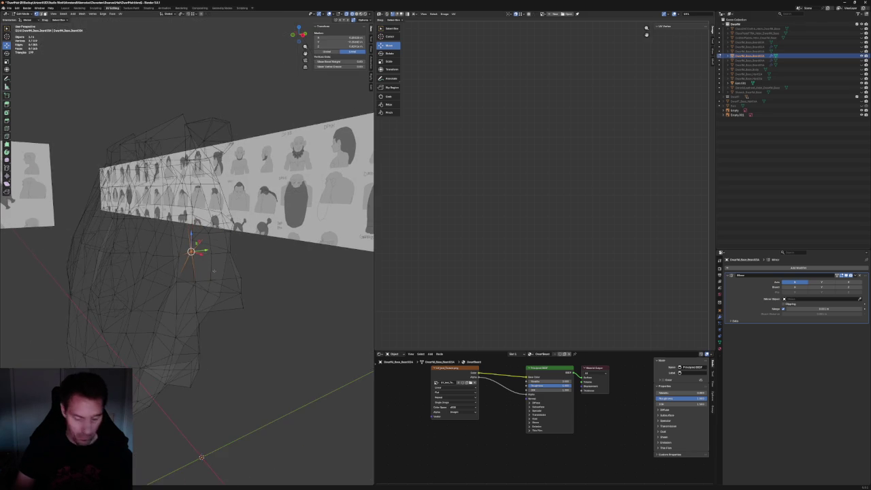
Turn on X-ray and orbit around the beard mesh, trying out vertex and edge selections
scroll(190, 251, "up", 3)
scroll(190, 251, "up", 2)
scroll(190, 250, "up", 3)
left_click(190, 250)
scroll(190, 250, "up", 1)
left_click(188, 229)
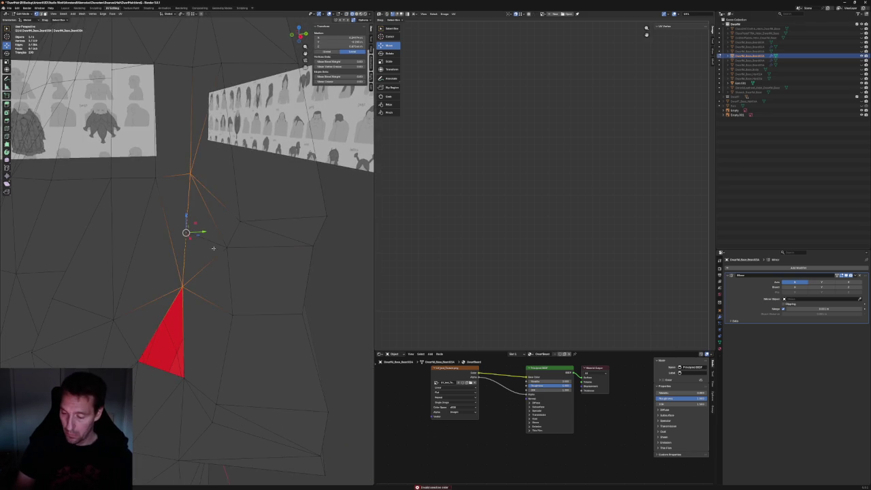
key("alt+z")
middle_click_drag(190, 236, 179, 225)
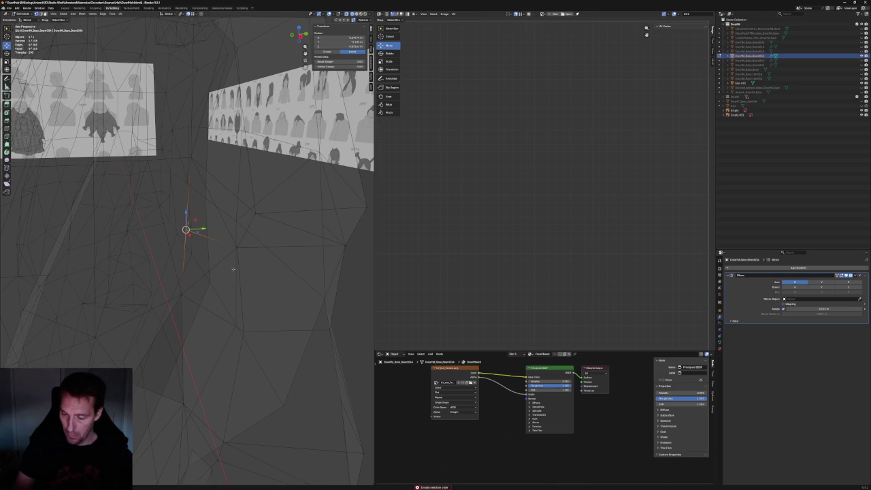
key("alt+a")
mouse_move(185, 226)
middle_mouse_down()
mouse_move(164, 193)
mouse_move(189, 233)
mouse_move(233, 267)
mouse_move(223, 265)
middle_mouse_up()
left_click(164, 192)
key("alt+a")
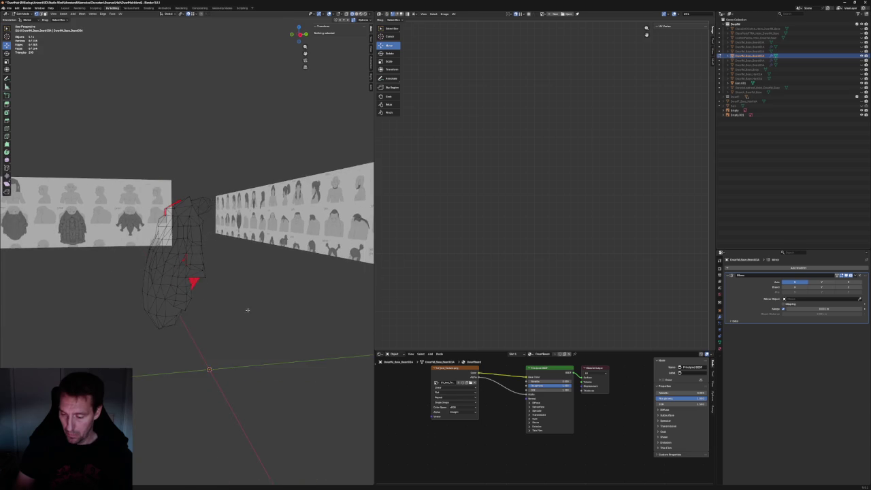
Vertex-slide a beard vertex along its edges, then return to the front view over the sketch
key("KP_1")
scroll(203, 224, "up", 3)
left_click(190, 194)
mouse_move(194, 195)
middle_mouse_down()
mouse_move(254, 196)
mouse_move(188, 220)
middle_mouse_up()
scroll(254, 196, "down", 5)
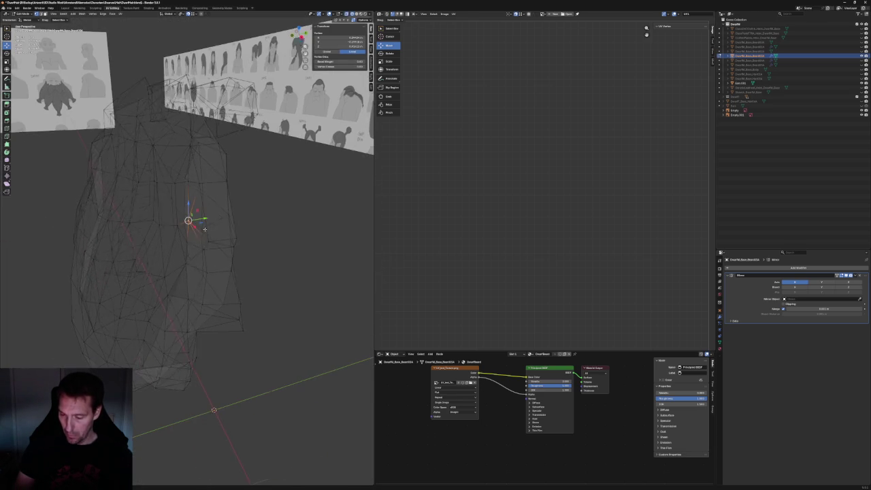
key("g")
key("g")
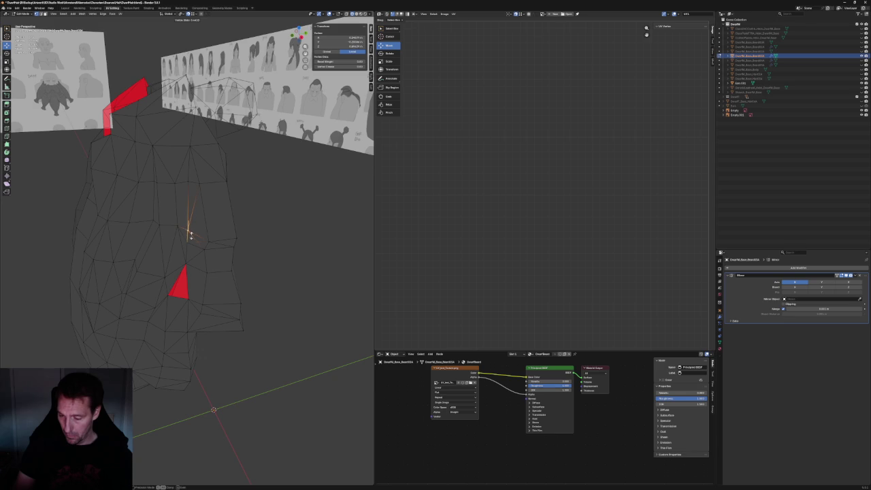
left_click(190, 238)
mouse_move(190, 238)
middle_mouse_down()
mouse_move(242, 254)
mouse_move(232, 250)
middle_mouse_up()
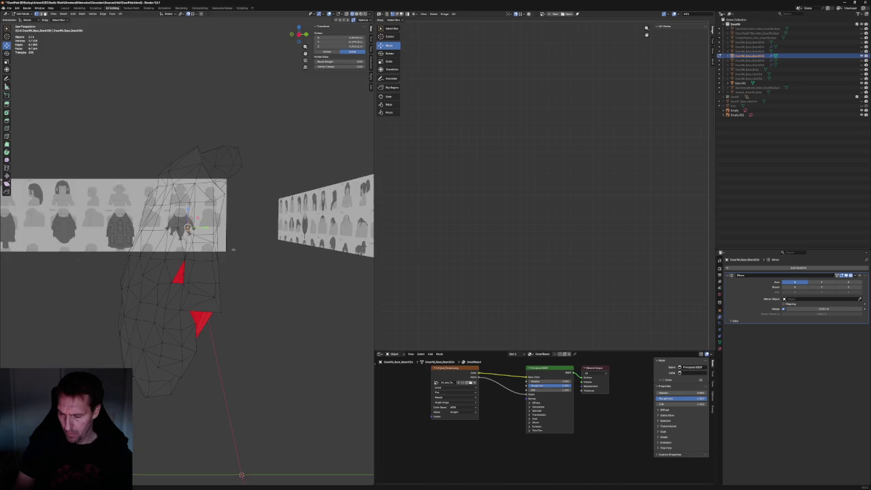
key("KP_1")
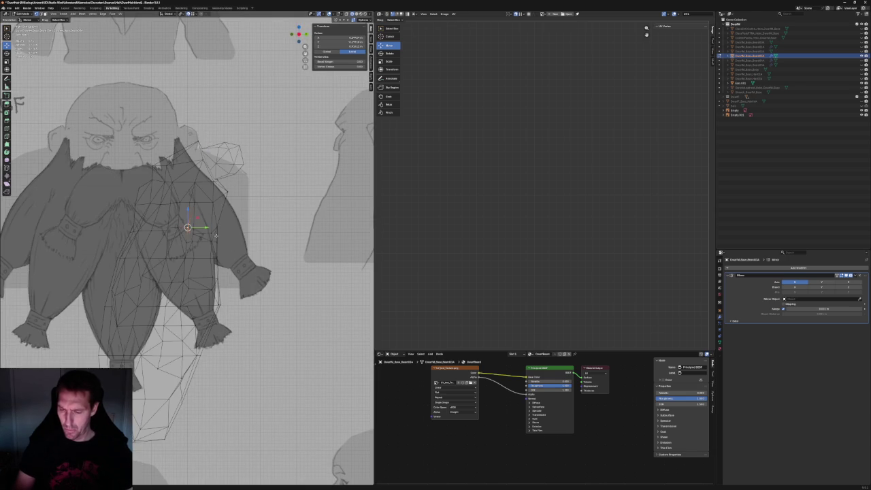
Move the selected vertex three times, up and then right onto the sketched beard outline
scroll(215, 236, "up", 3)
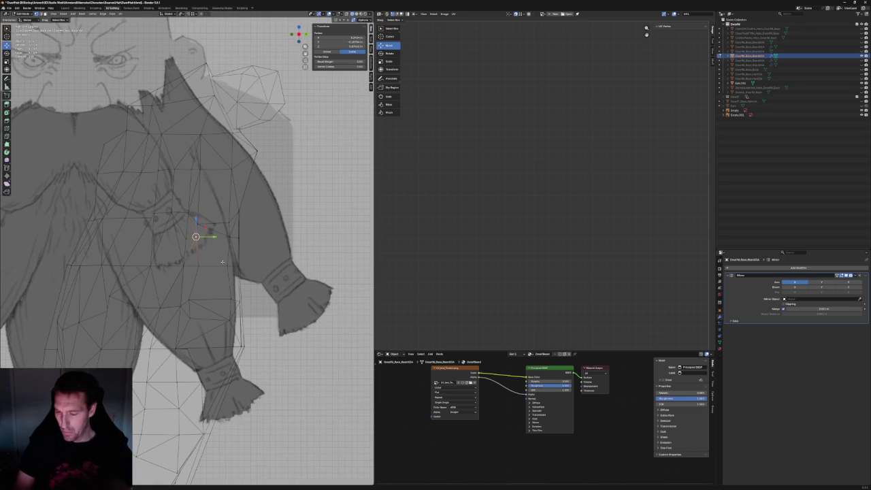
key("g")
key("y")
left_click(215, 224)
key("g")
key("y")
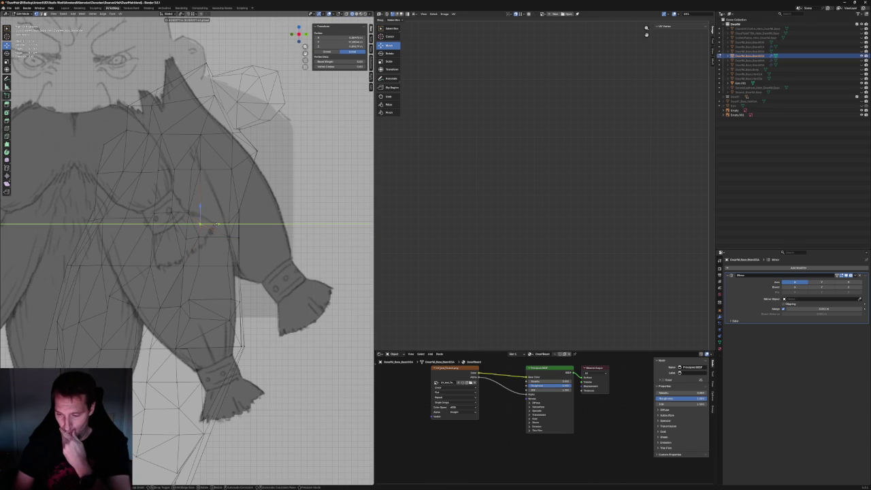
left_click(217, 225)
key("g")
key("y")
left_click(244, 222)
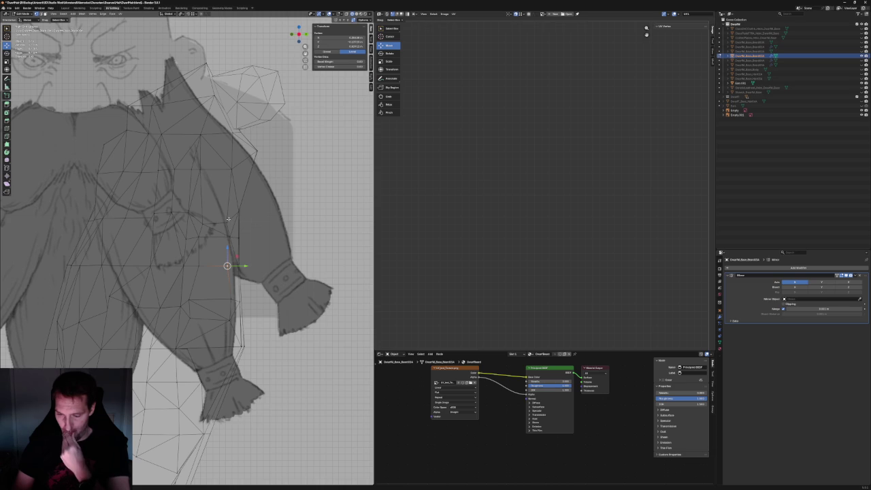
Box-select a vertex inside the beard's side lobe, then deselect it and zoom the view
key("alt+a")
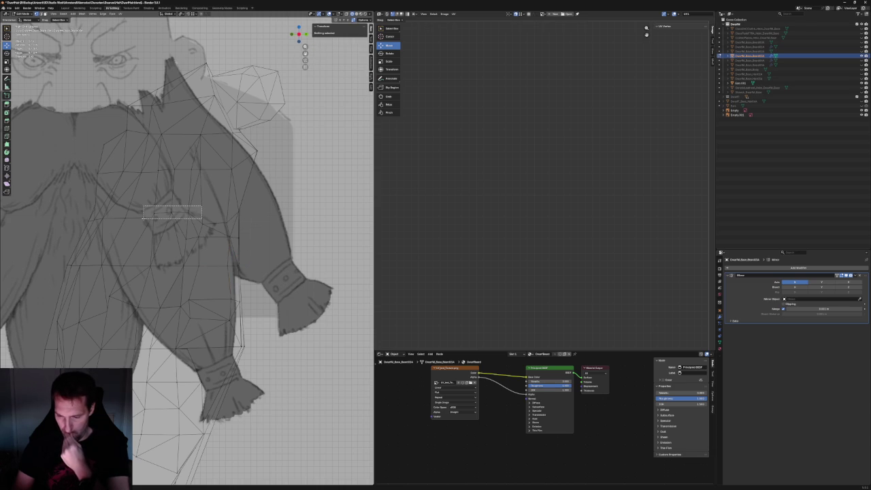
left_click_drag(143, 205, 202, 219)
left_click(240, 233)
scroll(243, 252, "down", 1)
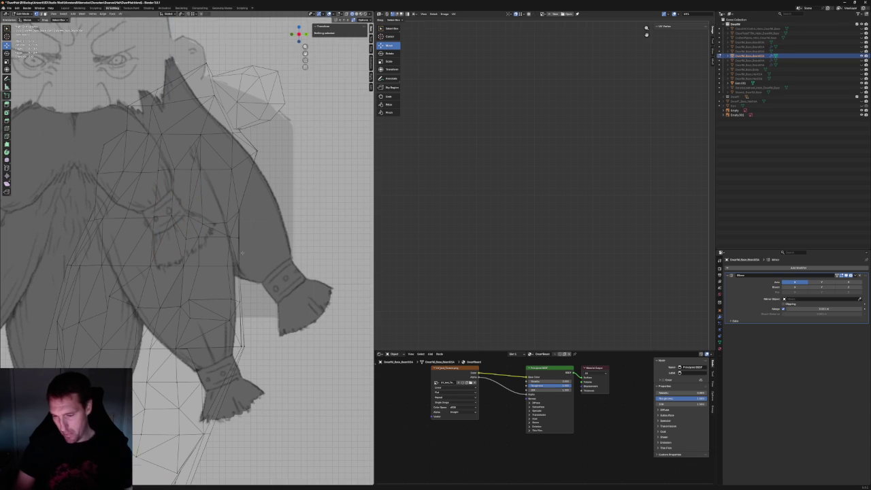
scroll(243, 252, "down", 2)
scroll(248, 249, "down", 3)
scroll(256, 246, "up", 5)
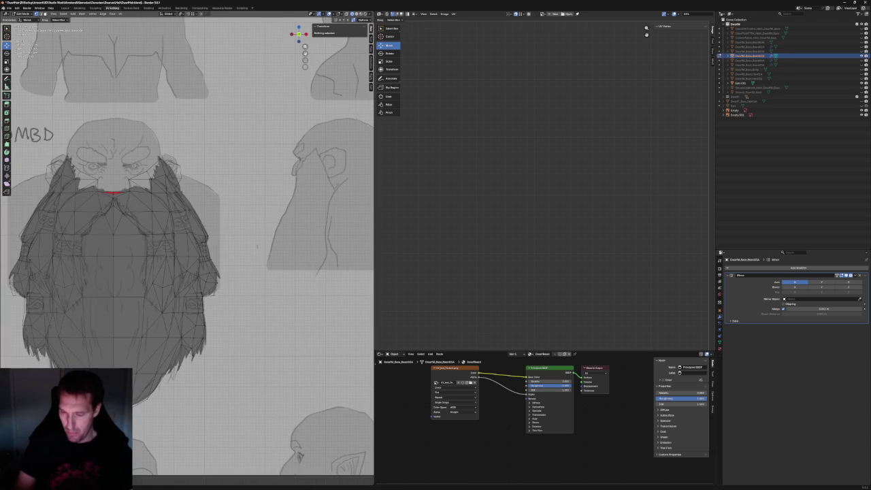
scroll(225, 225, "up", 2)
scroll(185, 174, "up", 2)
left_click(178, 170)
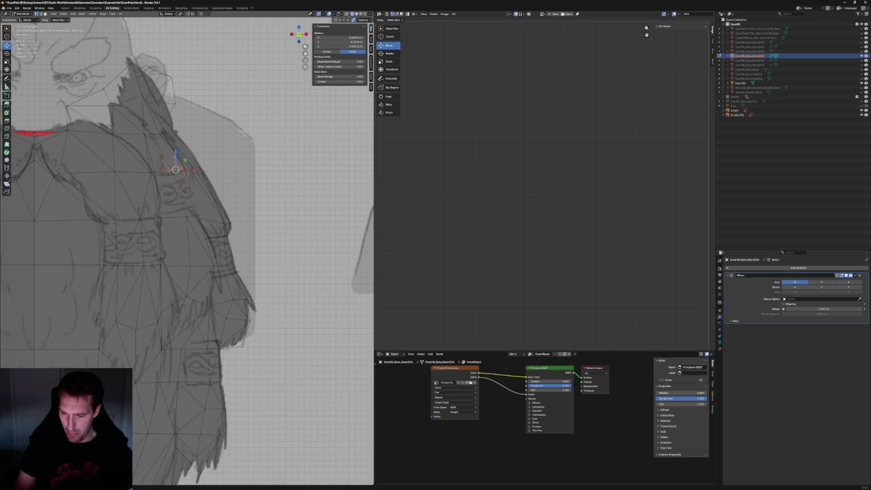
left_click_drag(175, 165, 176, 158)
right_click(175, 159)
left_click(198, 216)
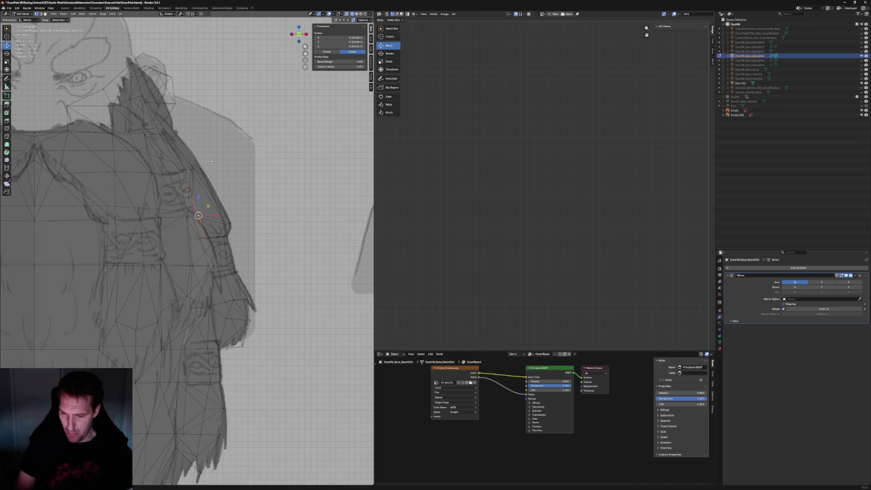
key("alt+a")
scroll(211, 161, "down", 5)
mouse_move(215, 188)
middle_mouse_down()
mouse_move(185, 167)
mouse_move(132, 181)
mouse_move(145, 189)
mouse_move(157, 181)
mouse_move(159, 208)
mouse_move(174, 203)
middle_mouse_up()
scroll(159, 208, "up", 3)
scroll(159, 209, "up", 3)
Select two beard vertices and set their X coordinate to 0 in the Transform panel
left_click(180, 204)
left_click(235, 218, "shift")
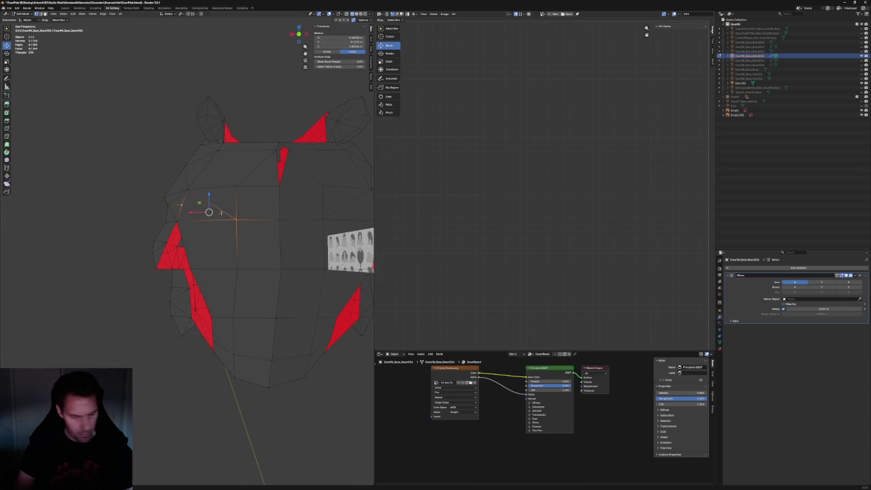
mouse_move(144, 189)
middle_mouse_down()
mouse_move(116, 189)
mouse_move(311, 138)
middle_mouse_up()
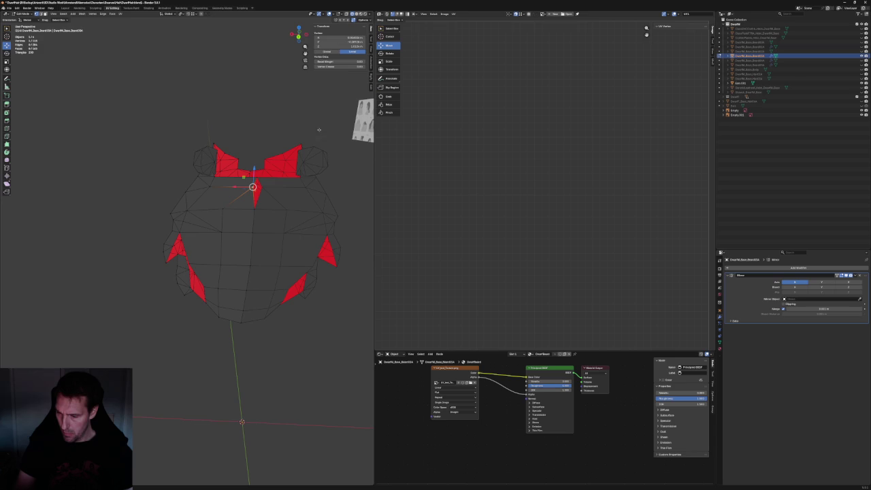
left_click(338, 37)
type("0")
key("Return")
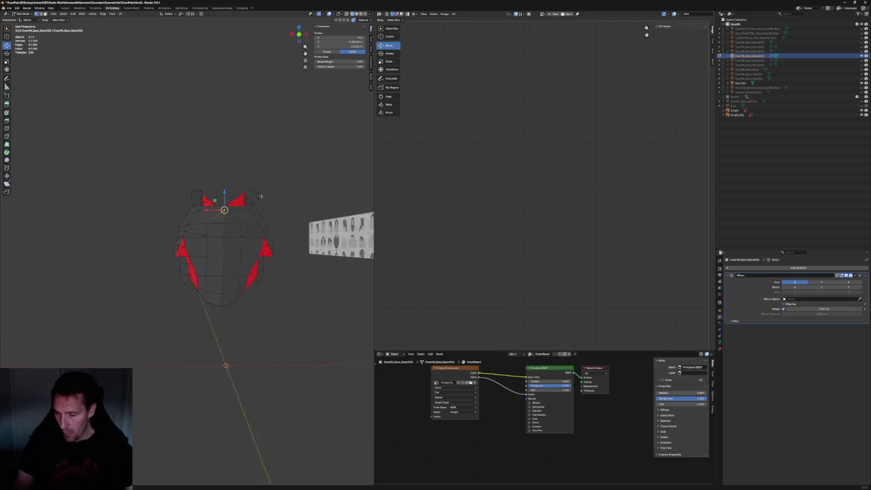
In front view, box-select the vertices along the beard's centre line
middle_click_drag(263, 204, 233, 177)
key("KP_1")
scroll(130, 226, "up", 3)
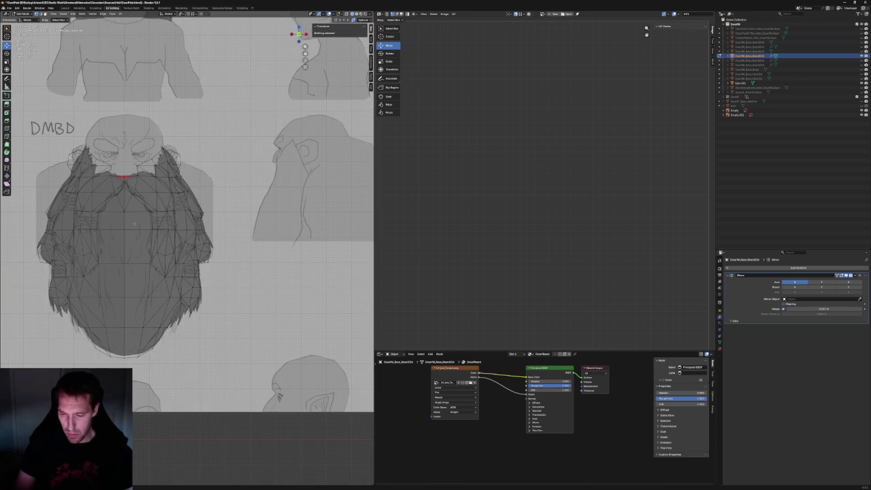
left_click_drag(119, 168, 131, 360)
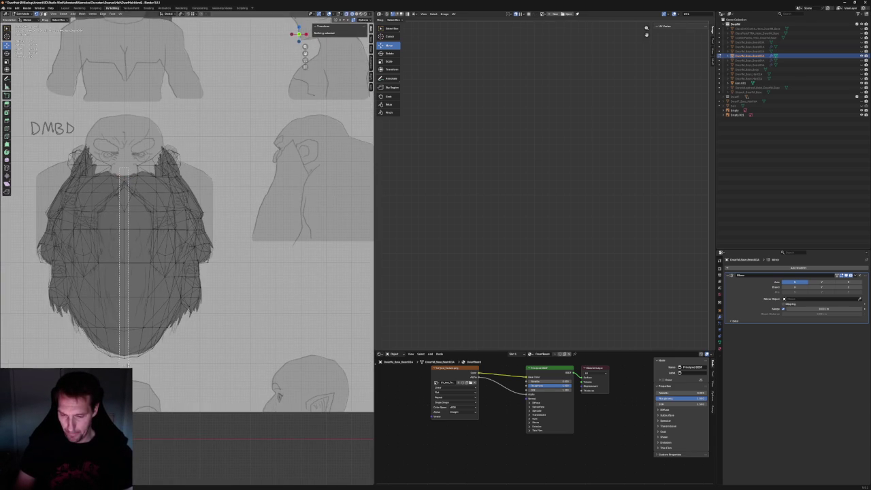
Scale the centre-line vertices to 0 along X and commit the median X value
key("c")
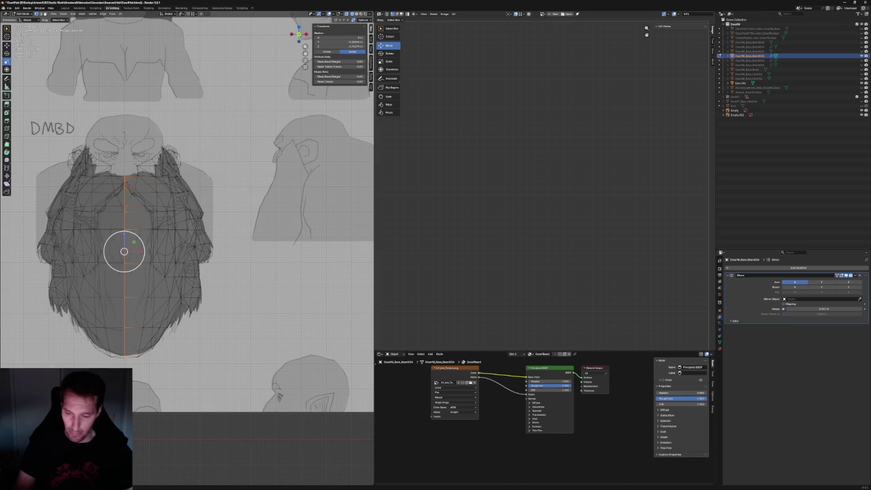
key("Escape")
key("s")
key("x")
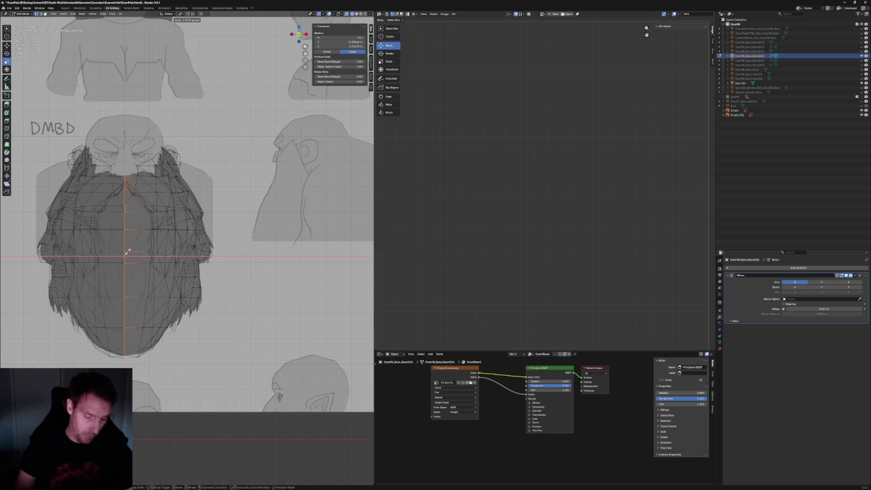
key("Escape")
key("shift+space")
key("g")
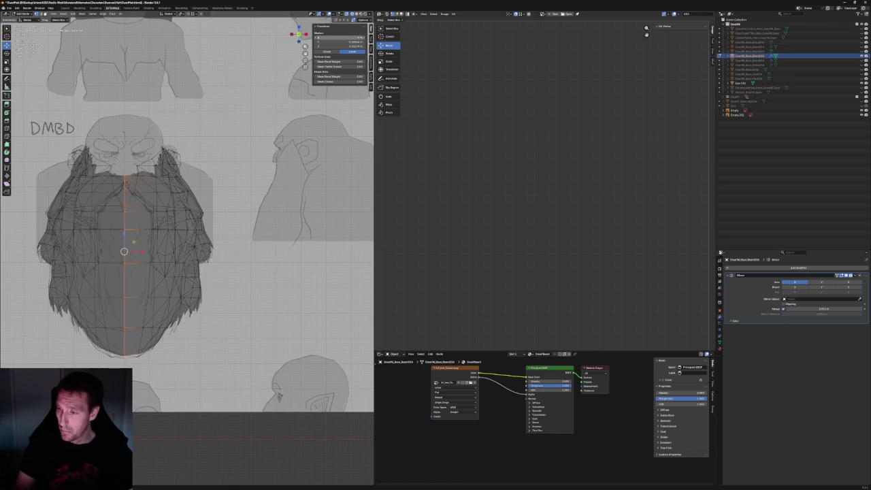
key("Return")
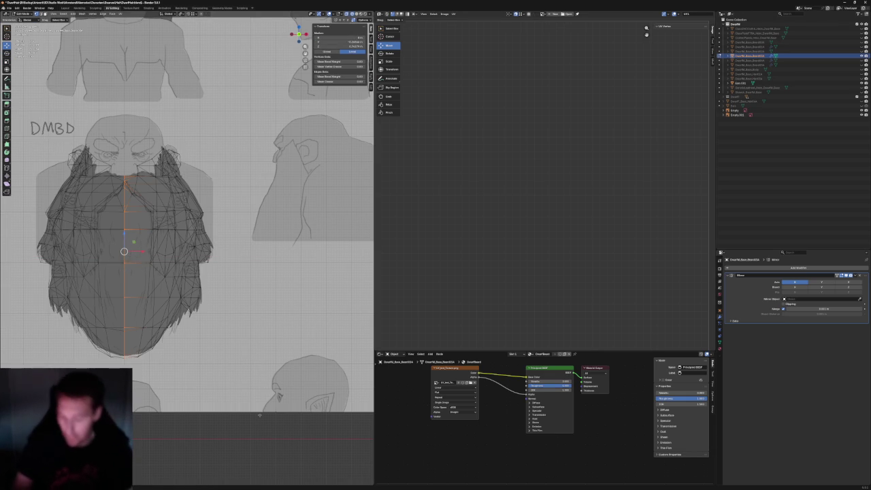
Move a vertex on the beard's side horizontally along X in front view
key("Tab")
scroll(188, 205, "down", 3)
middle_click_drag(187, 204, 225, 177)
key("KP_1")
scroll(187, 204, "up", 4)
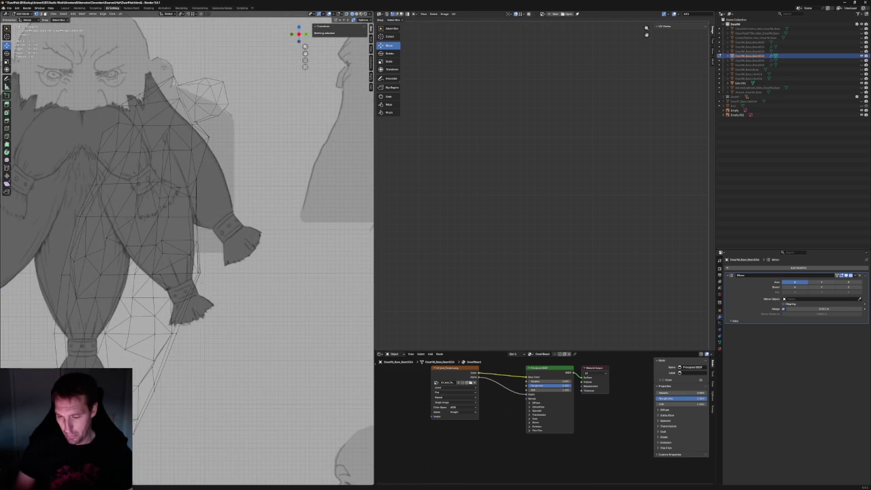
left_click(165, 241)
key("g")
key("x")
left_click(177, 241)
Pull a vertex on the beard's right side out to the sketch outline and recheck in front view
left_click(162, 253)
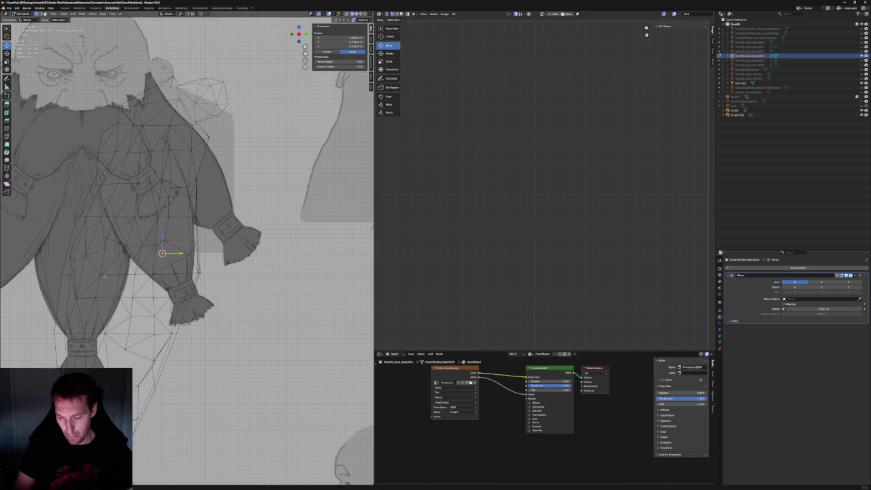
key("g")
key("x")
key("Escape")
key("KP_1")
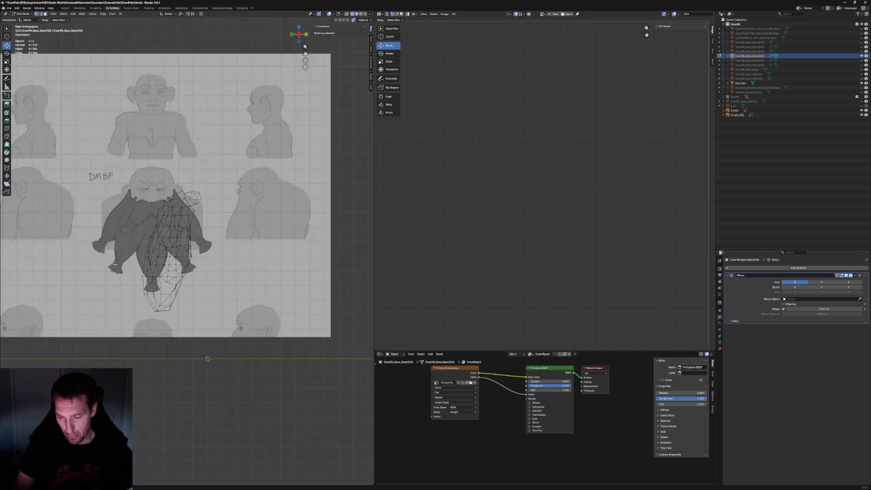
scroll(179, 245, "up", 5)
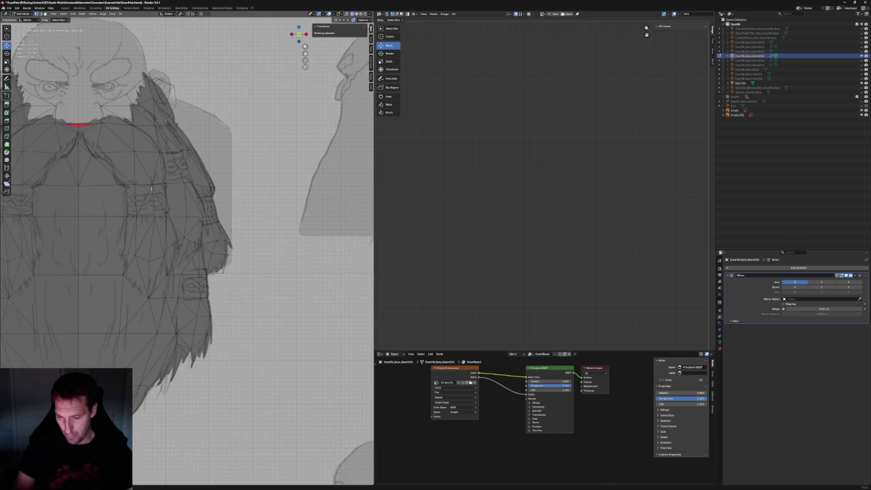
scroll(158, 193, "up", 2)
scroll(164, 230, "down", 4)
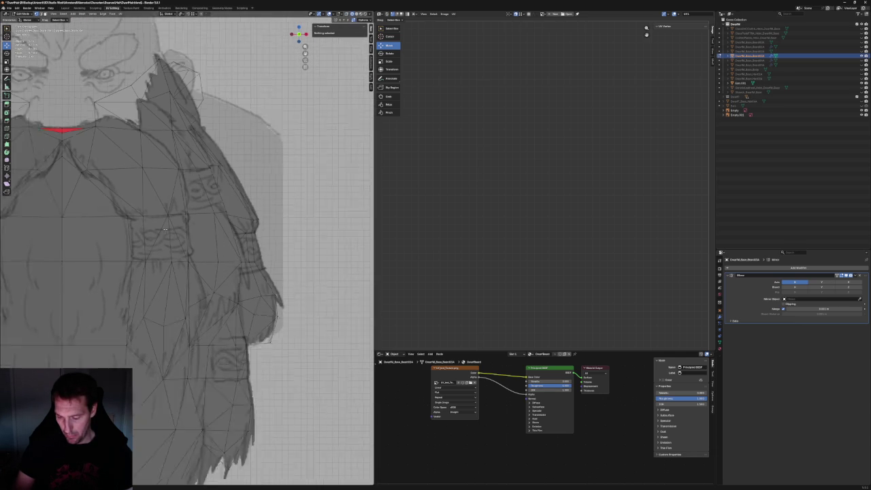
scroll(165, 230, "down", 1)
scroll(220, 338, "up", 2)
left_click_drag(197, 309, 213, 313)
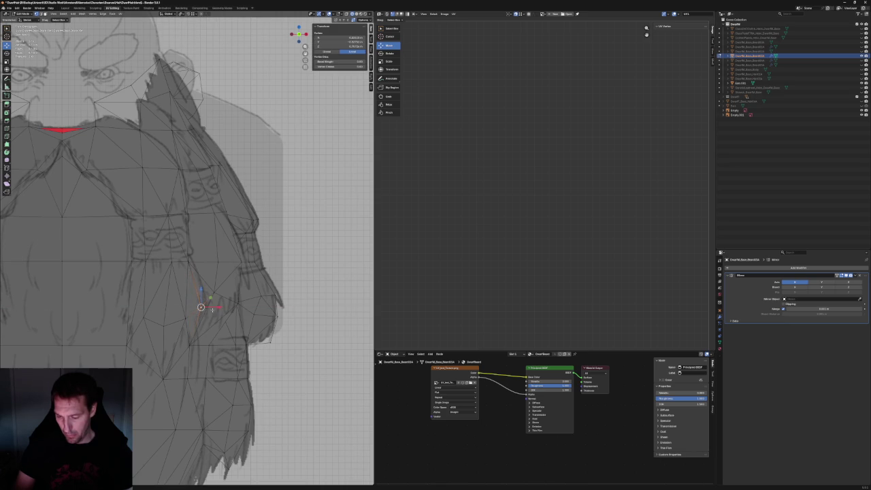
scroll(201, 315, "down", 4)
mouse_move(201, 314)
middle_mouse_down()
mouse_move(185, 288)
mouse_move(192, 283)
middle_mouse_up()
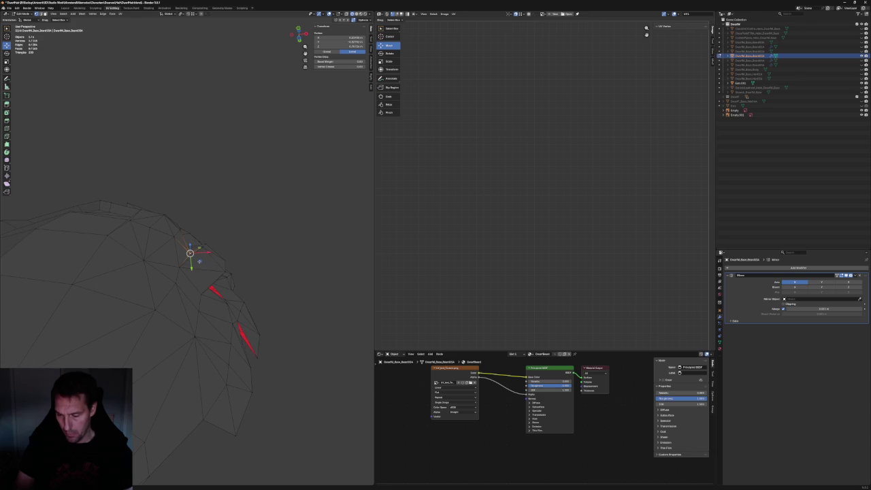
key("KP_1")
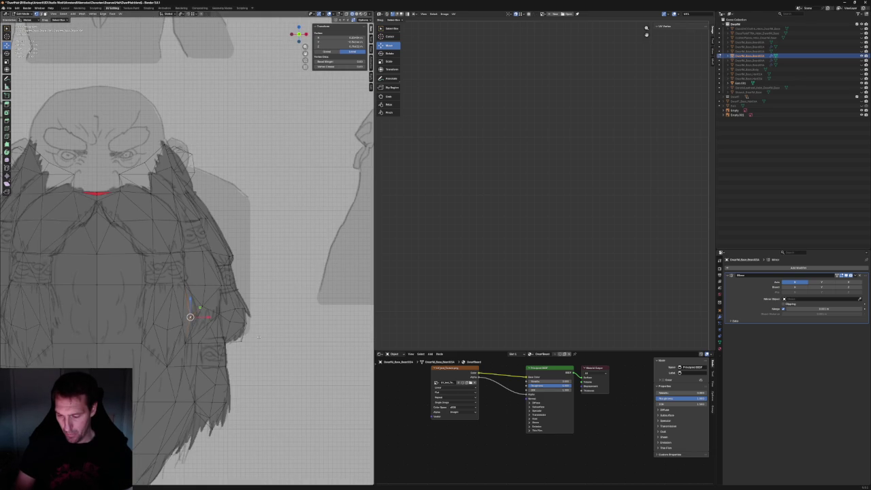
Add a horizontal edge loop across the beard and flatten it by scaling along Z
key("alt+a")
scroll(249, 328, "down", 3)
scroll(249, 328, "up", 3)
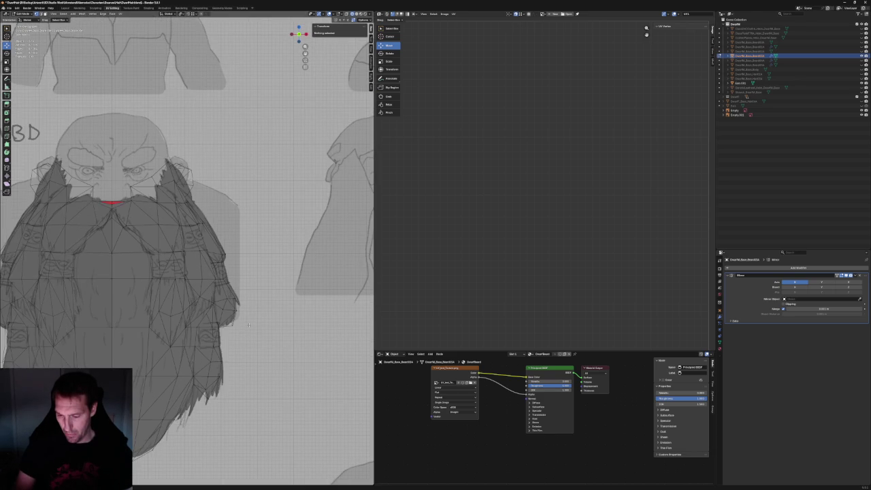
key("ctrl+r")
left_click(179, 279)
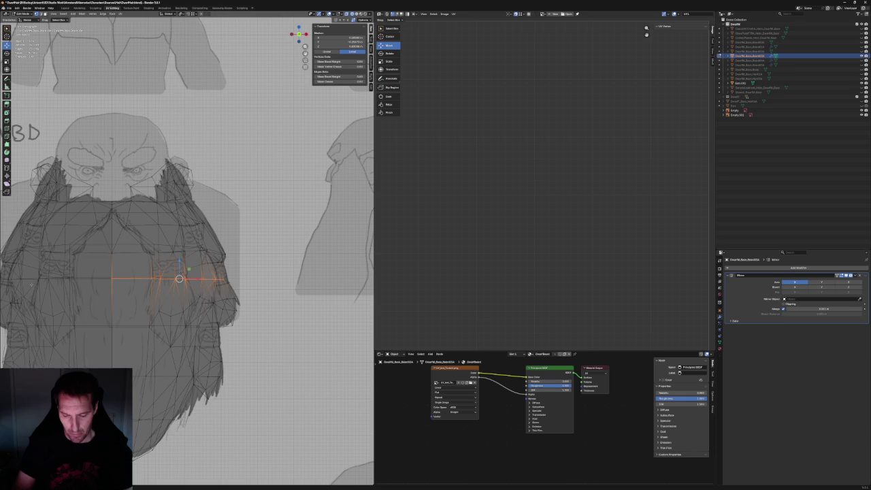
key("s")
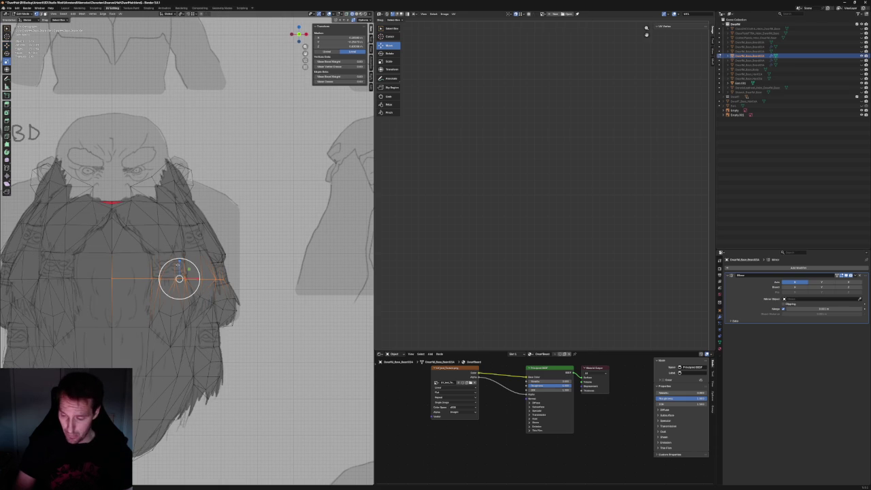
key("z")
left_click(179, 275)
Nudge the selected beard vertices into place in front view
key("Tab")
scroll(180, 273, "down", 5)
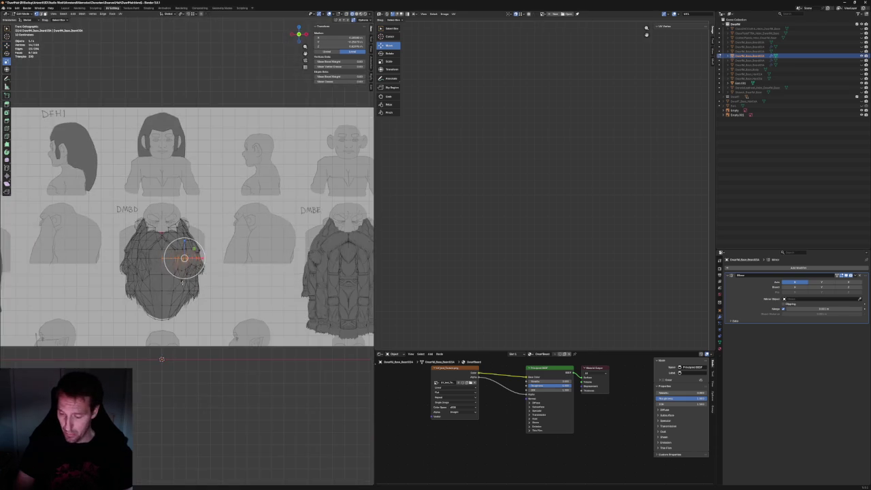
scroll(204, 399, "up", 6)
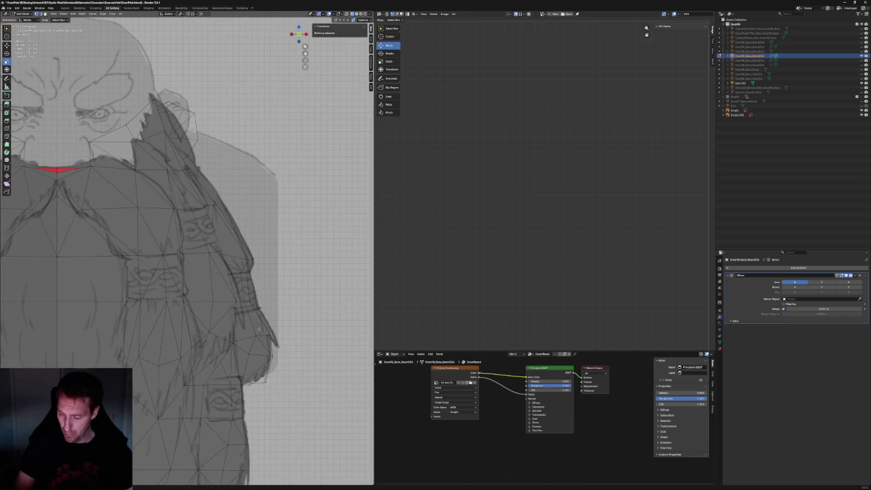
middle_click_drag(219, 329, 190, 308)
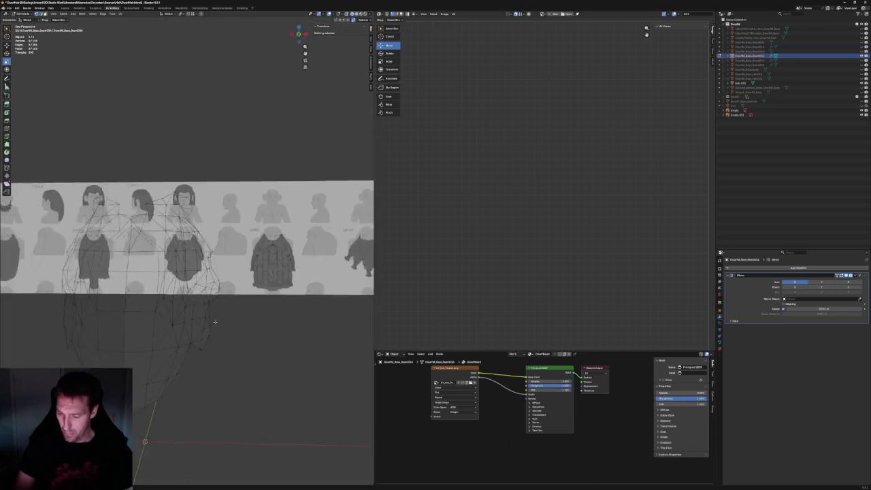
key("KP_1")
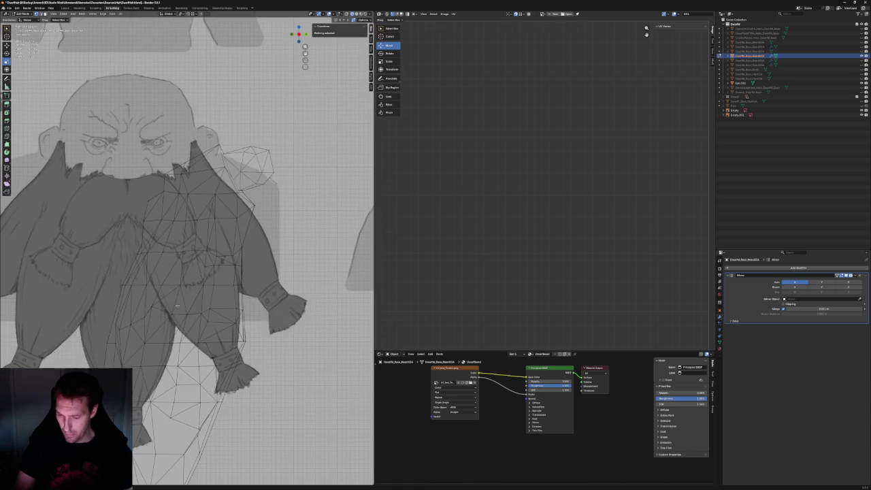
left_click_drag(153, 308, 160, 301)
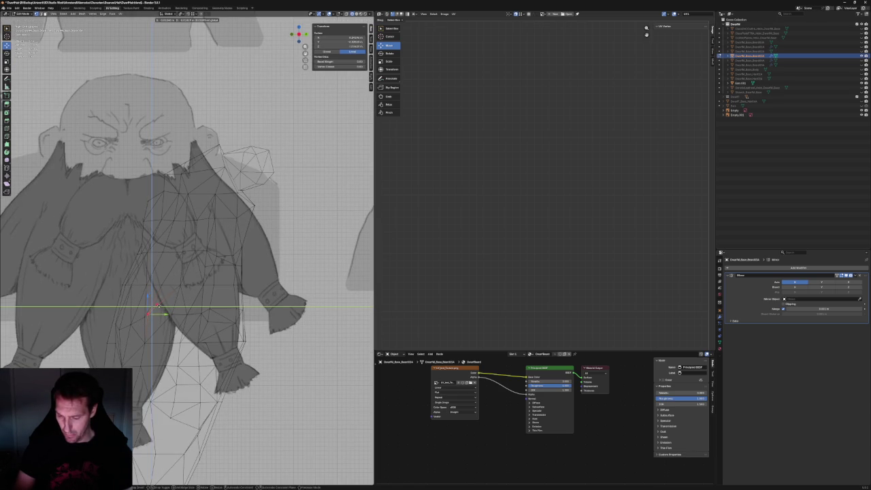
left_click(159, 306)
scroll(178, 333, "down", 4)
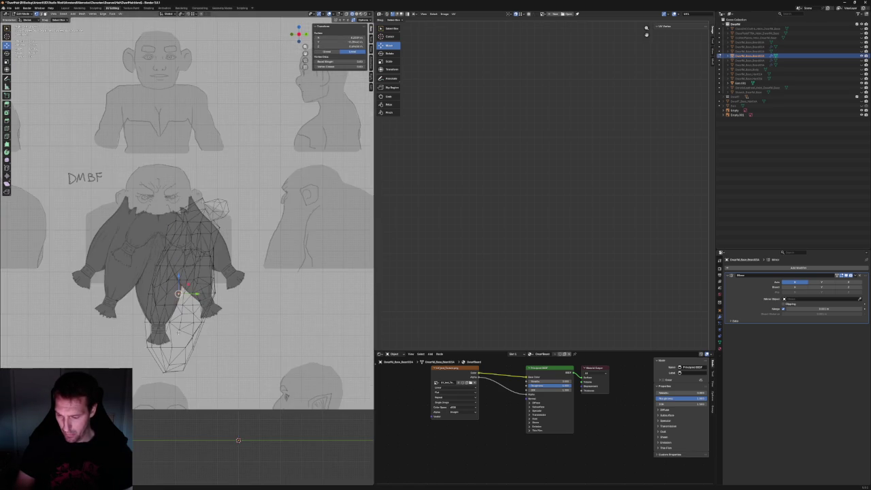
left_click(254, 327)
scroll(170, 253, "up", 4)
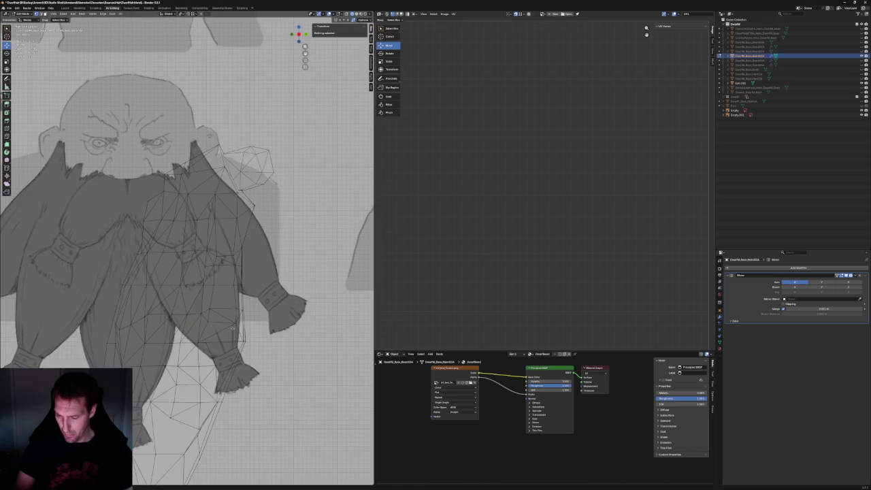
key("KP_1")
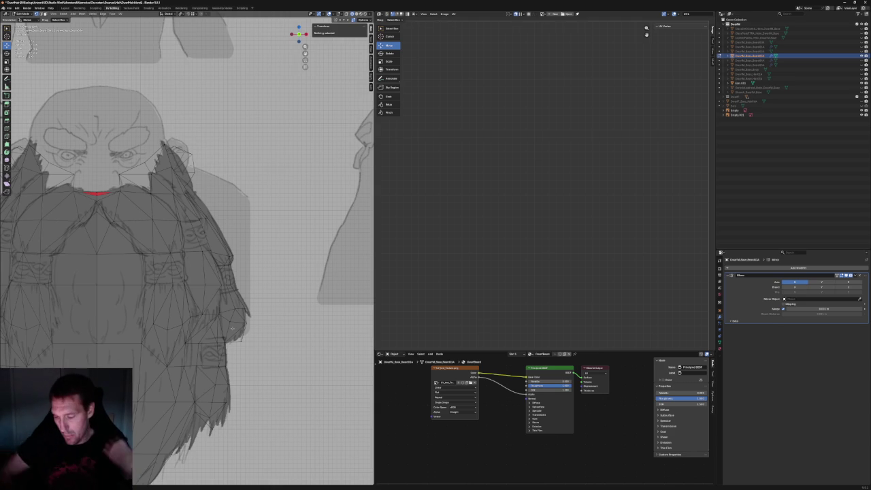
Box-select a group of side vertices and move them along the Y depth axis
scroll(235, 329, "up", 1)
scroll(245, 332, "up", 1)
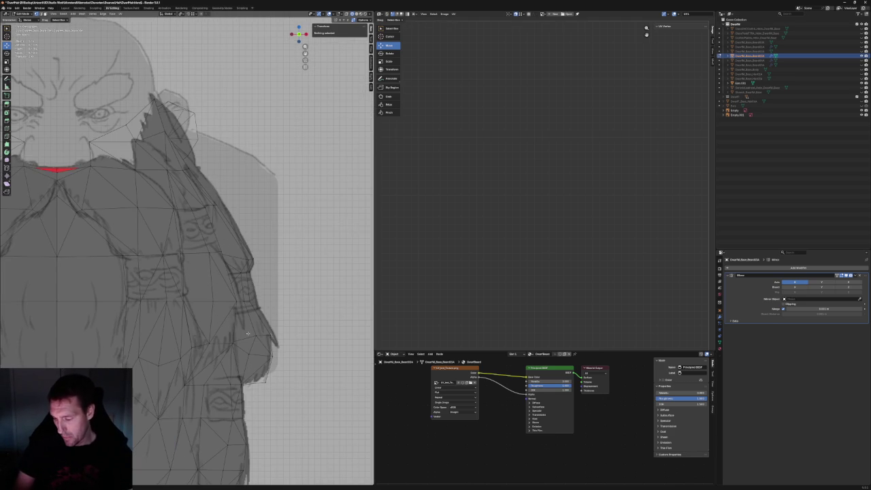
mouse_move(244, 333)
left_mouse_down()
mouse_move(206, 348)
mouse_move(234, 343)
left_mouse_up()
key("g")
key("y")
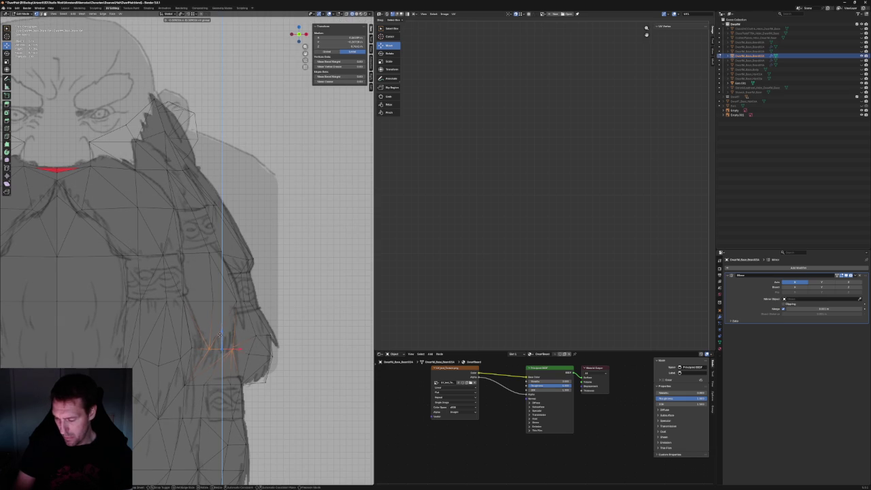
left_click(219, 334)
left_click(301, 347)
left_click(271, 344)
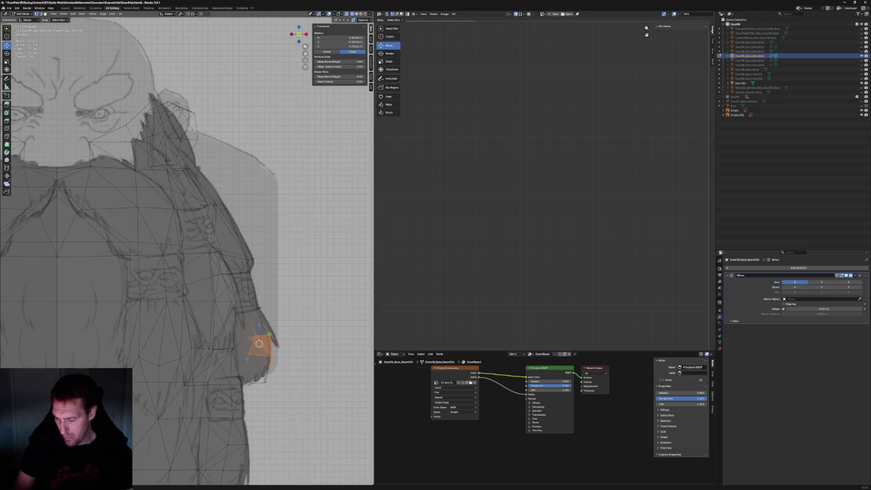
key("alt+a")
With X-ray on, select the beard's lower-edge vertex row and scale it to 0 along Z
key("alt+z")
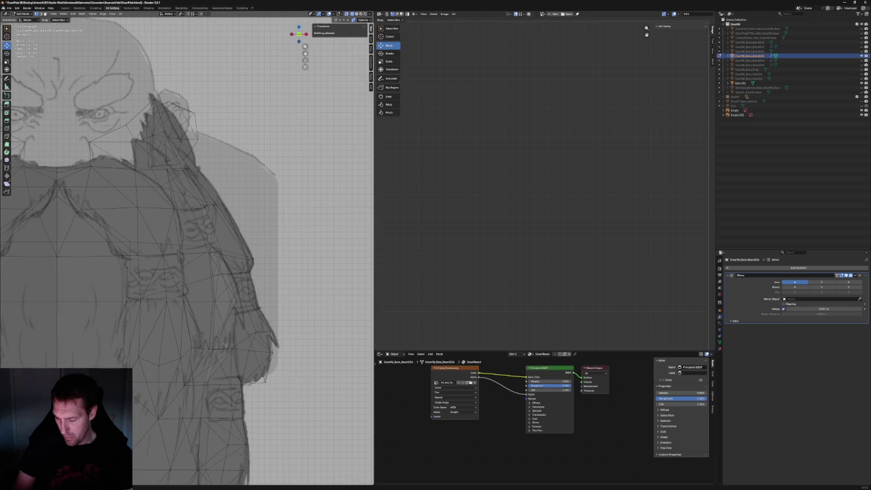
left_click(230, 346)
left_click_drag(279, 343, 178, 371)
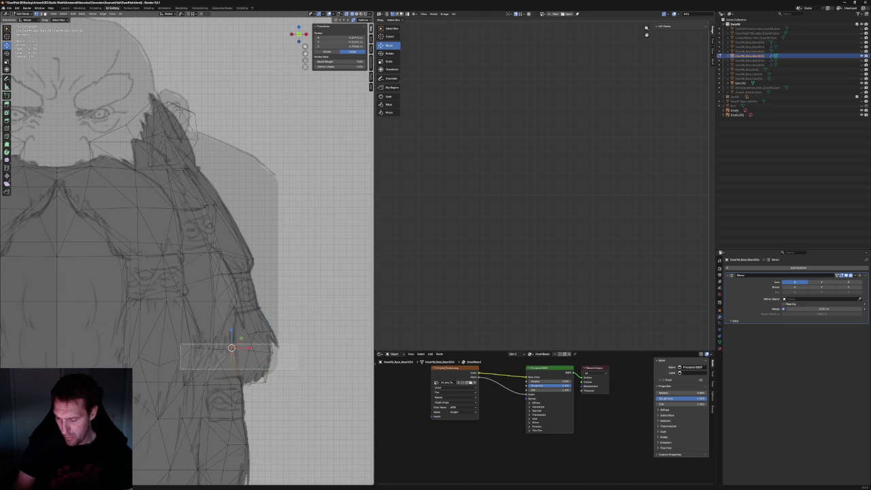
key("c")
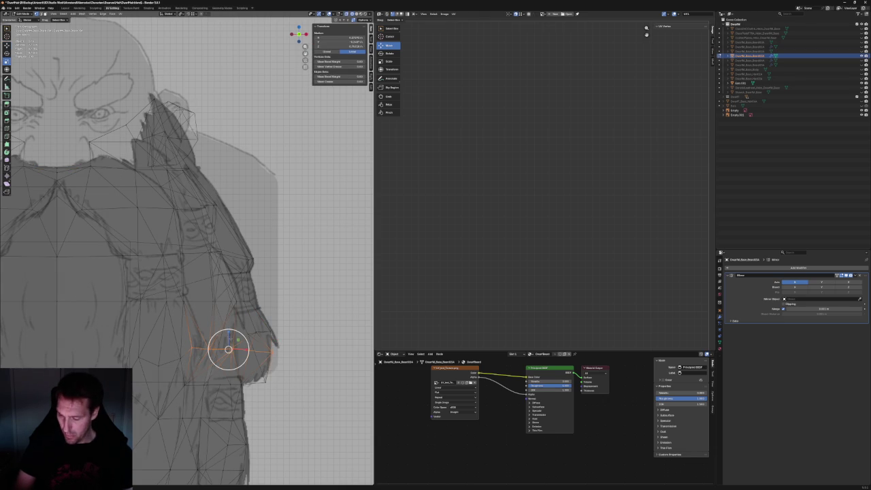
key("Escape")
key("s")
key("z")
key("0")
key("Return")
Brush-select the vertices at the beard tip and orbit to view the red faces from the side
scroll(214, 315, "down", 3)
scroll(214, 315, "down", 4)
scroll(225, 320, "up", 3)
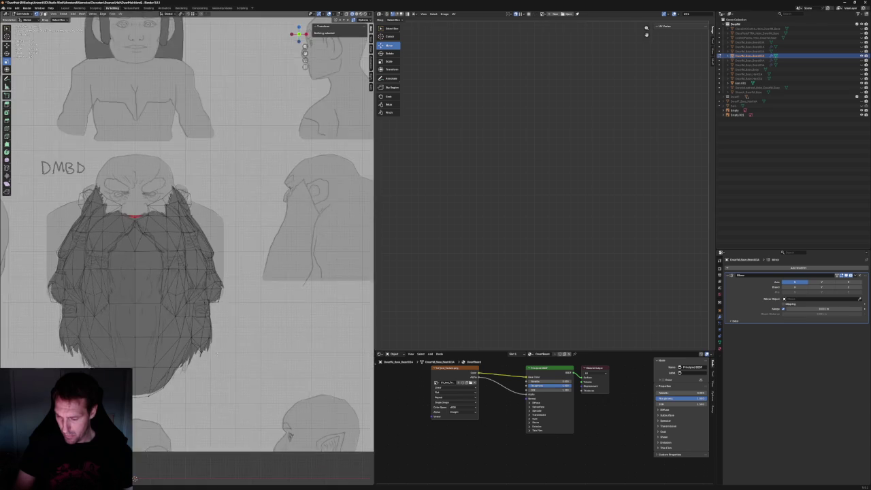
scroll(204, 330, "up", 1)
key("c")
left_click(166, 337)
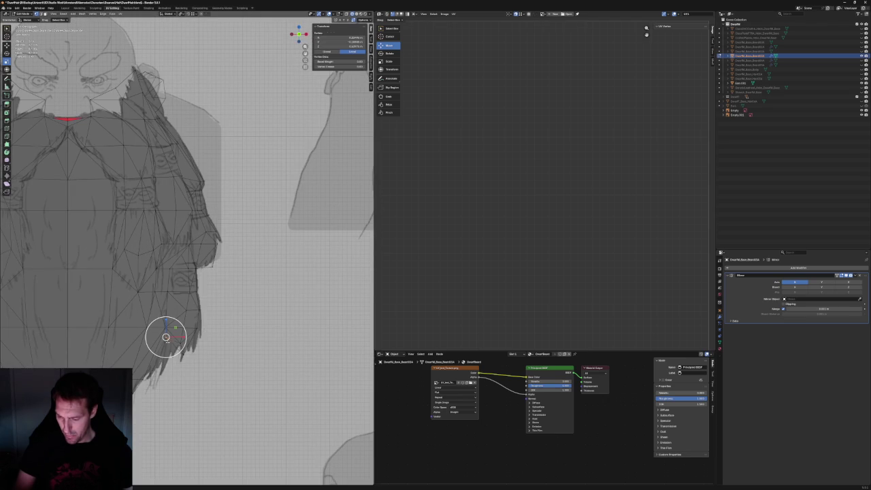
key("Escape")
mouse_move(166, 337)
middle_mouse_down()
mouse_move(141, 333)
mouse_move(201, 321)
middle_mouse_up()
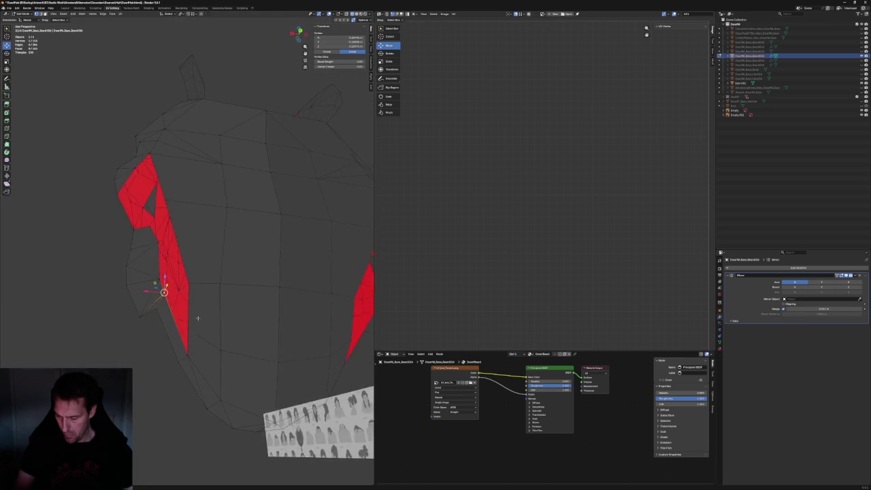
Move the beard-tip vertex to the tip of the red faces, then nudge it lower twice
key("g")
left_click(189, 350)
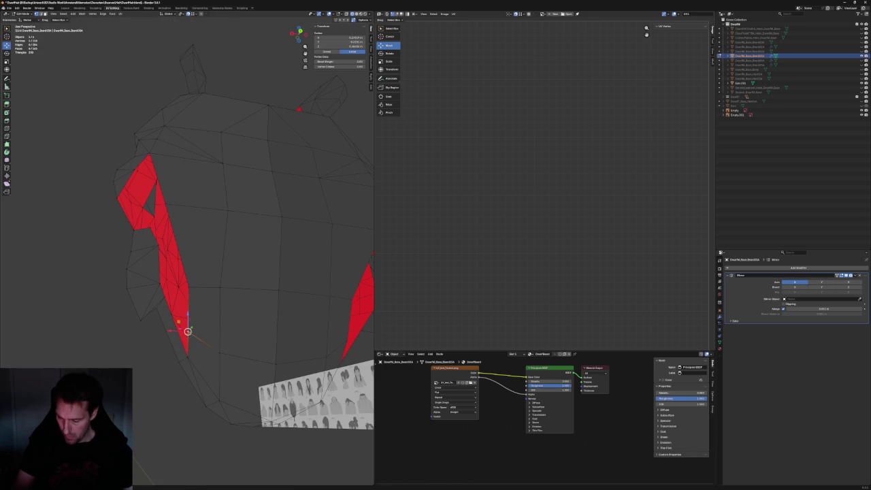
key("g")
left_click(220, 352)
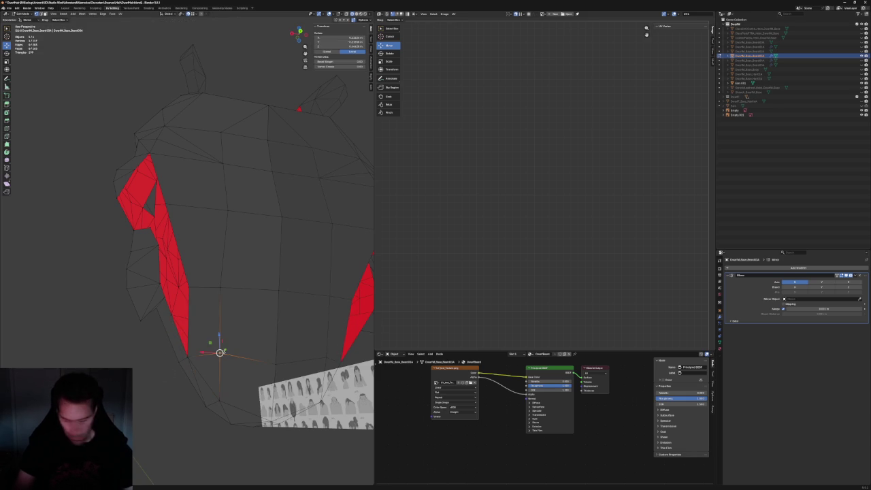
key("g")
left_click(234, 338)
From a new viewing angle, drag a vertex inside the red faces into place, then deselect it
mouse_move(196, 291)
middle_mouse_down()
mouse_move(214, 326)
mouse_move(205, 322)
middle_mouse_up()
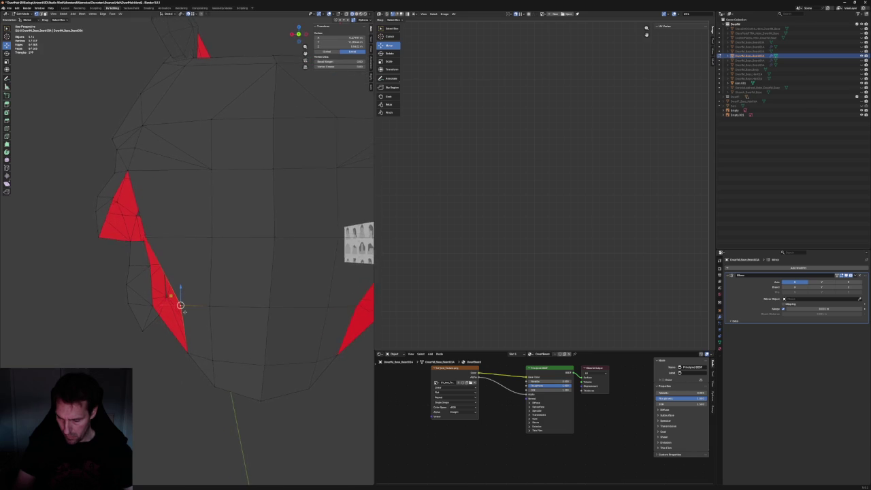
scroll(257, 403, "up", 5)
scroll(189, 324, "down", 2)
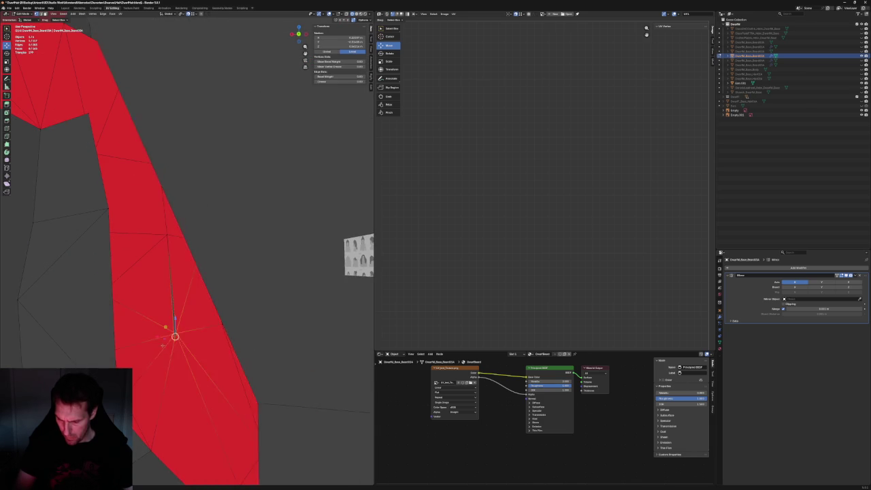
scroll(175, 302, "down", 3)
mouse_move(175, 301)
middle_mouse_down()
mouse_move(247, 320)
mouse_move(208, 322)
mouse_move(238, 312)
mouse_move(227, 354)
mouse_move(241, 328)
middle_mouse_up()
scroll(208, 322, "up", 3)
scroll(208, 323, "up", 3)
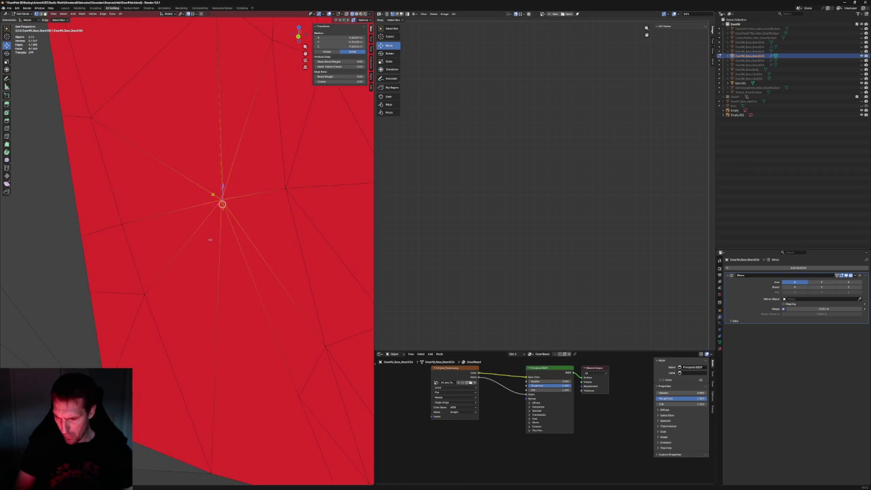
key("alt+a")
left_click(221, 211)
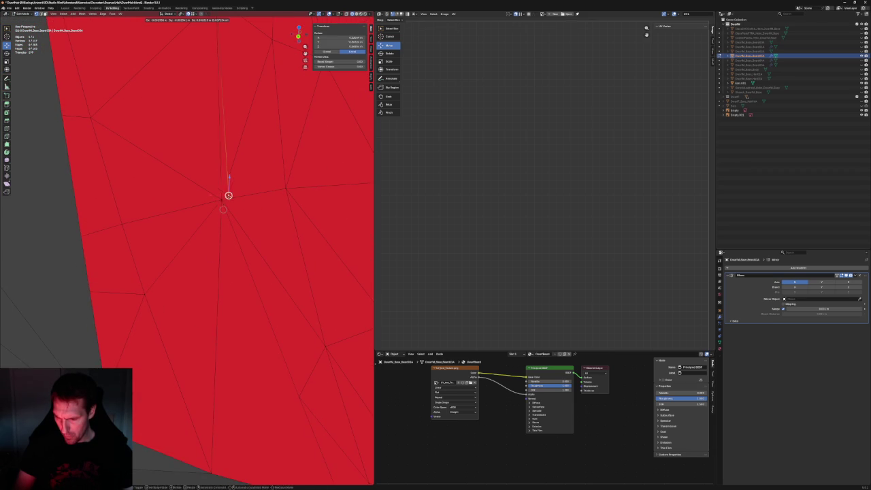
mouse_move(220, 196)
middle_mouse_down()
mouse_move(214, 224)
mouse_move(271, 207)
mouse_move(229, 224)
middle_mouse_up()
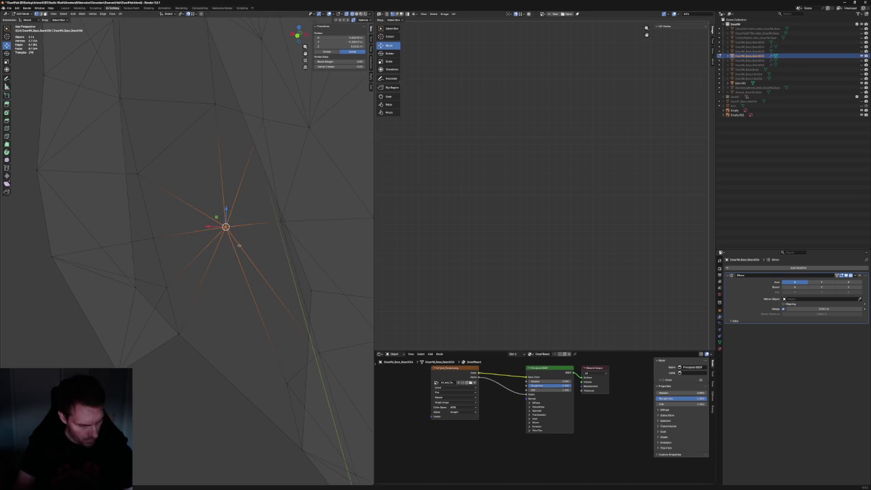
left_click(196, 354)
middle_click_drag(196, 354, 189, 345)
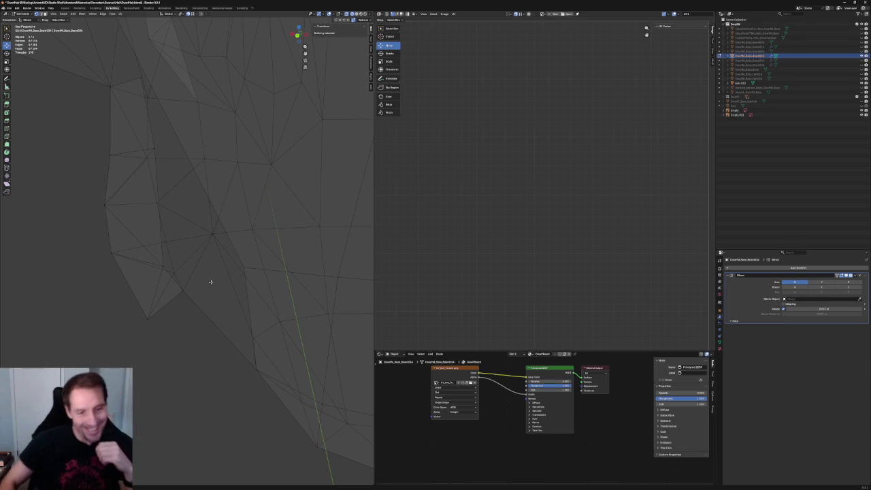
scroll(239, 211, "down", 3)
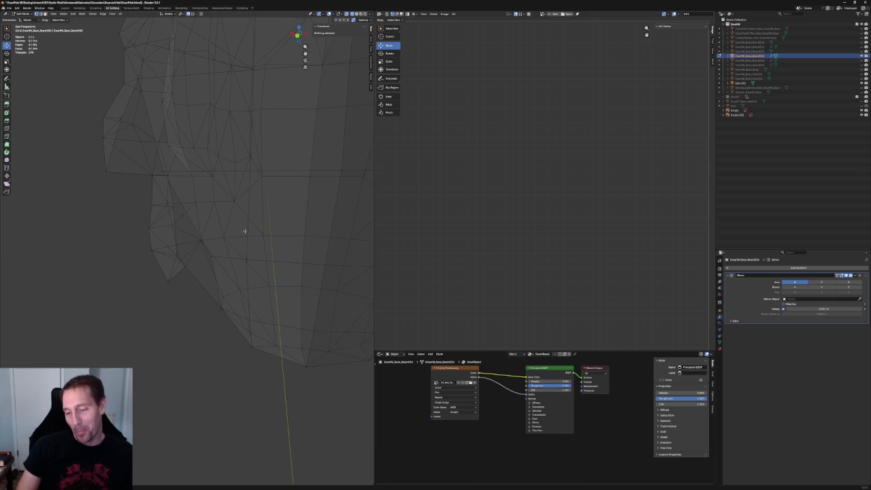
scroll(163, 241, "down", 5)
key("alt+z")
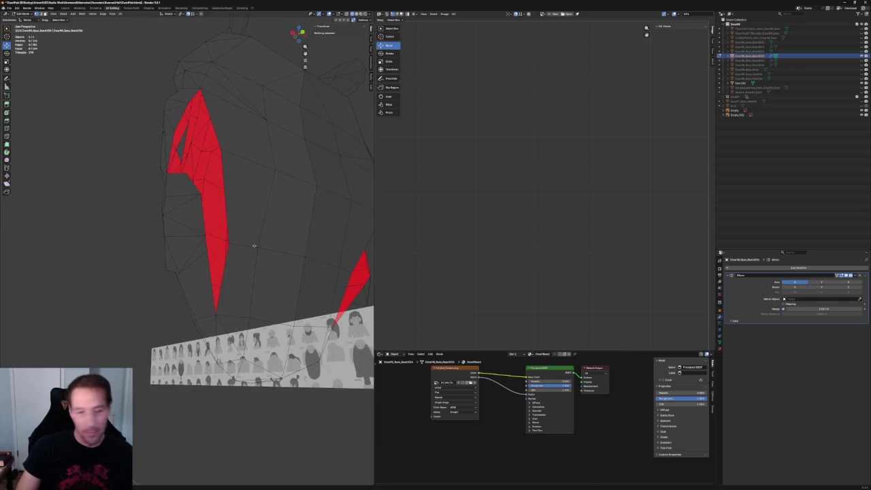
Zoom in around the red faces and select a vertex and the adjacent face beside them
scroll(229, 220, "up", 3)
scroll(208, 259, "up", 3)
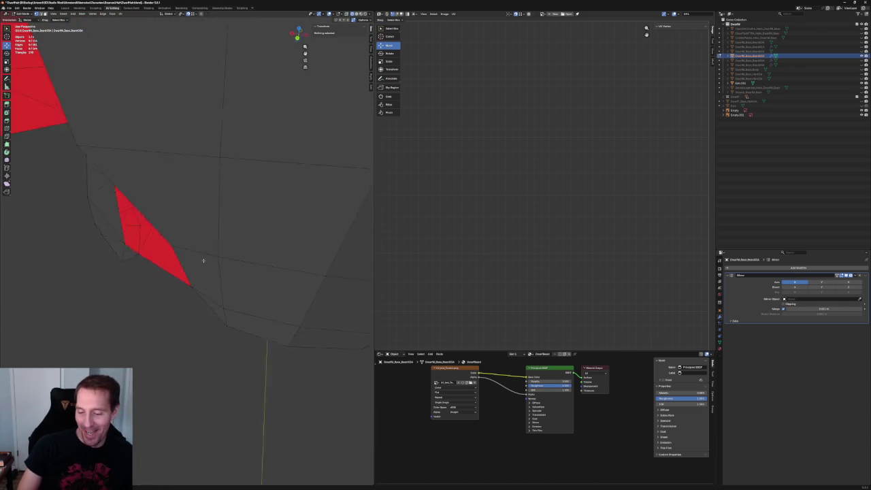
mouse_move(208, 259)
middle_mouse_down()
mouse_move(171, 243)
mouse_move(186, 202)
mouse_move(181, 220)
mouse_move(131, 249)
mouse_move(181, 256)
mouse_move(186, 281)
middle_mouse_up()
left_click(135, 241)
left_click(187, 250)
scroll(187, 273, "down", 5)
scroll(187, 281, "up", 4)
In vertex select mode, pick the face vertex and the red patch's lower corner, then clear the selection
key("1")
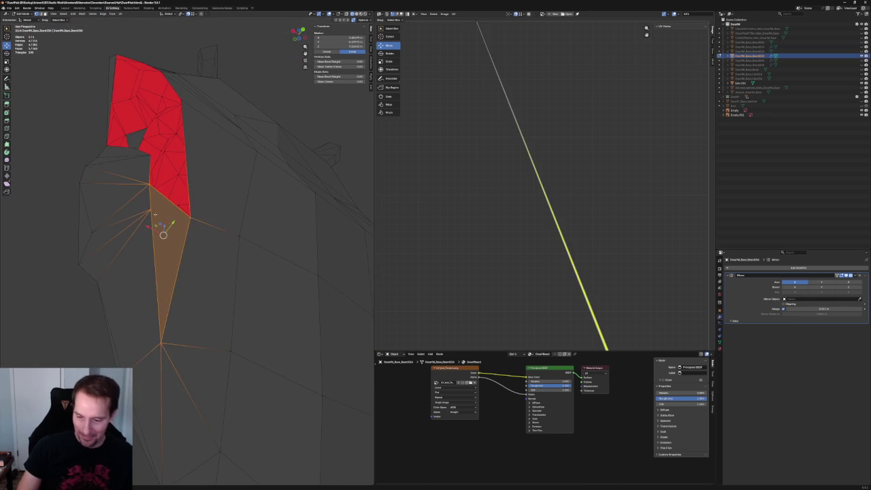
left_click(150, 209)
left_click(189, 219, "shift")
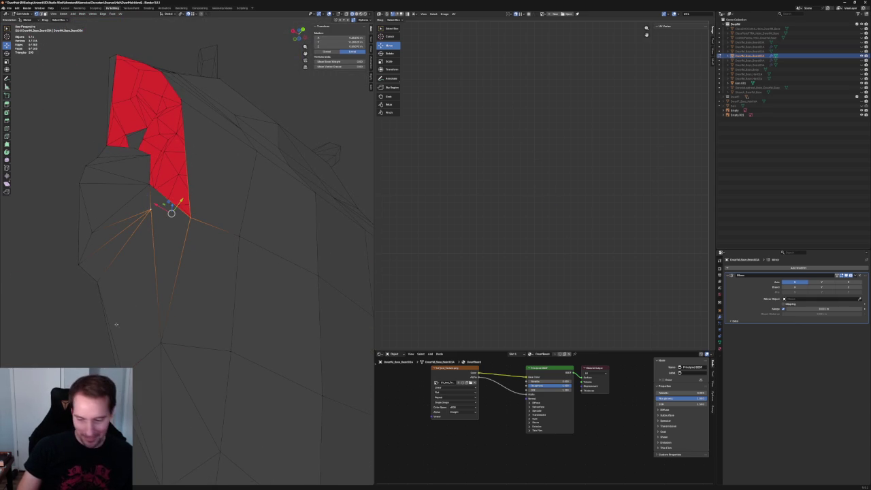
key("alt+a")
middle_click_drag(119, 326, 89, 308)
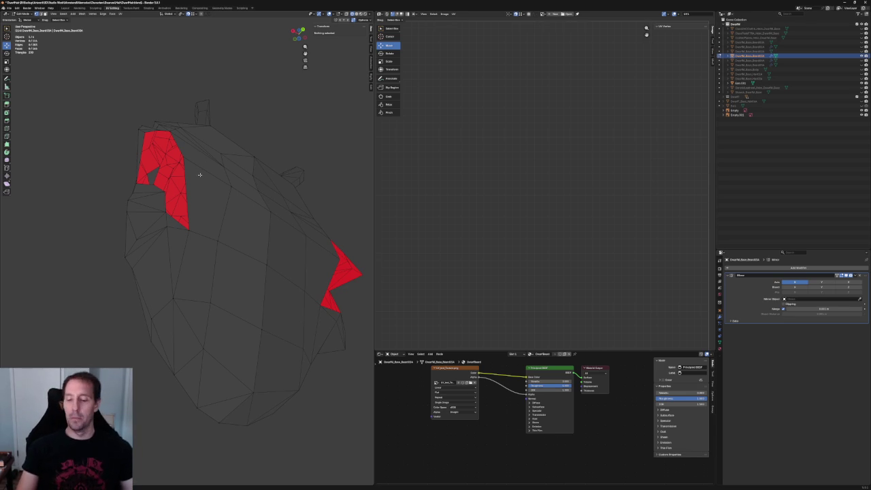
Zoom and orbit to another side of the head mesh, toggling X-ray off and back on
scroll(196, 171, "up", 1)
scroll(187, 181, "up", 1)
scroll(188, 191, "up", 1)
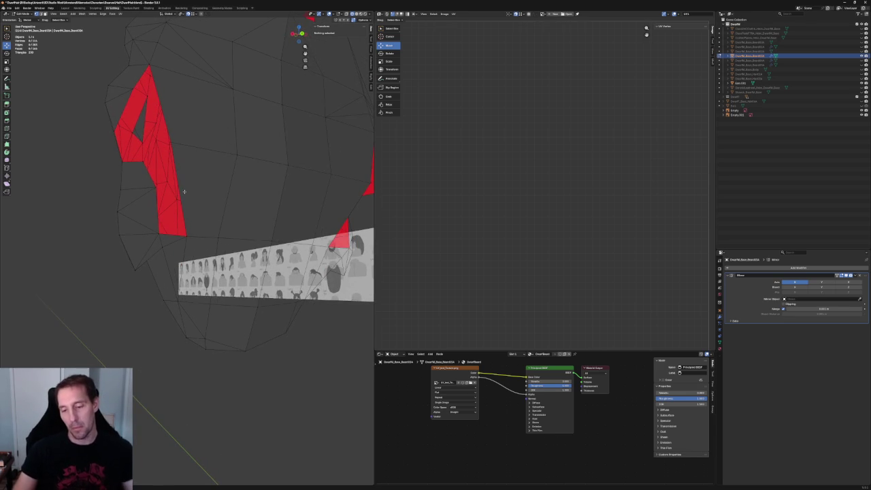
mouse_move(173, 185)
middle_mouse_down()
mouse_move(158, 180)
mouse_move(158, 243)
middle_mouse_up()
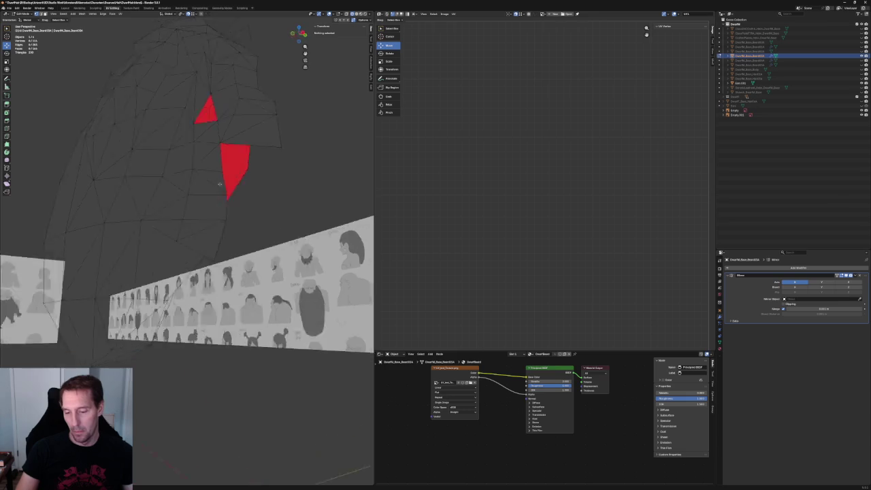
key("alt+z")
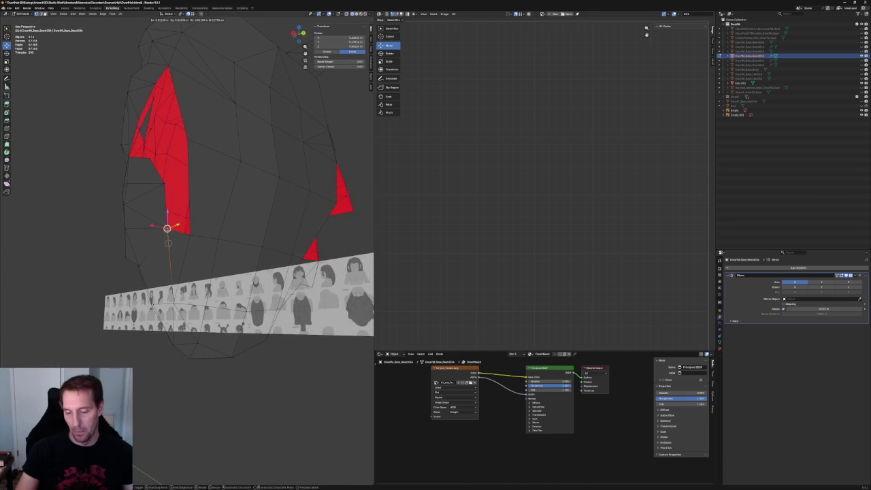
key("alt+z")
Select a beard-edge vertex, start a grab and cancel it, leaving the geometry unchanged
middle_click_drag(90, 233, 185, 225)
left_click(187, 234)
key("g")
right_click(183, 233)
middle_click_drag(70, 235, 241, 367)
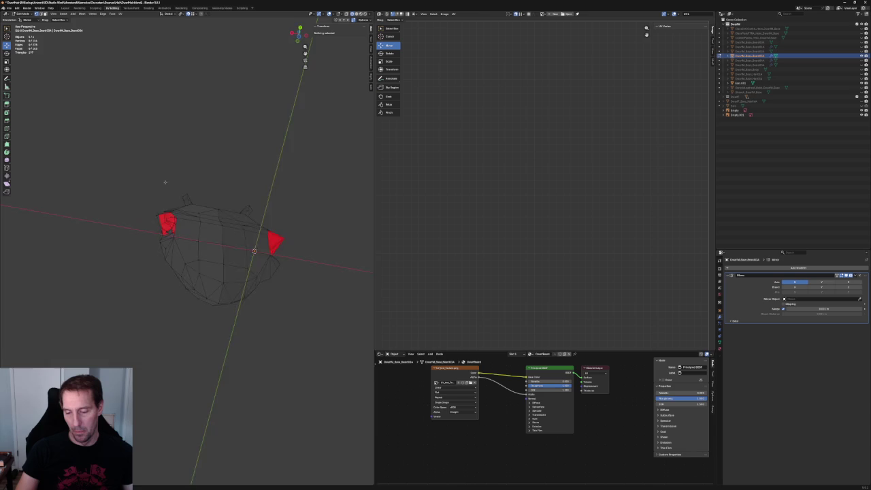
mouse_move(201, 213)
middle_mouse_down()
mouse_move(201, 177)
mouse_move(212, 211)
middle_mouse_up()
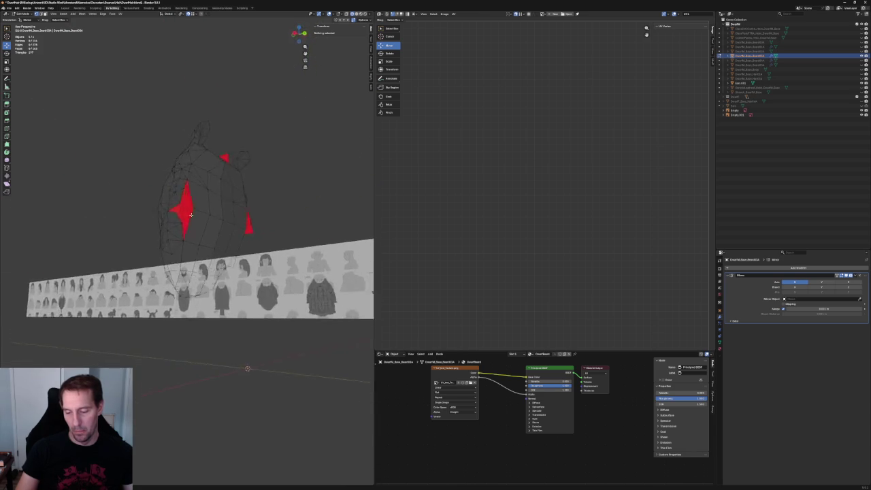
In front orthographic view, slide the beard's bottom-tip vertex along X to match the sketch
key("KP_1")
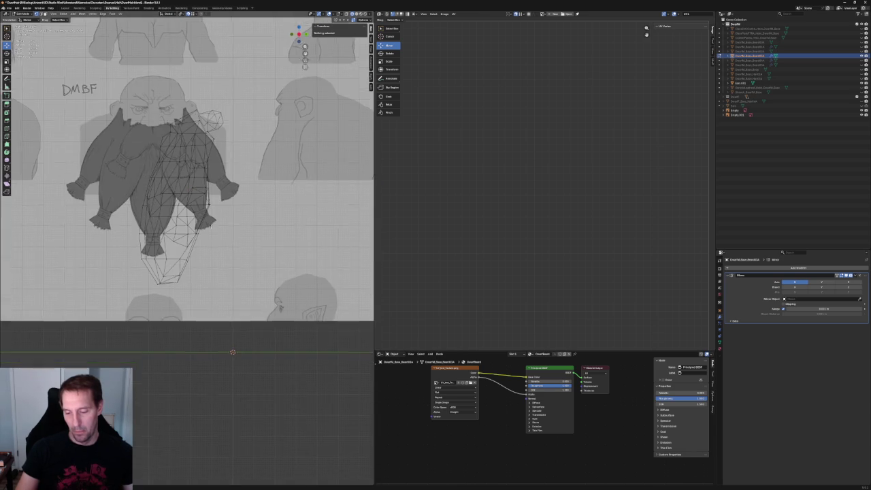
scroll(180, 241, "up", 5)
left_click(177, 250)
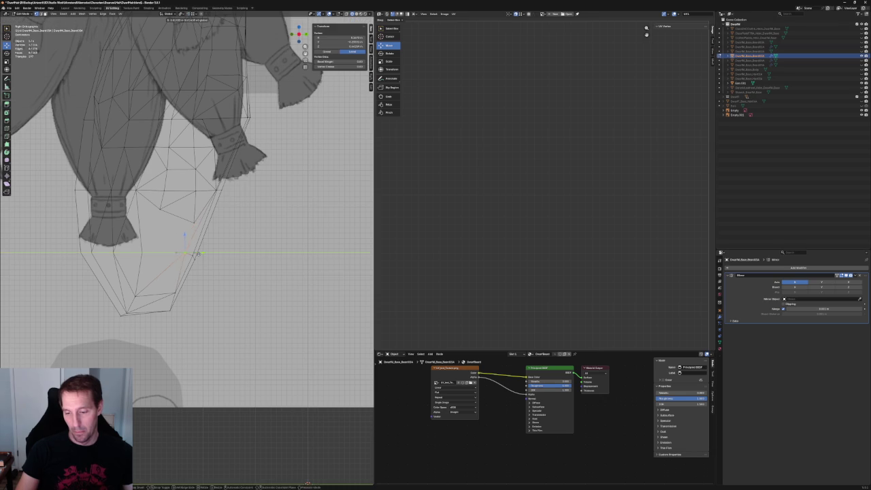
left_click(215, 279)
left_click(171, 292)
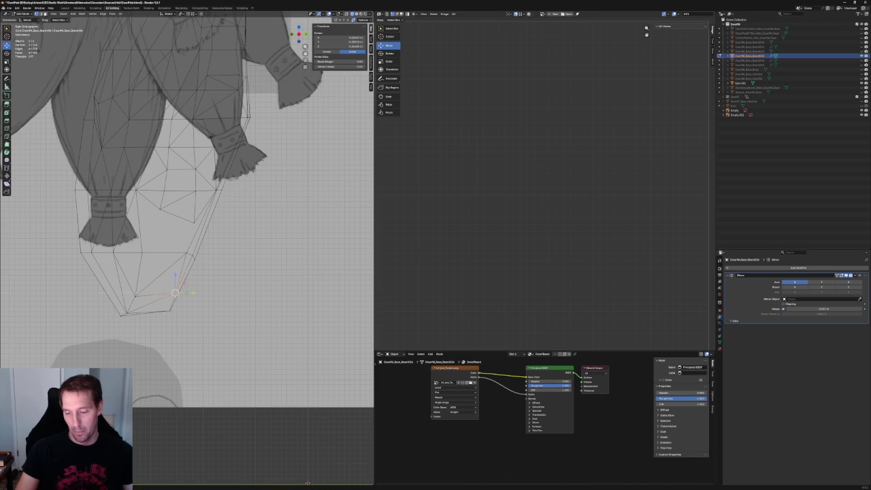
key("g")
key("x")
left_click(211, 262)
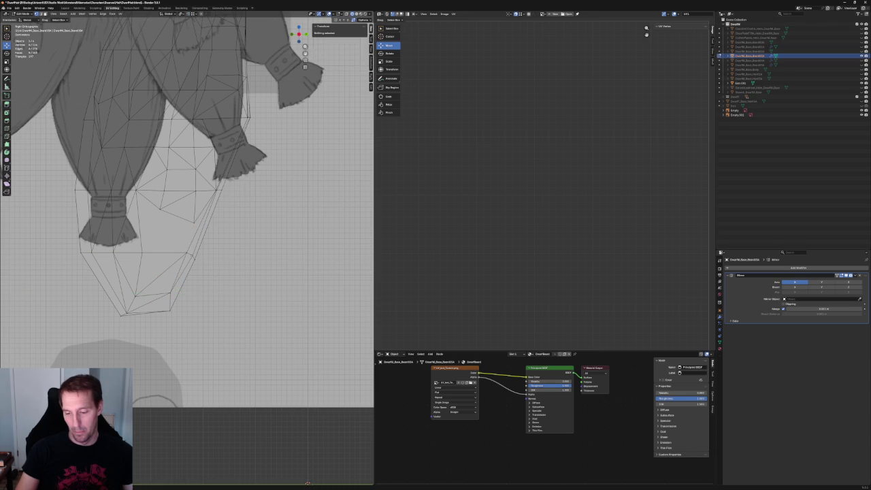
Slide another lower-tip vertex along X, clear the selection, and return to front view
left_click(193, 255)
right_click(180, 283)
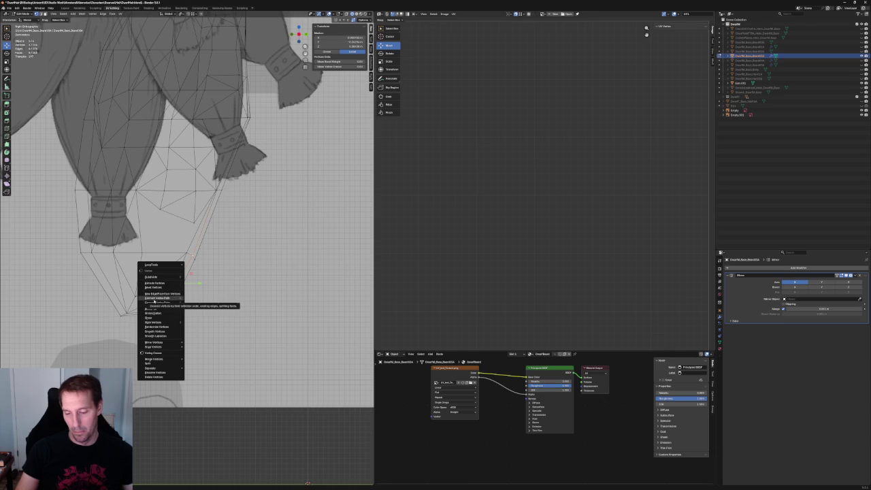
scroll(204, 306, "down", 2)
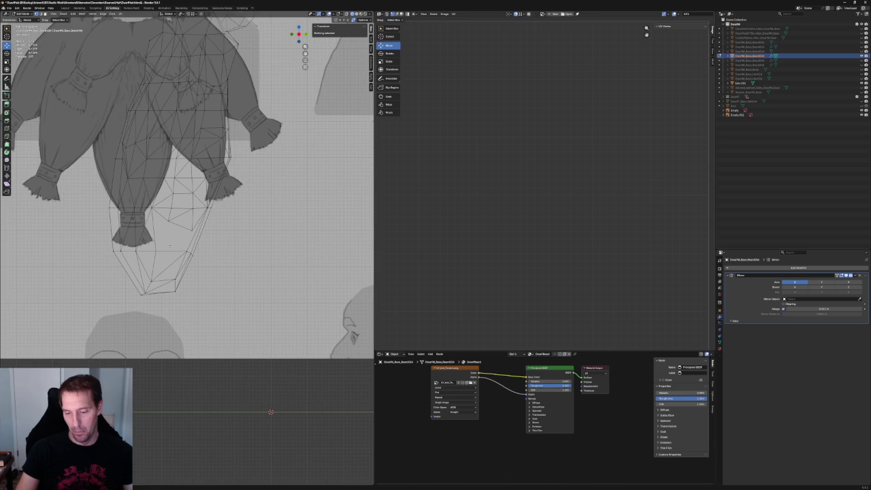
left_click(155, 250)
key("g")
key("x")
left_click(164, 250)
left_click(175, 279)
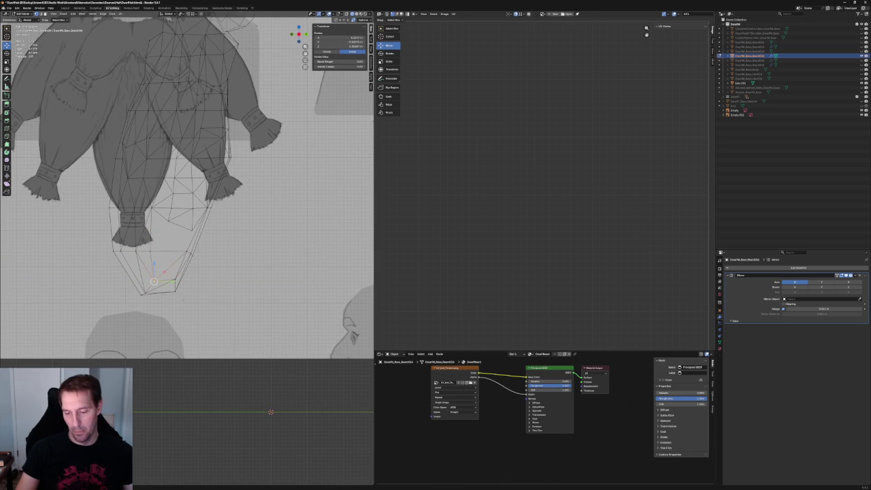
key("alt+a")
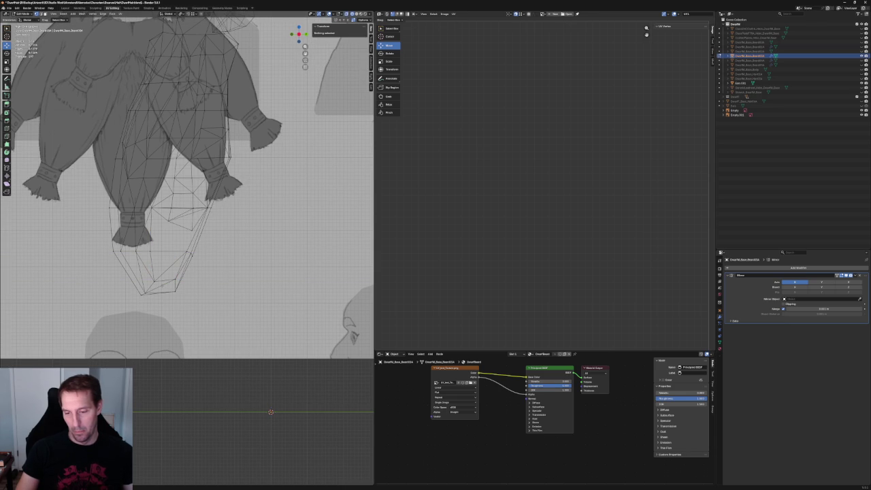
key("KP_1")
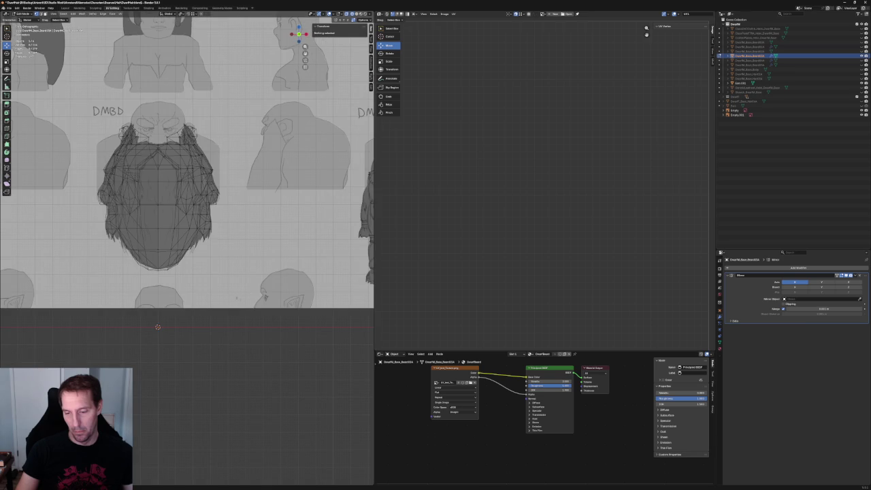
mouse_move(238, 263)
middle_mouse_down()
mouse_move(221, 254)
mouse_move(183, 296)
mouse_move(170, 196)
middle_mouse_up()
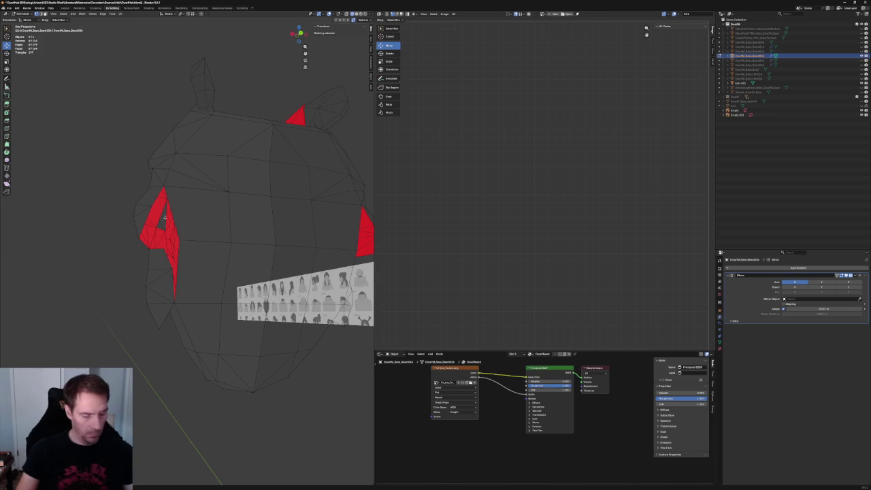
Select the red triangle's bottom edge and apply an edge operation from the Edge context menu
left_click(145, 221)
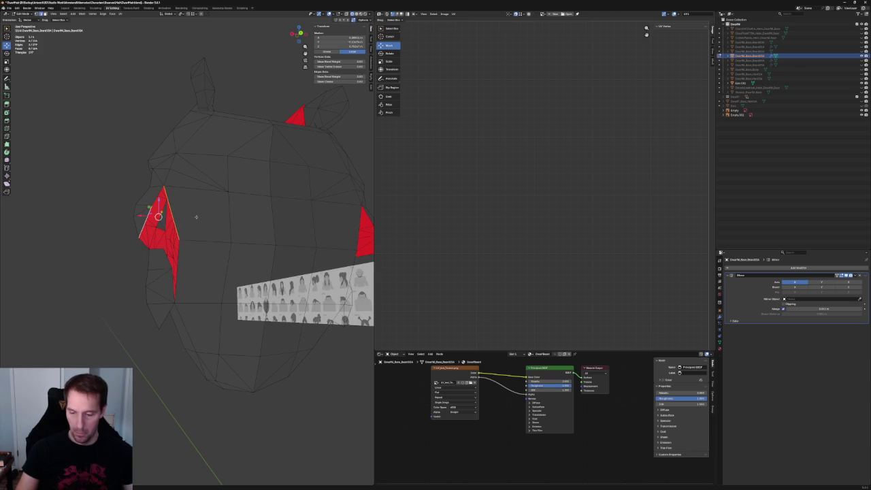
left_click(158, 207)
mouse_move(158, 207)
middle_mouse_down()
mouse_move(207, 279)
mouse_move(243, 272)
middle_mouse_up()
left_click(158, 206)
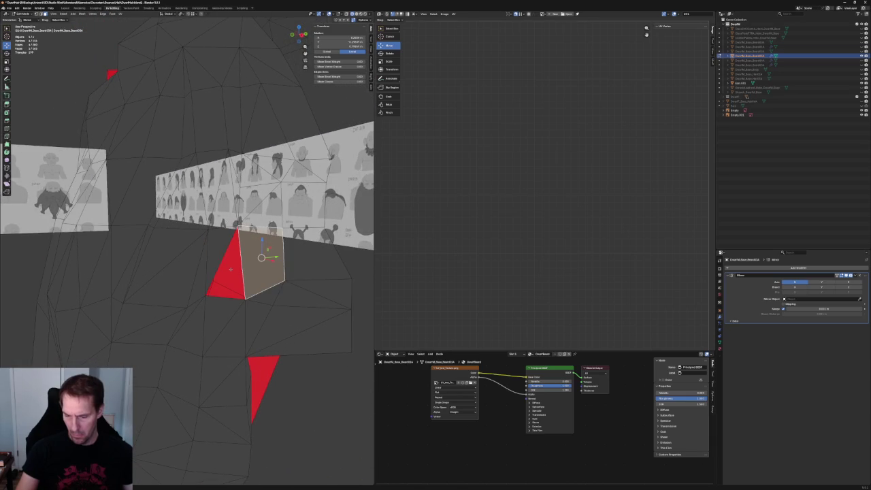
left_click(226, 296)
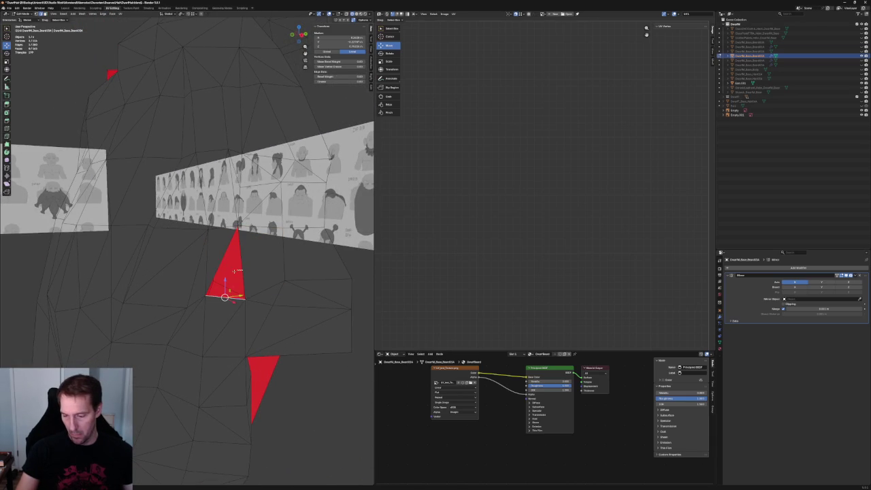
right_click(222, 257)
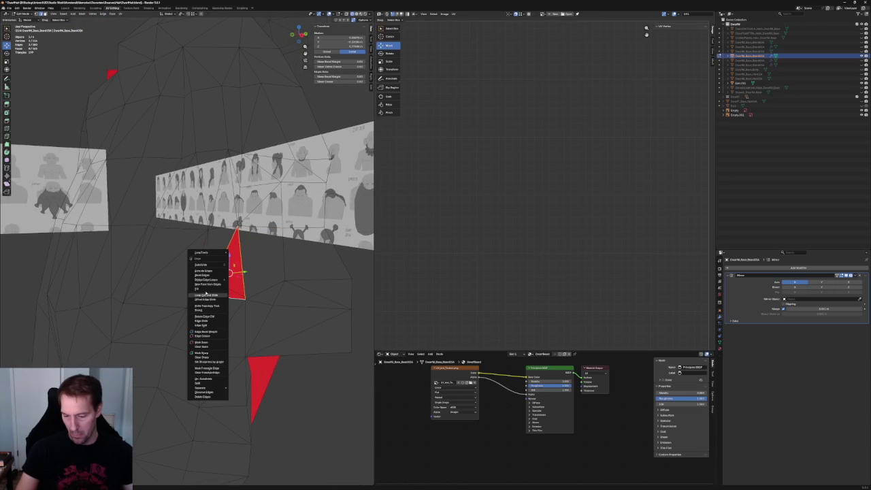
left_click(204, 288)
scroll(311, 369, "down", 5)
Compare the beard's side edge with the front sketch, selecting a side-edge vertex
mouse_move(311, 369)
middle_mouse_down()
mouse_move(246, 266)
mouse_move(291, 266)
middle_mouse_up()
key("grave")
left_click(266, 249)
mouse_move(204, 217)
middle_mouse_down()
mouse_move(147, 209)
mouse_move(249, 224)
middle_mouse_up()
key("grave")
left_click(259, 227)
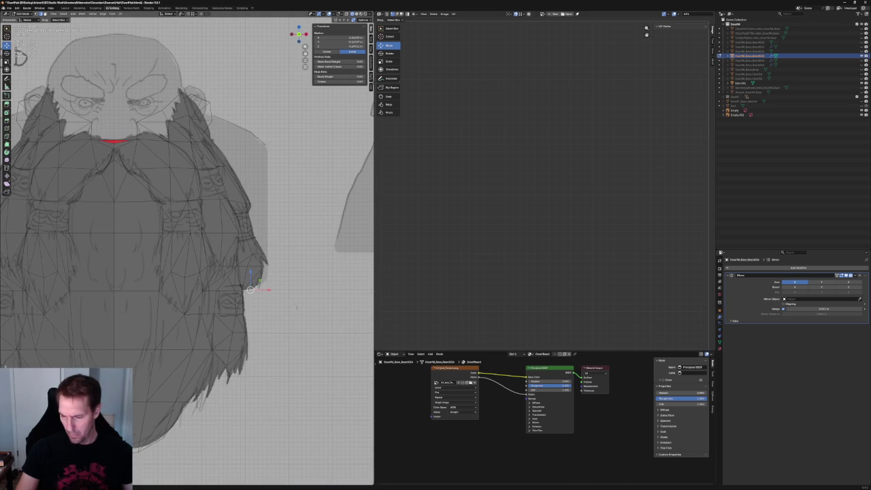
left_click(259, 289)
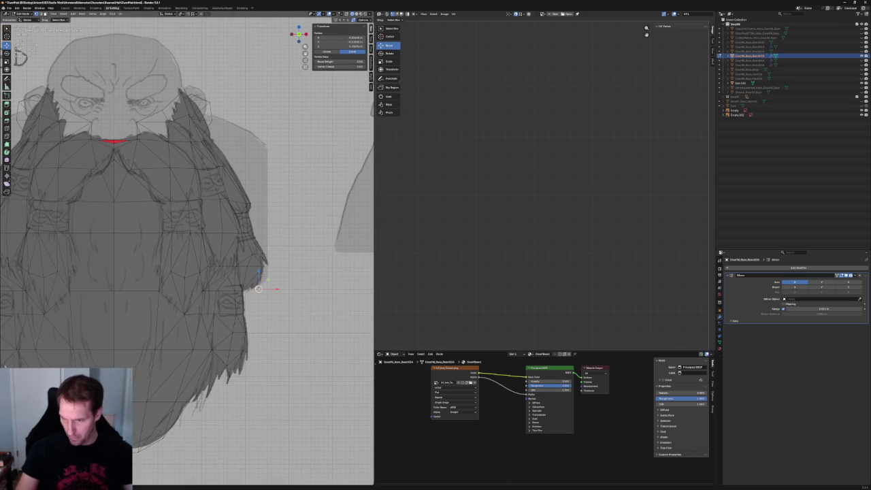
middle_click_drag(258, 275, 175, 304)
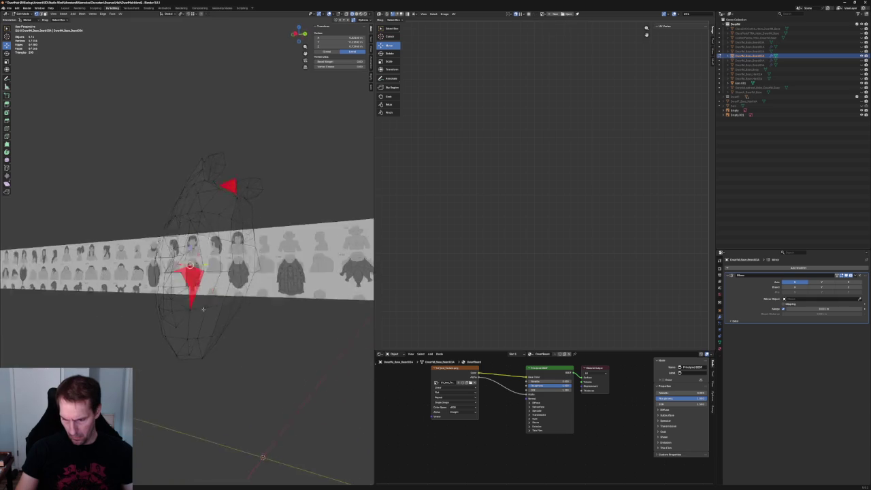
Select the mouth-corner vertex beside the red faces, trying edge loop selections first
scroll(146, 257, "up", 3)
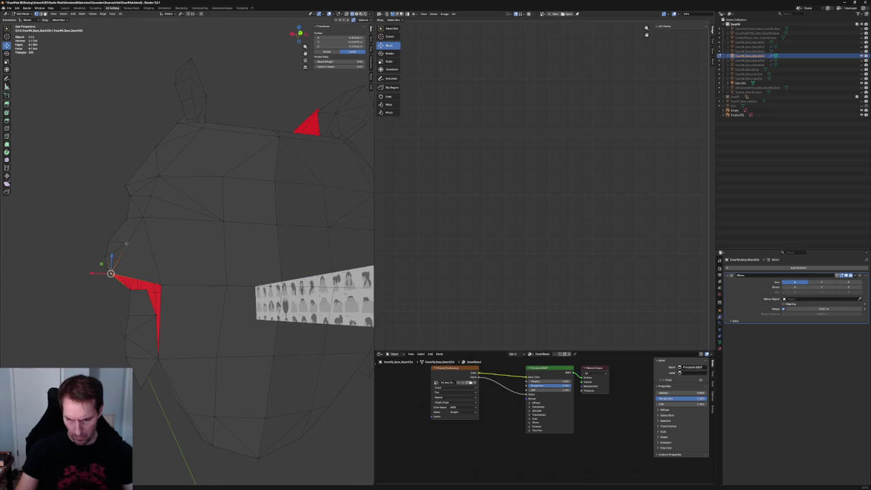
left_click(148, 239)
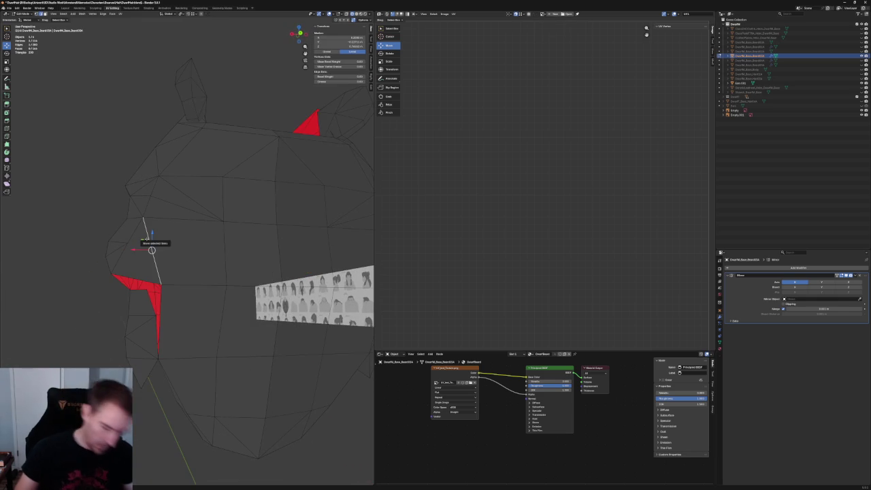
left_click(128, 240, "alt")
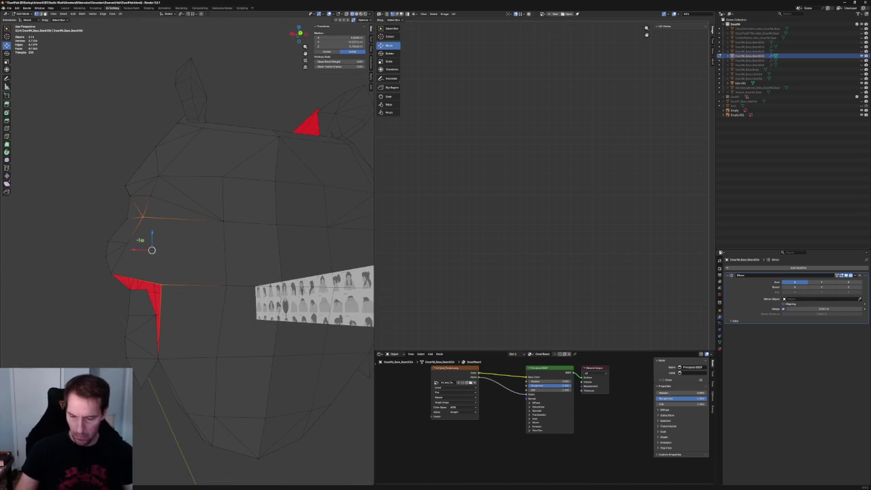
left_click(162, 282, "shift")
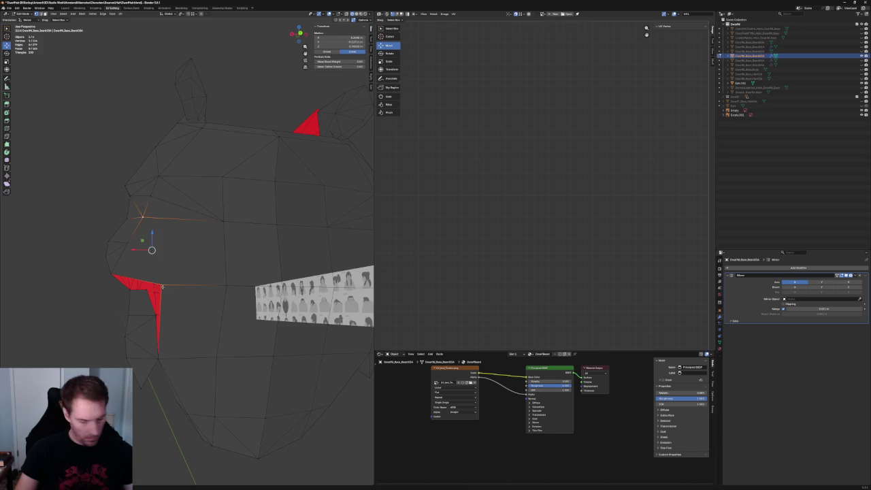
left_click(181, 263)
left_click(127, 242)
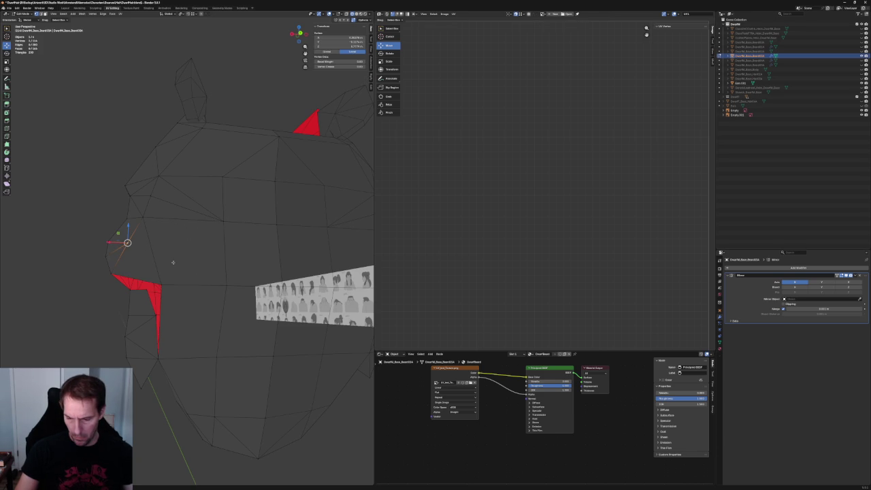
mouse_move(147, 271)
middle_mouse_down()
mouse_move(146, 256)
mouse_move(132, 271)
middle_mouse_up()
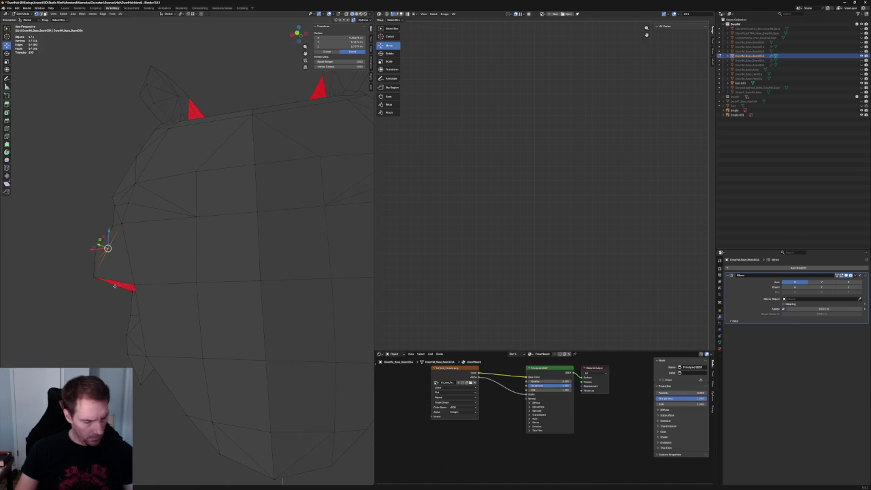
mouse_move(114, 283)
middle_mouse_down()
mouse_move(144, 286)
mouse_move(209, 250)
mouse_move(165, 195)
middle_mouse_up()
Knife-cut a new edge across the face beside the red mouth faces
key("k")
left_click(102, 240)
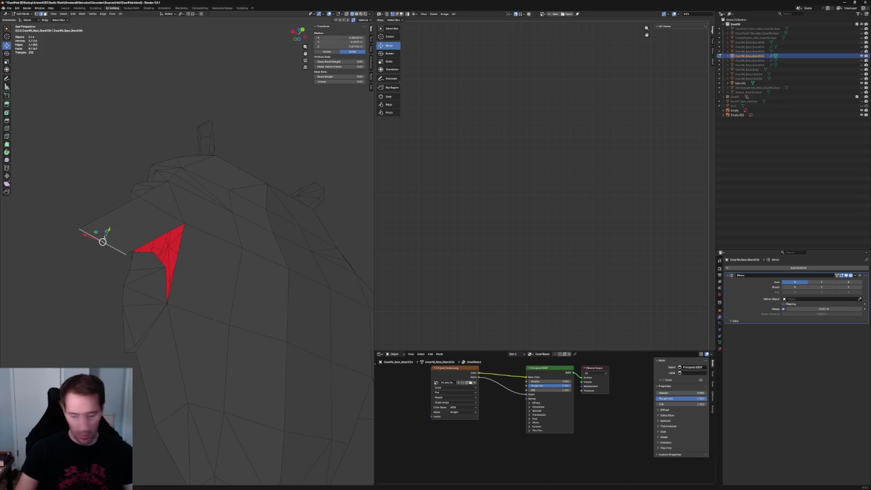
key("Return")
middle_click_drag(105, 238, 128, 245)
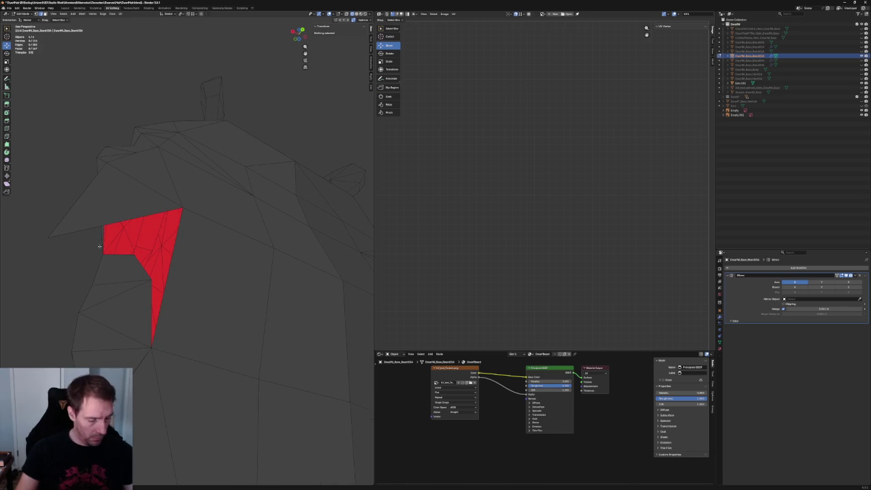
left_click(48, 238)
middle_click_drag(58, 241, 103, 253)
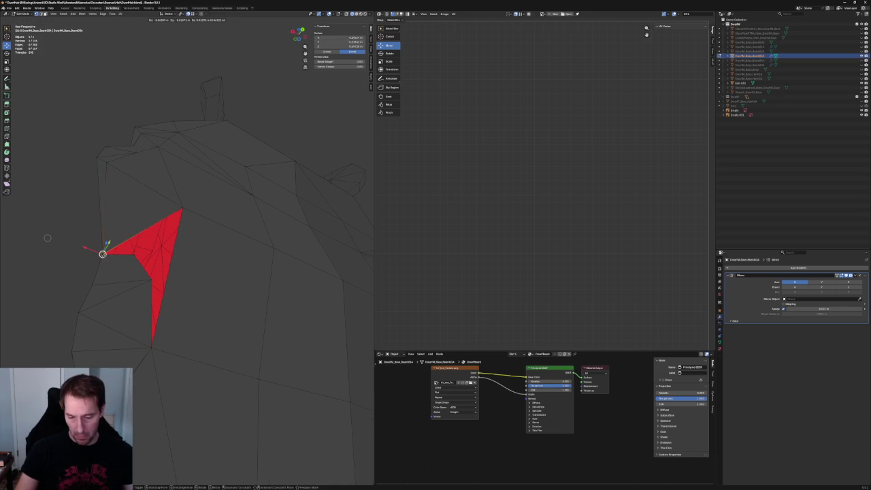
scroll(103, 252, "down", 3)
scroll(204, 269, "down", 3)
mouse_move(203, 269)
middle_mouse_down()
mouse_move(214, 253)
mouse_move(140, 274)
mouse_move(140, 258)
middle_mouse_up()
scroll(214, 253, "up", 3)
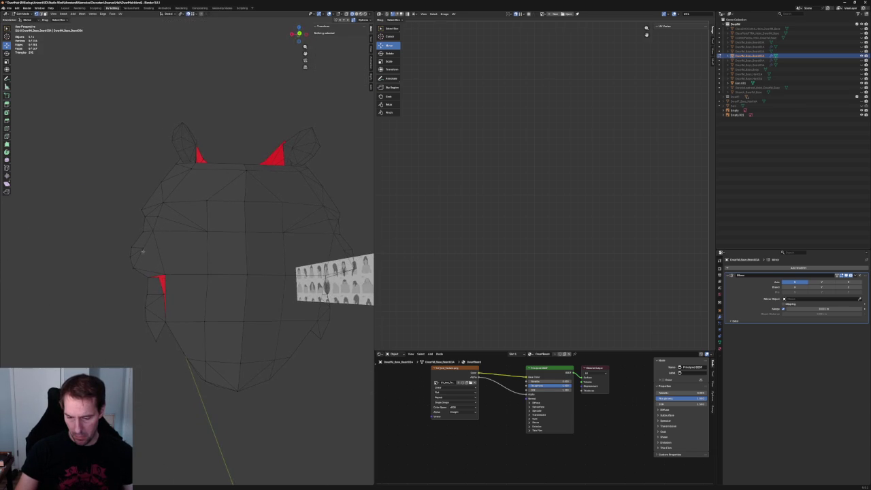
Select two vertices beside the mouth, then return to front ortho view and pick a beard vertex
left_click(143, 247)
scroll(150, 267, "up", 2)
left_click(152, 286, "shift")
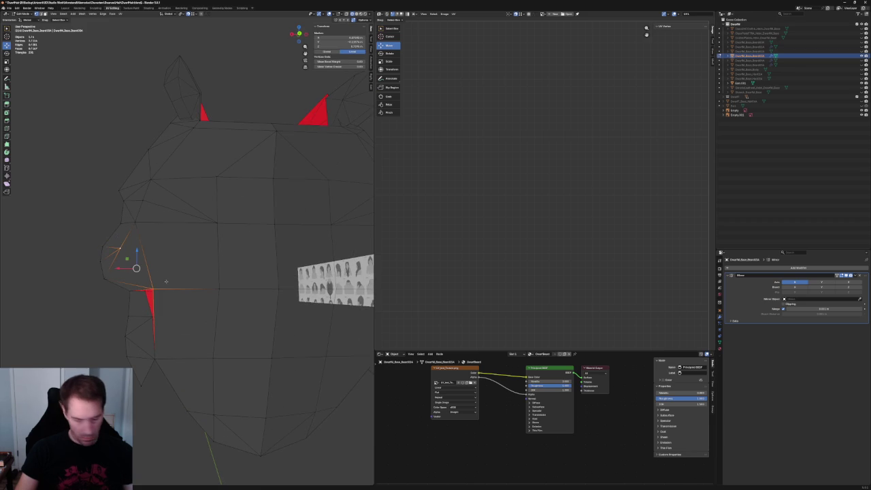
key("alt+a")
scroll(175, 275, "down", 5)
middle_click_drag(175, 274, 222, 289)
key("KP_1")
scroll(223, 290, "up", 5)
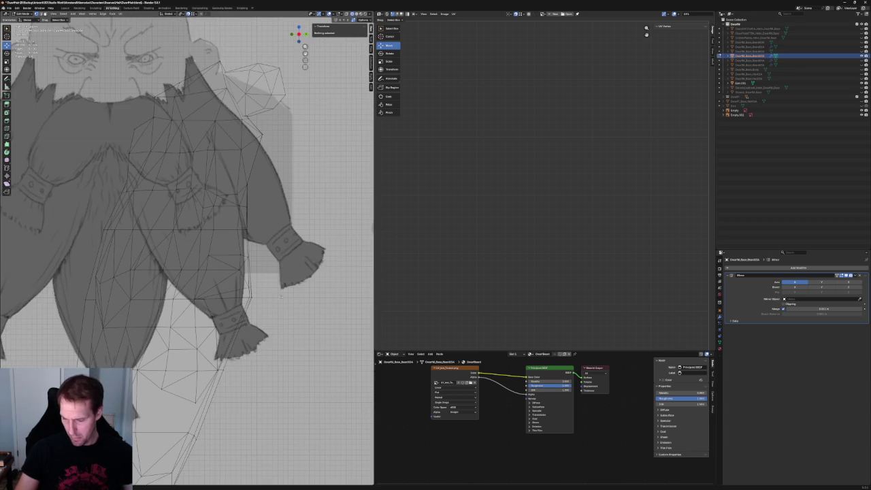
left_click(240, 307)
Select the whole linked beard mesh and merge its vertices by distance
key("ctrl+l")
key("KP_Decimal")
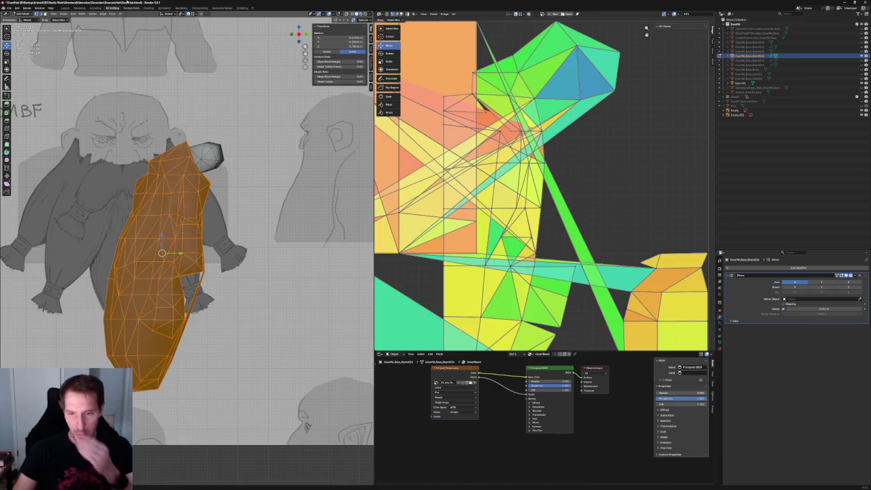
left_click(81, 13)
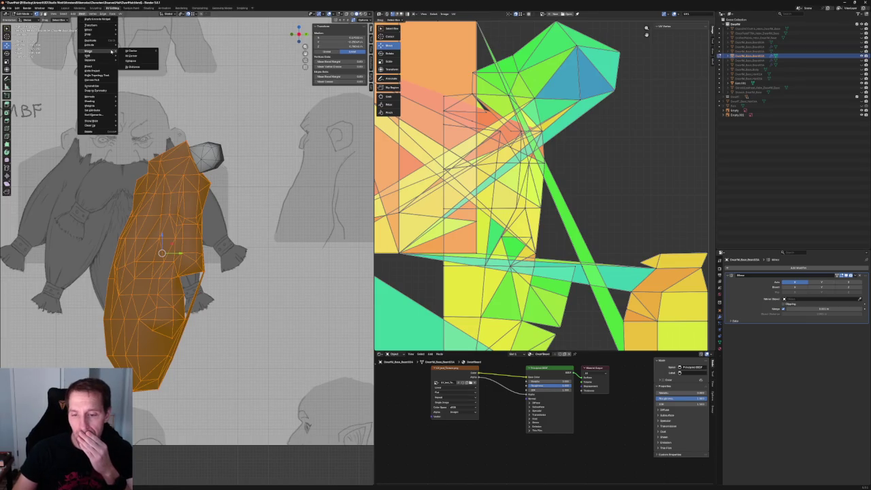
mouse_move(90, 51)
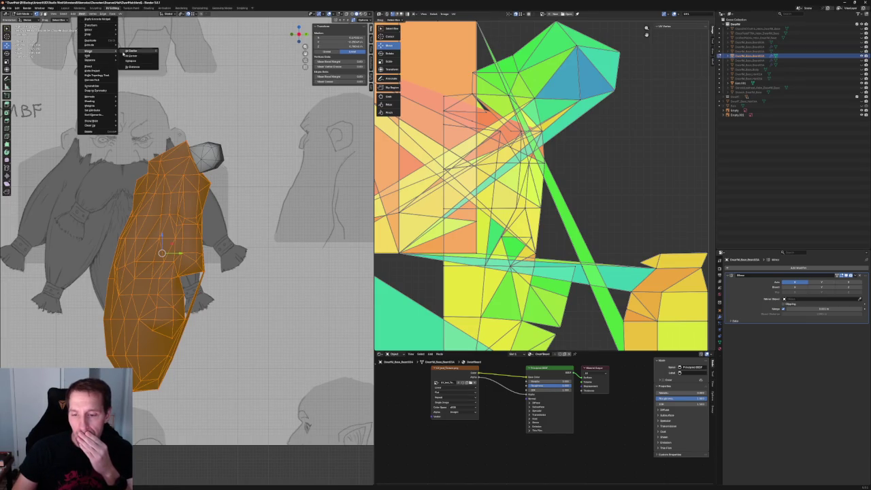
left_click(142, 66)
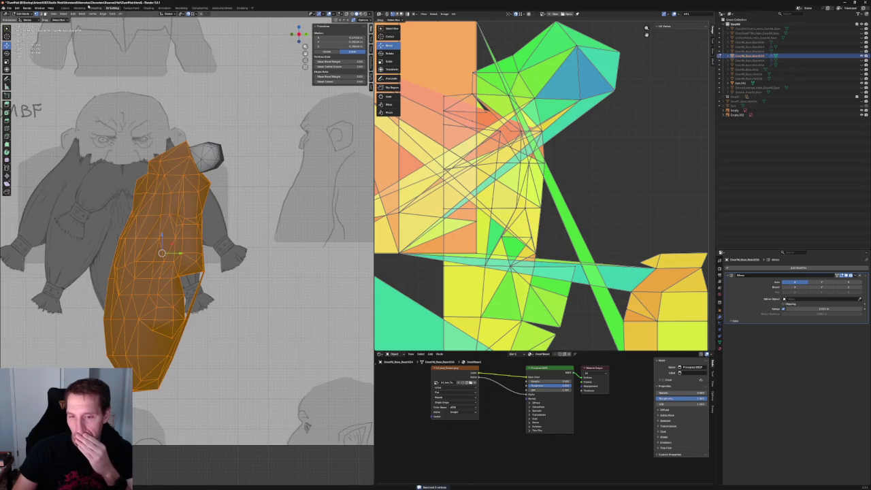
Reset the beard's normal vectors, apply a shading setting, and deselect everything
left_click(81, 14)
mouse_move(91, 96)
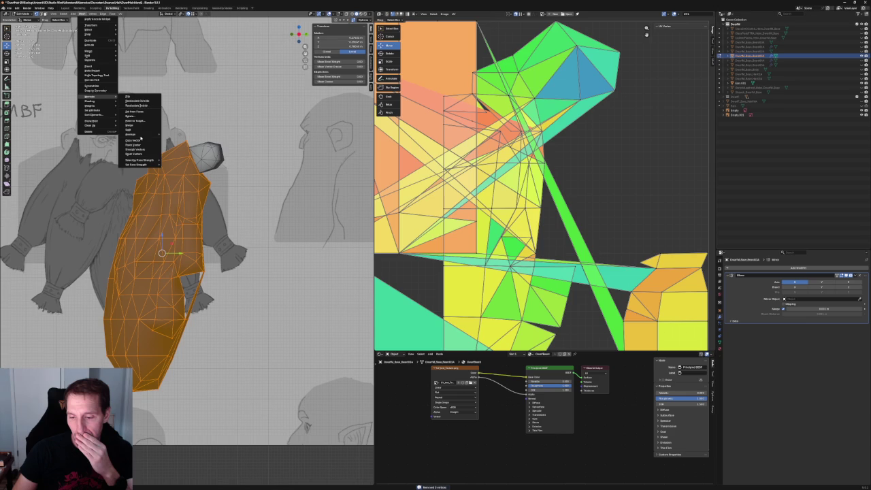
left_click(132, 156)
left_click(82, 15)
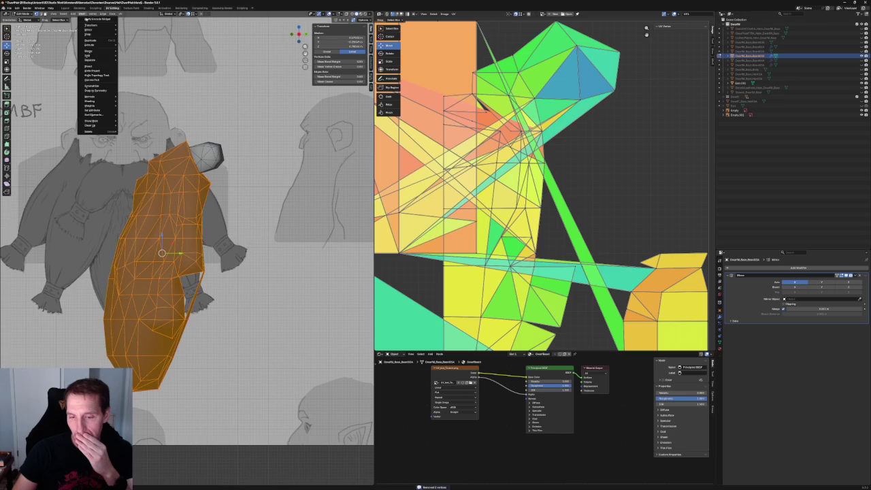
left_click(130, 101)
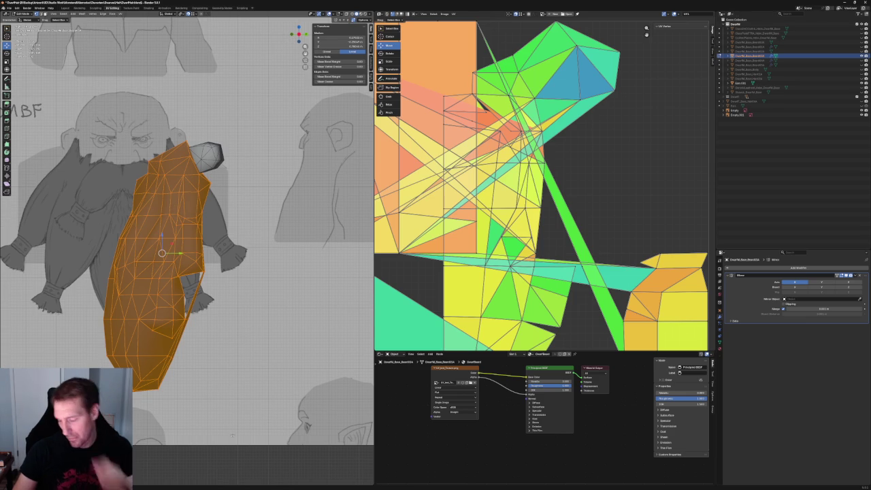
key("alt+a")
middle_click_drag(196, 294, 228, 301)
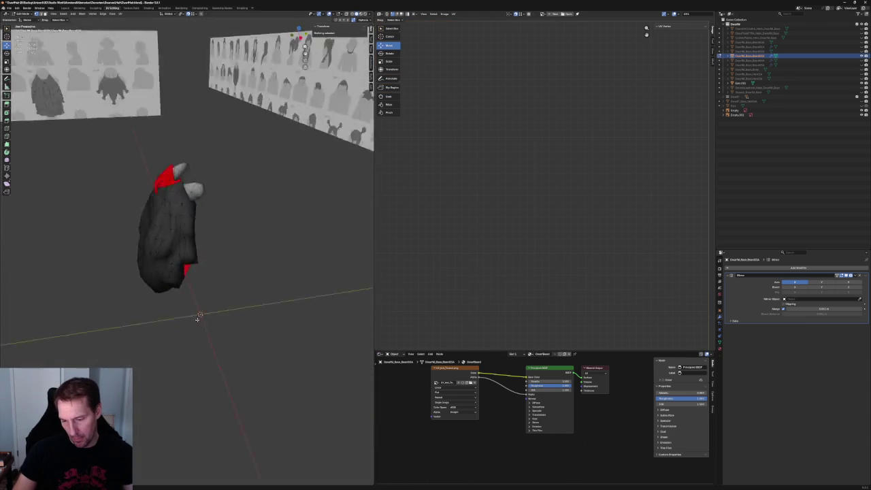
Check the beard's edge from the side by framing one vertex, then return to front ortho view
key("KP_1")
scroll(161, 273, "up", 2)
scroll(161, 274, "up", 2)
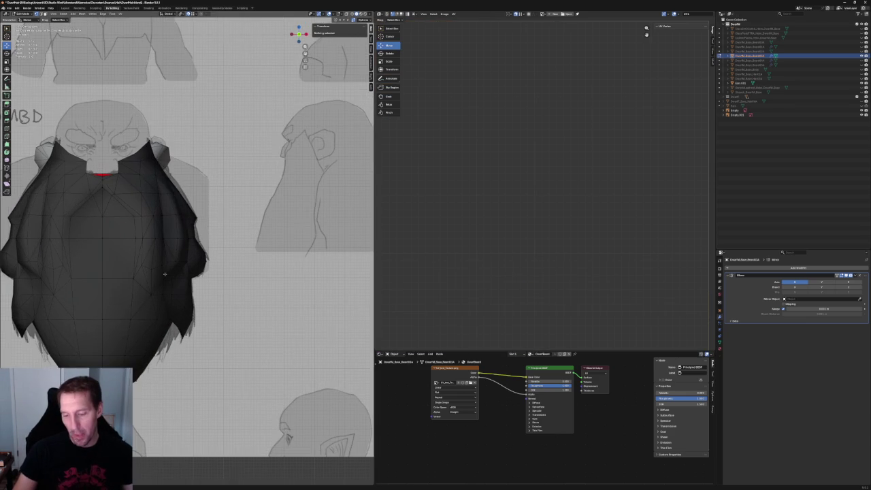
middle_click_drag(172, 263, 129, 245)
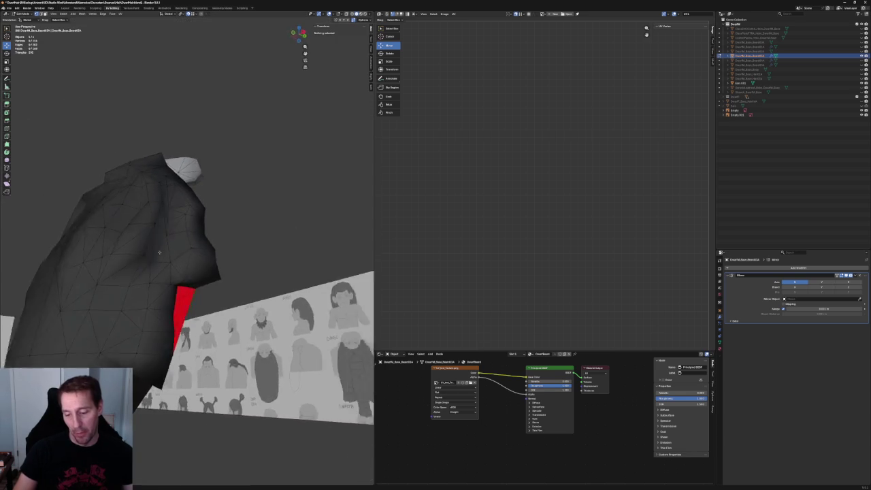
left_click(140, 233)
key("KP_Decimal")
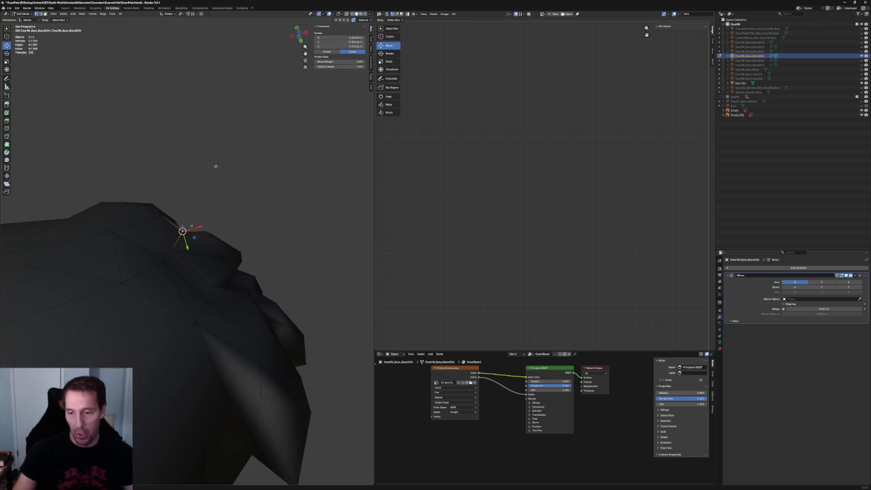
key("KP_1")
scroll(187, 263, "up", 2)
scroll(218, 251, "up", 2)
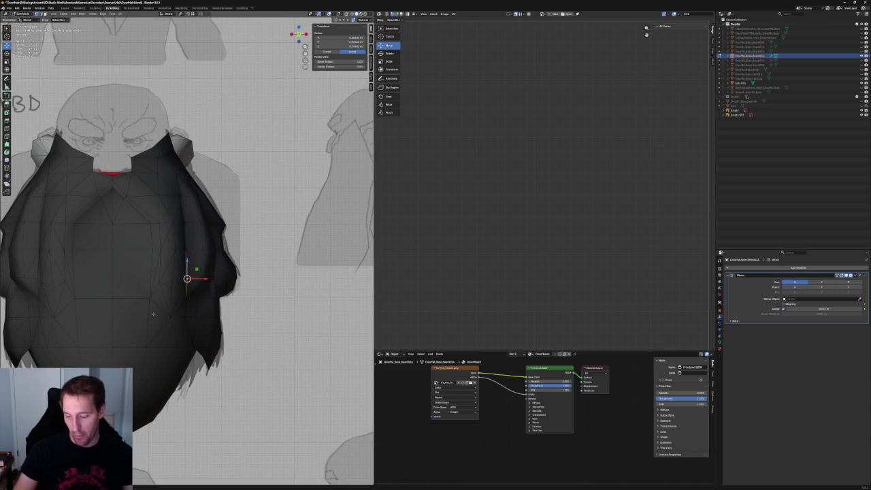
scroll(73, 348, "down", 5)
Pull a lower-beard vertex up and inward in front orthographic view
middle_click_drag(73, 348, 137, 320)
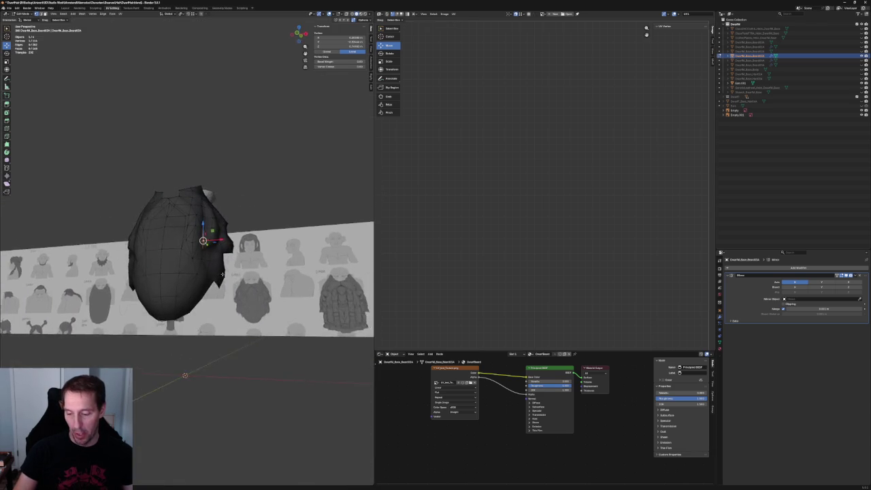
key("KP_1")
scroll(156, 273, "up", 3)
scroll(156, 272, "up", 2)
key("alt+a")
left_click_drag(190, 279, 123, 285)
key("ctrl+KP_Add")
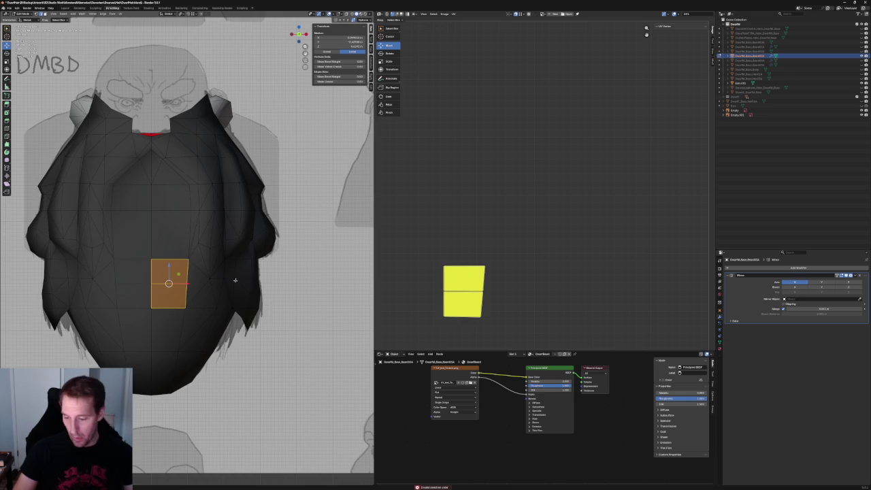
left_click(213, 292)
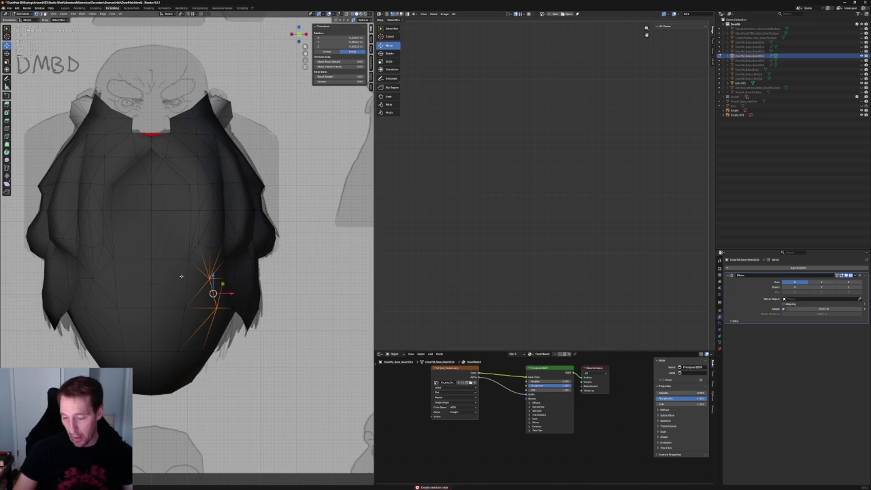
left_click_drag(179, 272, 224, 302)
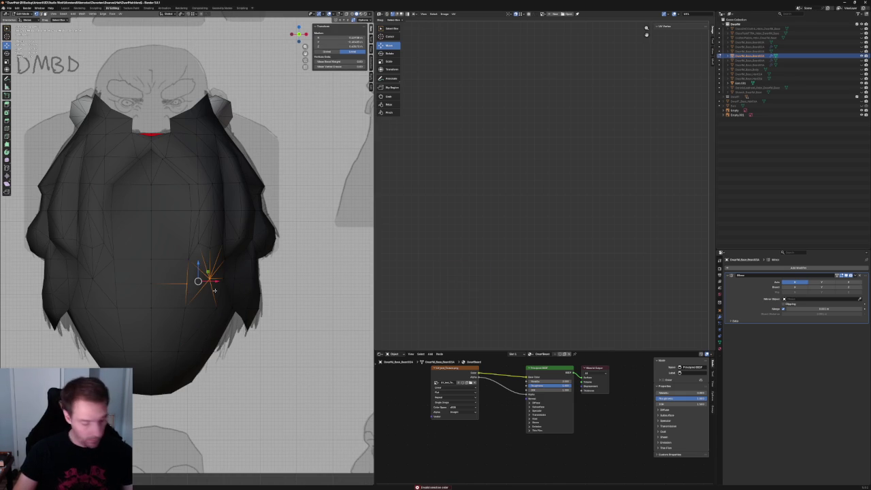
With X-ray on, slide a middle-beard vertex left along X onto the sketch
scroll(198, 286, "down", 4)
scroll(189, 290, "up", 5)
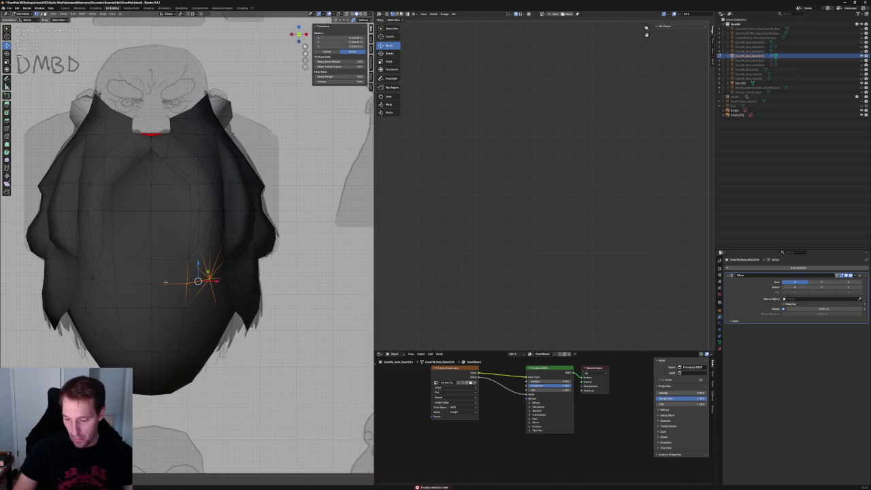
mouse_move(132, 247)
left_mouse_down()
mouse_move(184, 268)
mouse_move(174, 251)
left_mouse_up()
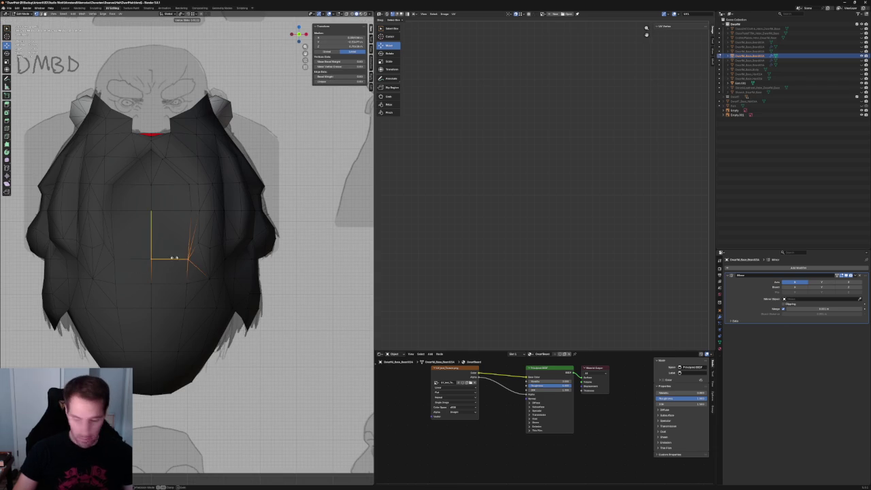
left_click(190, 253)
key("alt+z")
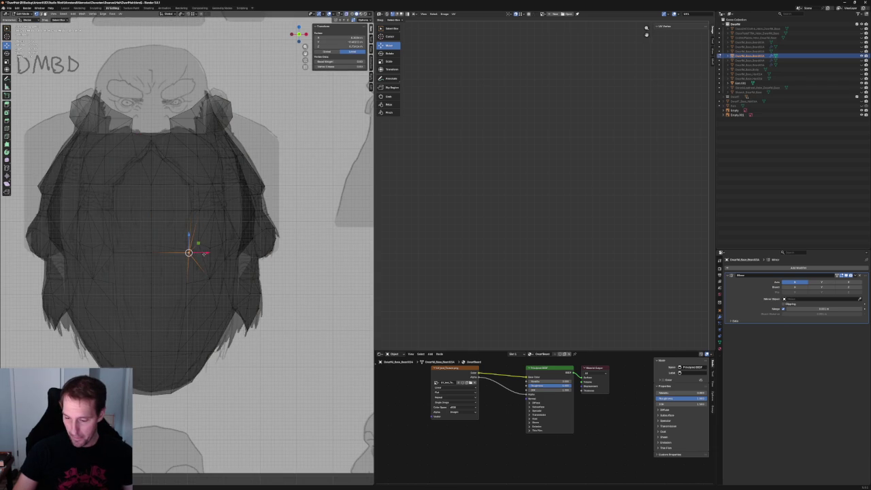
left_click_drag(205, 254, 199, 253)
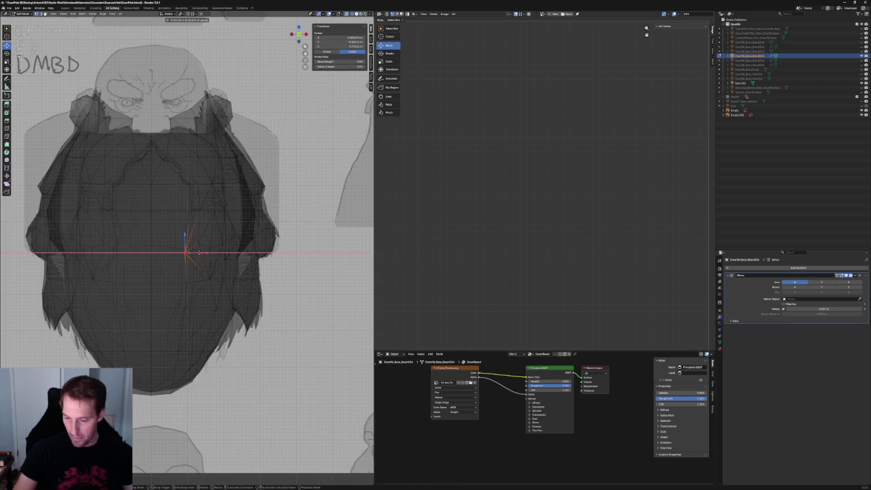
left_click(199, 253)
key("alt+z")
Shift the neighbouring lower-beard vertex sideways along X to match the front sketch outline
left_click(185, 283)
key("g")
key("x")
left_click(205, 283)
key("g")
key("x")
left_click(168, 284)
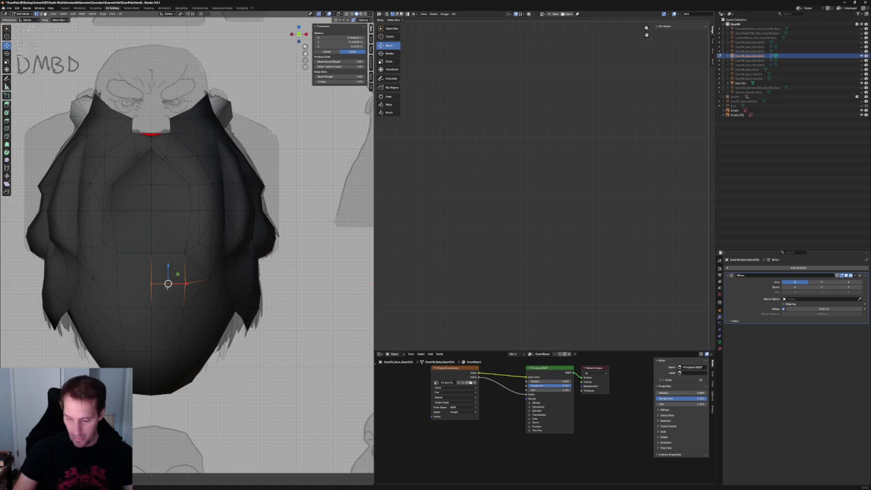
scroll(202, 351, "down", 6)
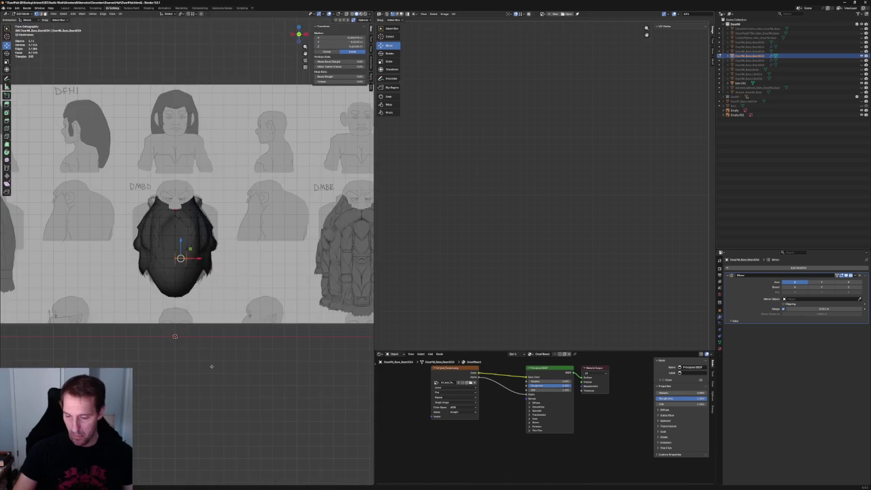
key("alt+a")
middle_click_drag(202, 350, 131, 263)
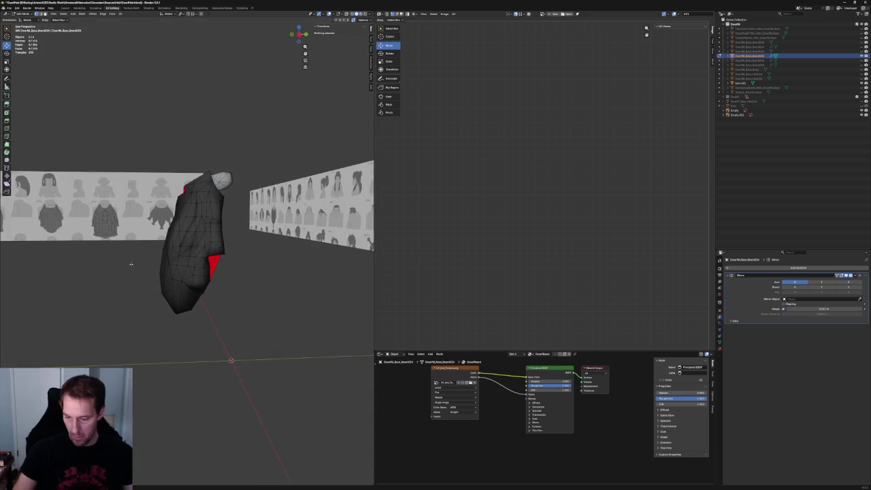
key("KP_1")
scroll(216, 267, "up", 4)
scroll(216, 266, "up", 2)
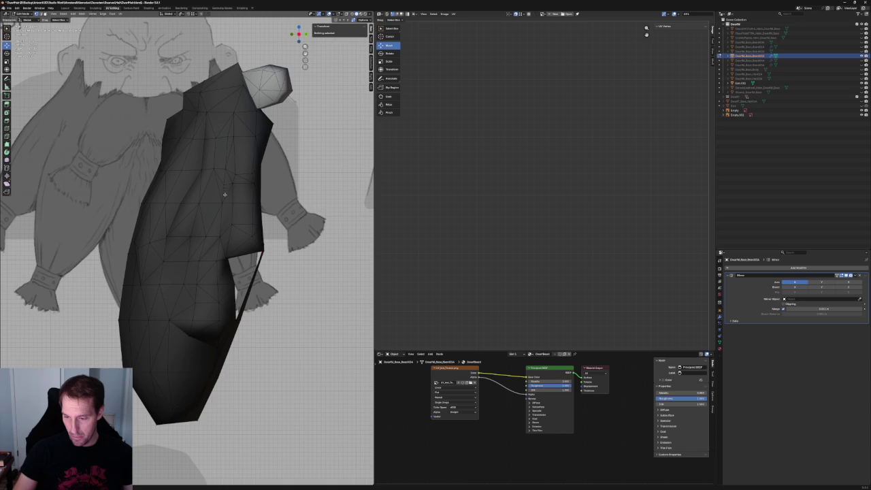
left_click(210, 243)
key("g")
key("x")
key("Escape")
middle_click_drag(211, 242, 238, 238)
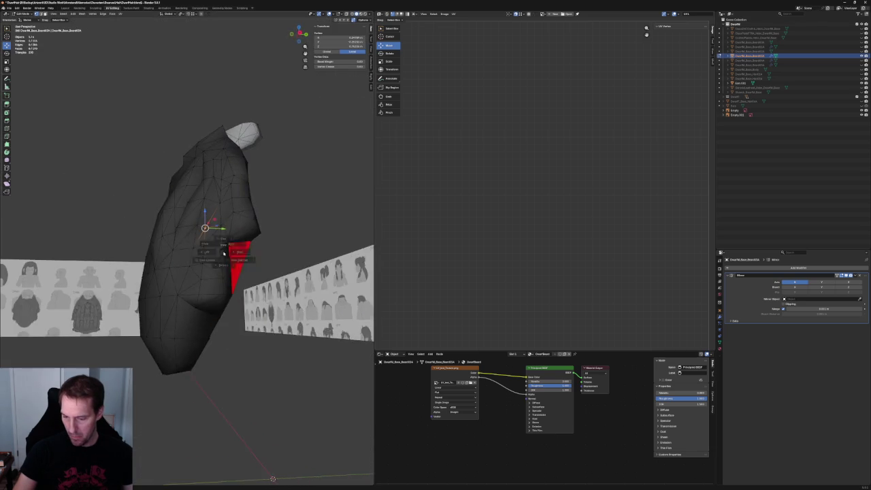
key("KP_3")
scroll(238, 234, "up", 3)
key("g")
key("y")
key("Escape")
mouse_move(238, 232)
middle_mouse_down()
mouse_move(231, 256)
mouse_move(143, 296)
middle_mouse_up()
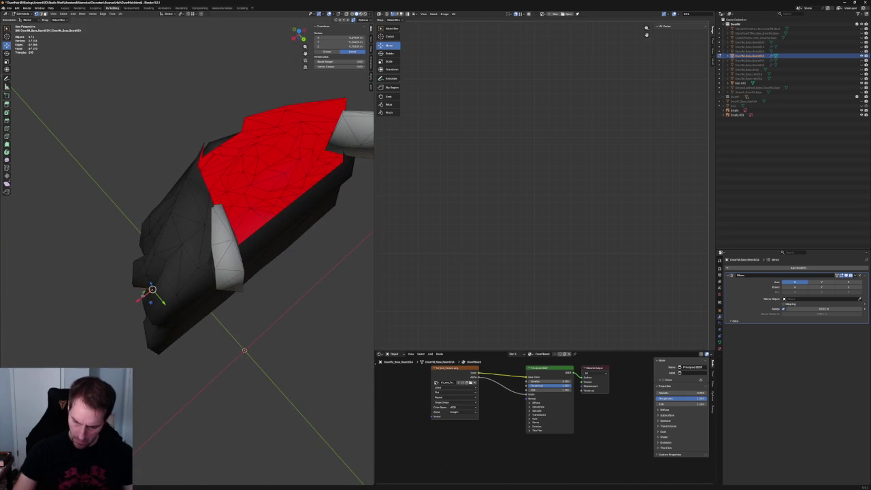
mouse_move(144, 300)
middle_mouse_down()
mouse_move(174, 249)
mouse_move(204, 279)
middle_mouse_up()
key("KP_1")
In the right side view, move the selected beard vertices along the Y axis
scroll(208, 287, "up", 1)
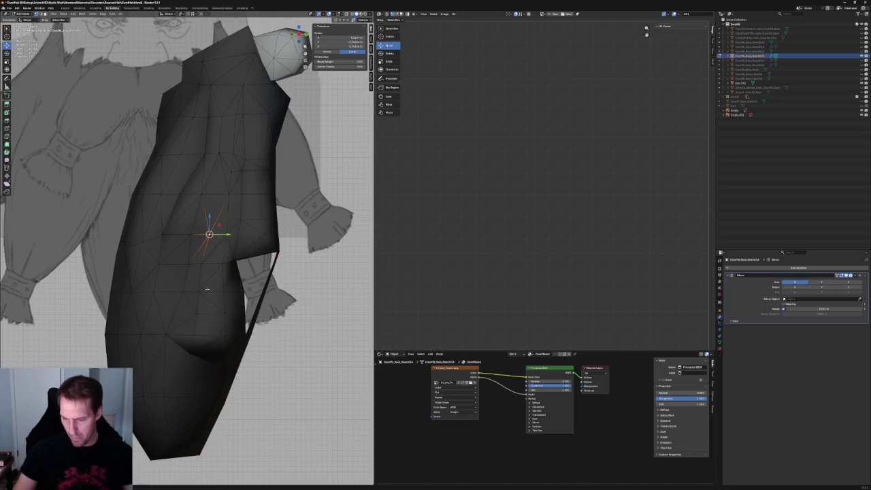
key("alt+z")
key("alt+z")
key("grave")
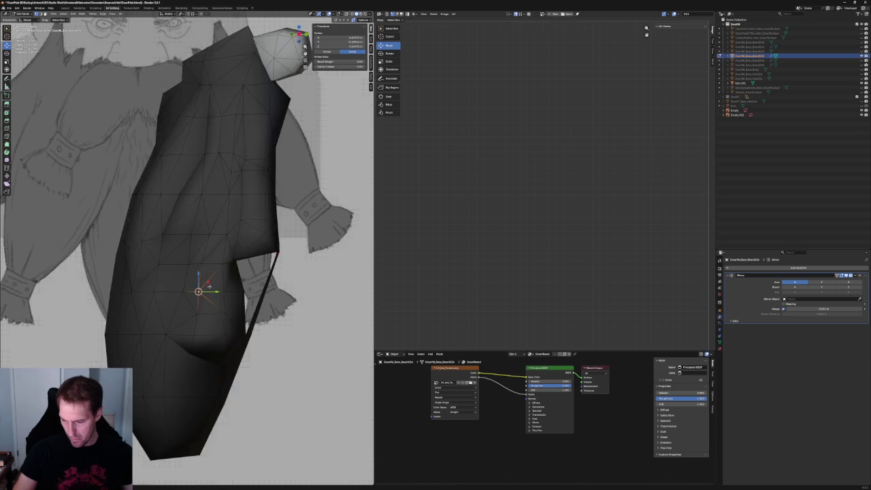
left_click(245, 299)
key("alt+z")
key("KP_3")
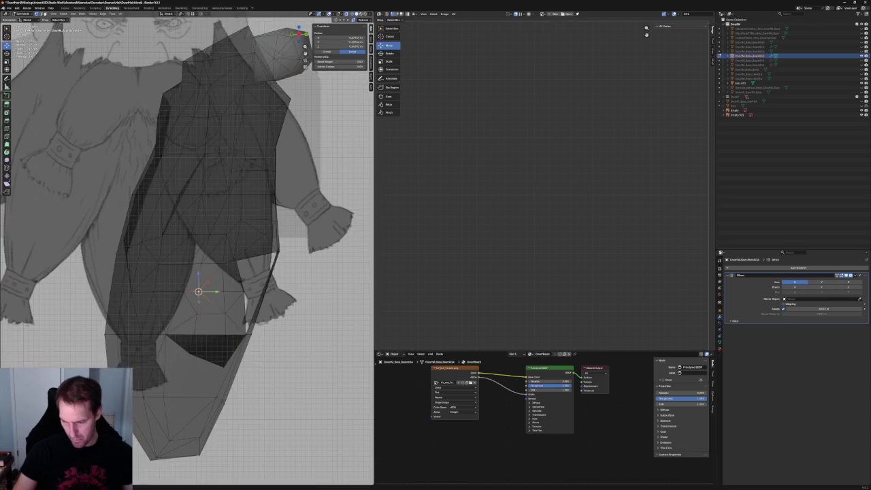
key("alt+z")
key("g")
key("y")
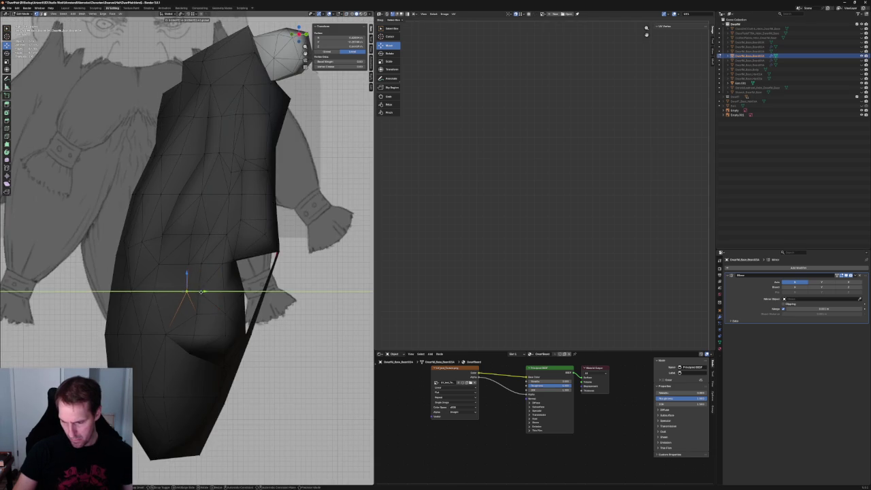
left_click(201, 291)
Select groups of beard vertices and move them with soft proportional falloff
left_click_drag(202, 301, 171, 262)
key("g")
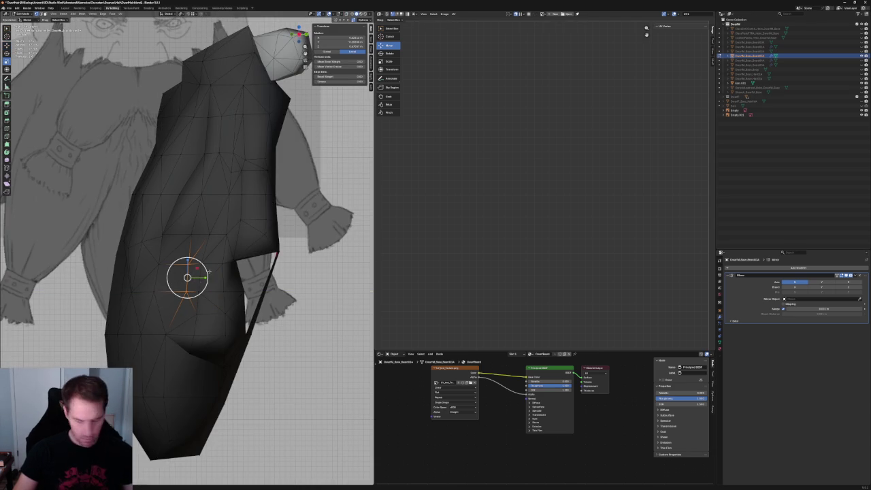
key("y")
key("y")
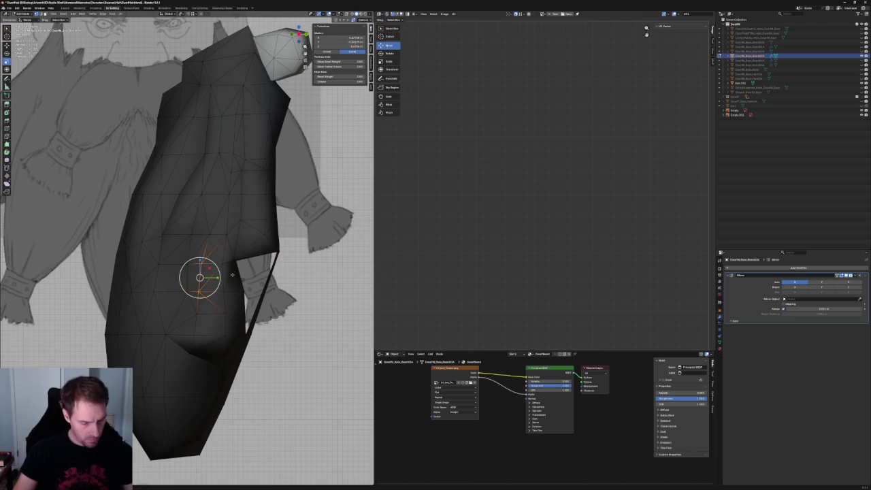
mouse_move(253, 305)
left_mouse_down()
mouse_move(234, 258)
mouse_move(251, 277)
left_mouse_up()
scroll(334, 292, "up", 5)
scroll(333, 291, "up", 3)
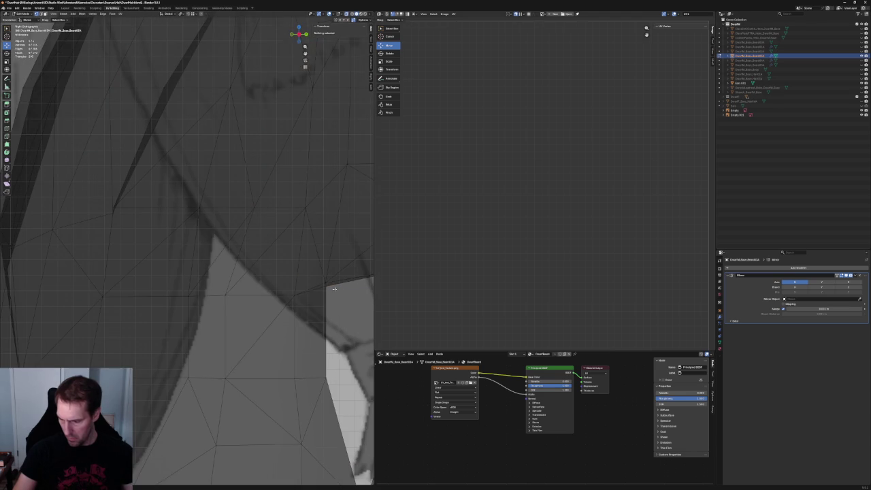
Lower a single beard vertex straight down along Z
left_click(325, 285)
key("alt+z")
key("g")
key("z")
left_click(326, 295)
scroll(326, 296, "down", 5)
scroll(326, 296, "up", 5)
Flatten a band of beard vertices by scaling it along Z
left_click_drag(298, 318, 174, 274)
key("shift+space")
key("s")
key("s")
key("Escape")
key("s")
key("z")
left_click(236, 273)
scroll(236, 272, "down", 3)
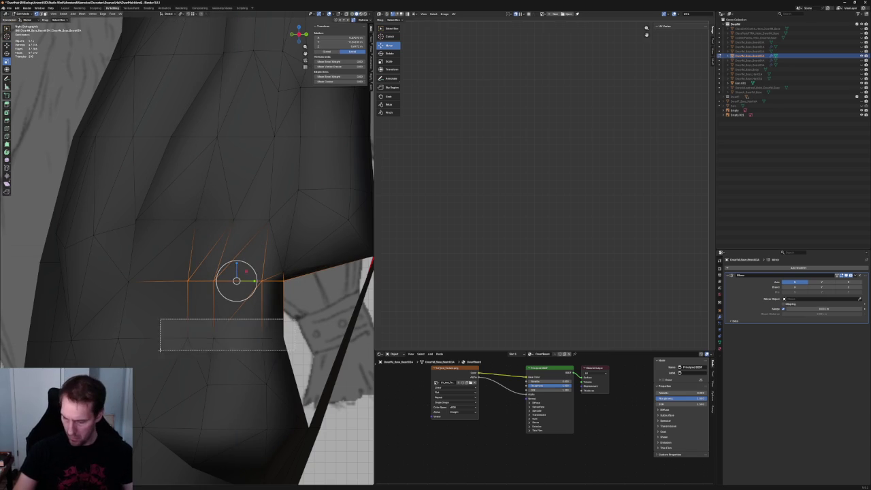
scroll(206, 334, "down", 2)
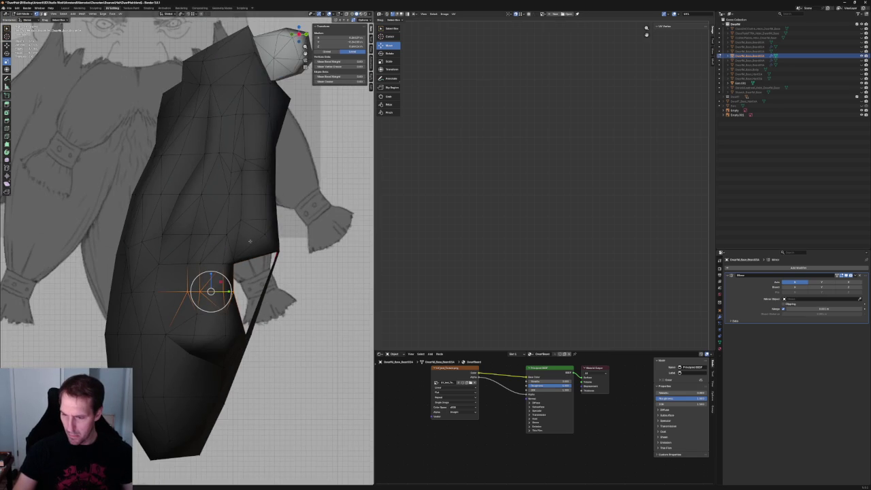
Lower the vertices across the beard's upper chest, checked from side and front views
key("KP_3")
key("KP_Decimal")
key("KP_1")
scroll(203, 279, "down", 3)
middle_click_drag(164, 116, 203, 280, "shift")
left_click_drag(187, 222, 101, 248)
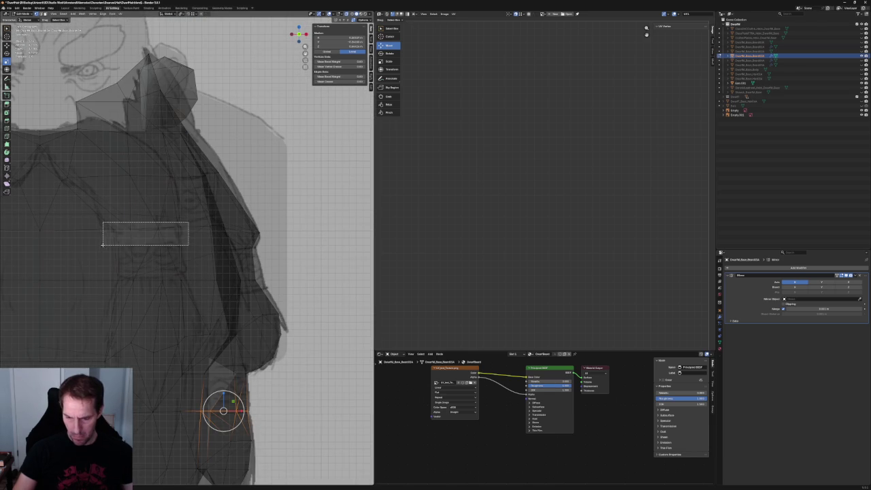
key("g")
With X-ray on, move a horizontal vertex loop lower on the beard
mouse_move(173, 266)
middle_mouse_down()
mouse_move(253, 254)
mouse_move(262, 271)
mouse_move(216, 265)
middle_mouse_up()
scroll(213, 264, "up", 3)
key("alt+z")
key("alt+z")
left_click(216, 264, "alt")
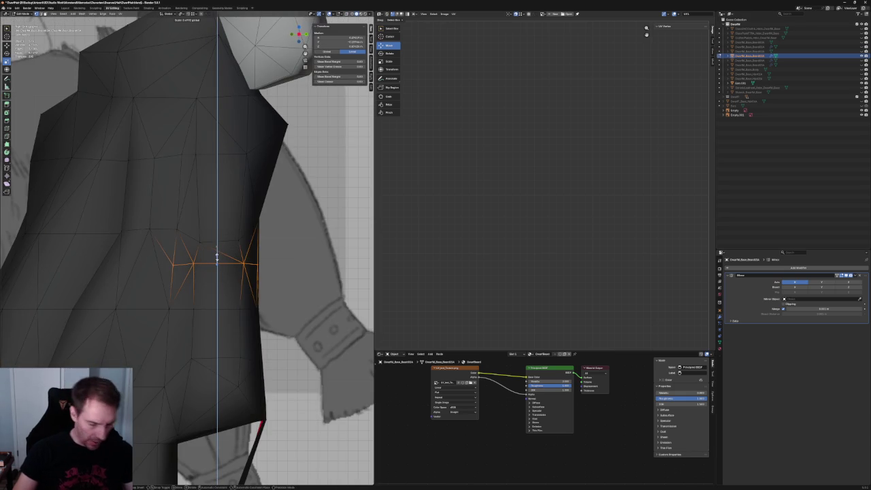
key("alt+z")
mouse_move(282, 283)
left_mouse_down()
mouse_move(175, 330)
mouse_move(150, 328)
left_mouse_up()
key("alt+z")
Select a vertex and edge on the beard's side, then return to front view
left_click(243, 264)
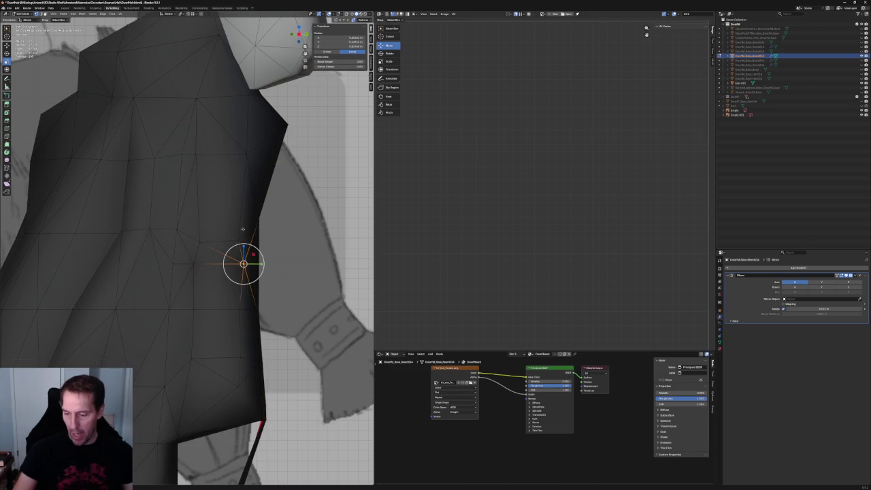
left_click(204, 253)
scroll(225, 264, "down", 2)
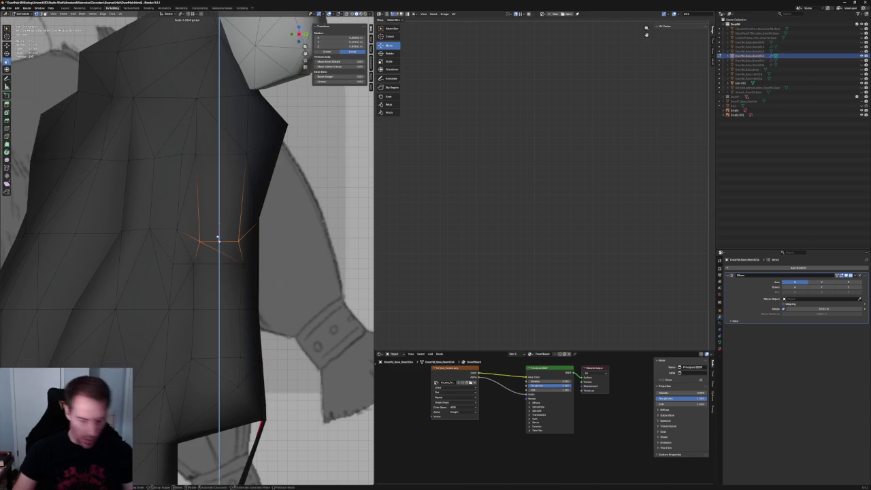
scroll(225, 264, "down", 3)
scroll(224, 264, "down", 1)
scroll(225, 264, "down", 2)
scroll(225, 264, "up", 2)
middle_click_drag(224, 264, 203, 307)
key("KP_1")
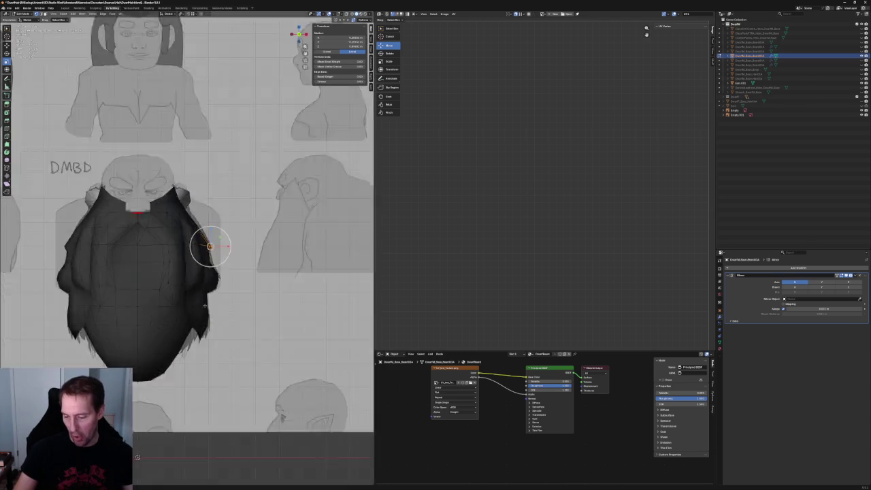
Deselect all, frame the DMBE coat sketch with Home, and turn X-ray on to review it
scroll(188, 225, "down", 2)
key("alt+a")
key("KP_Decimal")
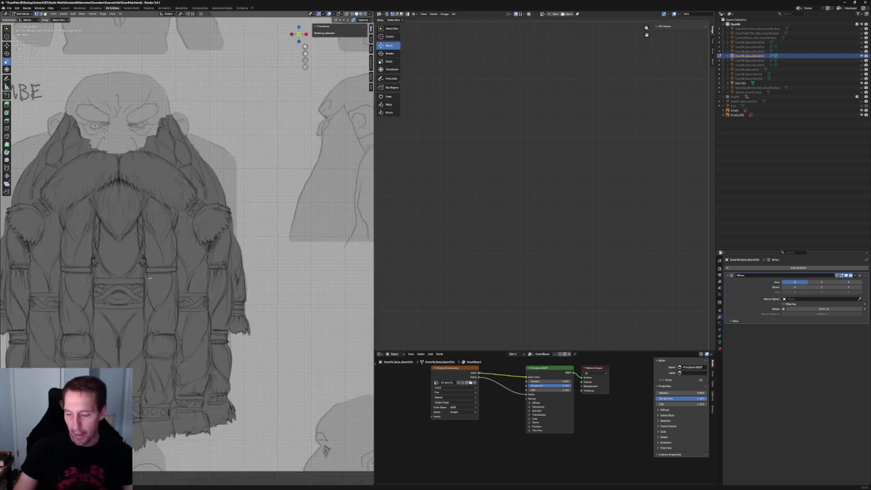
scroll(148, 277, "down", 2)
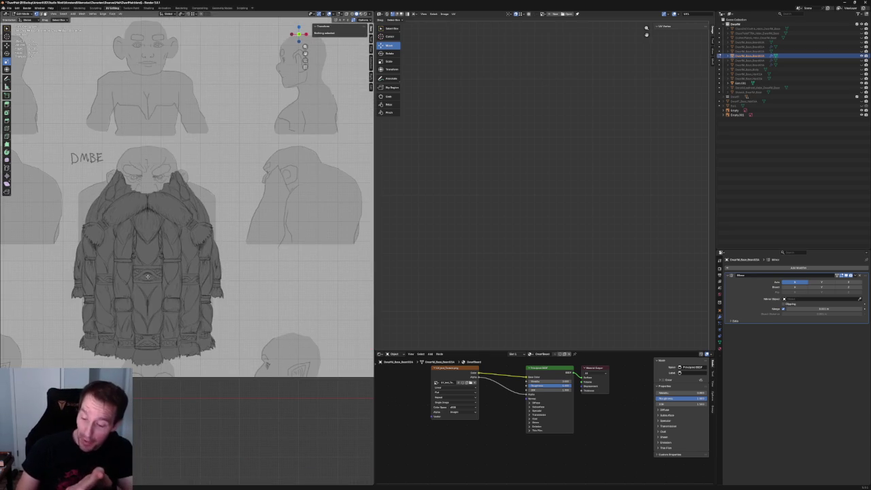
key("Home")
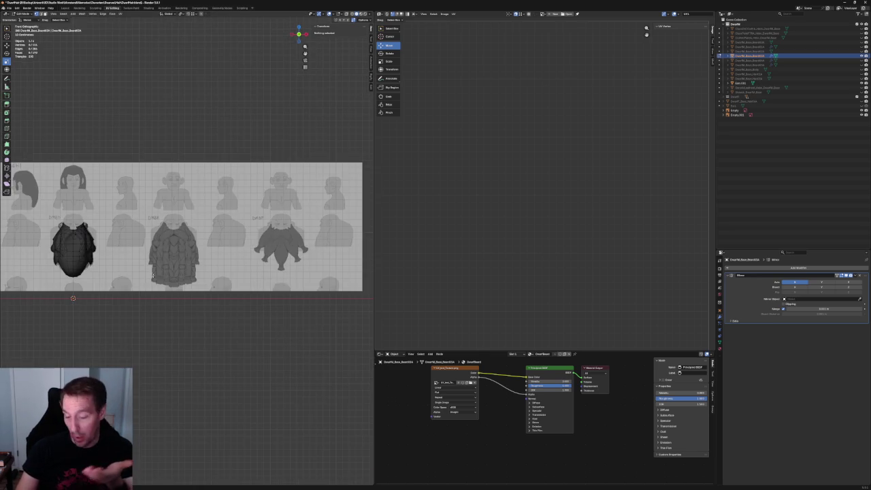
scroll(150, 282, "up", 2)
scroll(148, 287, "up", 2)
scroll(148, 286, "up", 2)
scroll(174, 242, "up", 2)
key("alt+z")
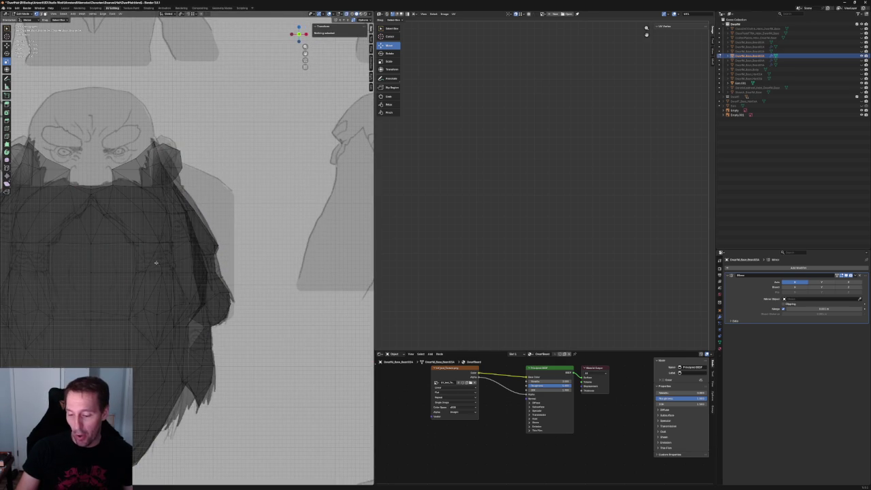
key("Home")
scroll(180, 273, "up", 4)
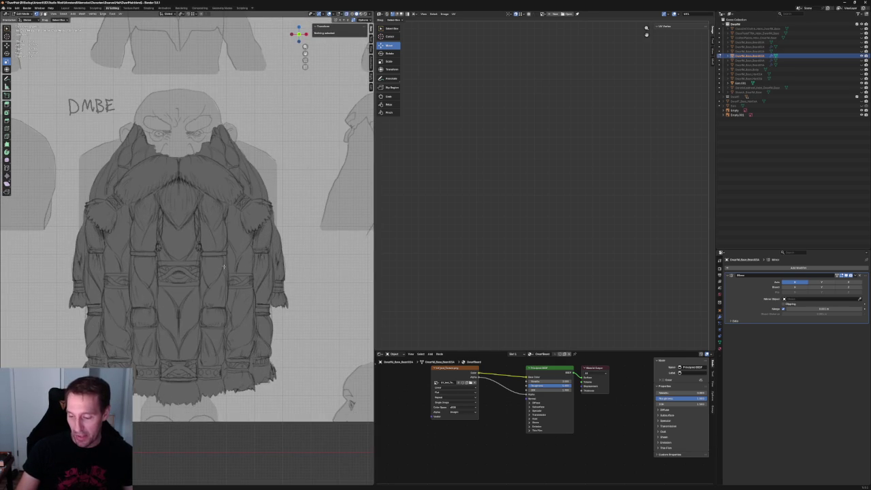
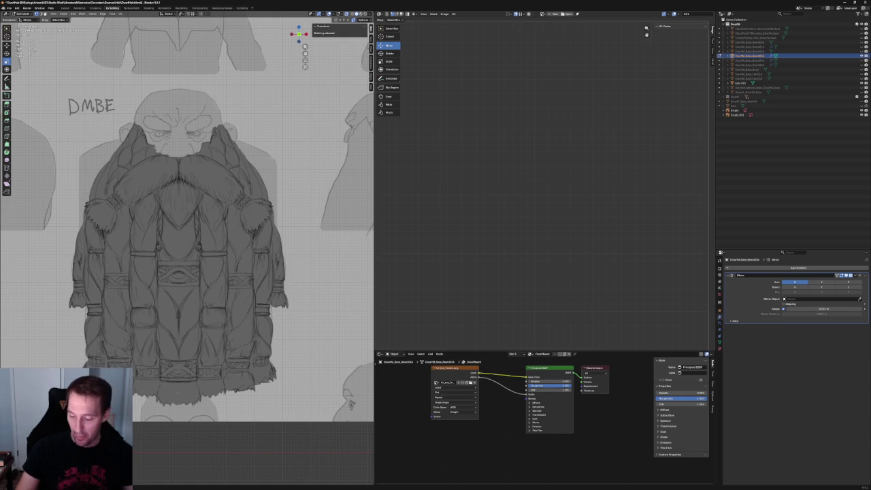
Isolate the beard mesh in Local View and zoom in on it over the reference
scroll(305, 311, "down", 3)
key("KP_Divide")
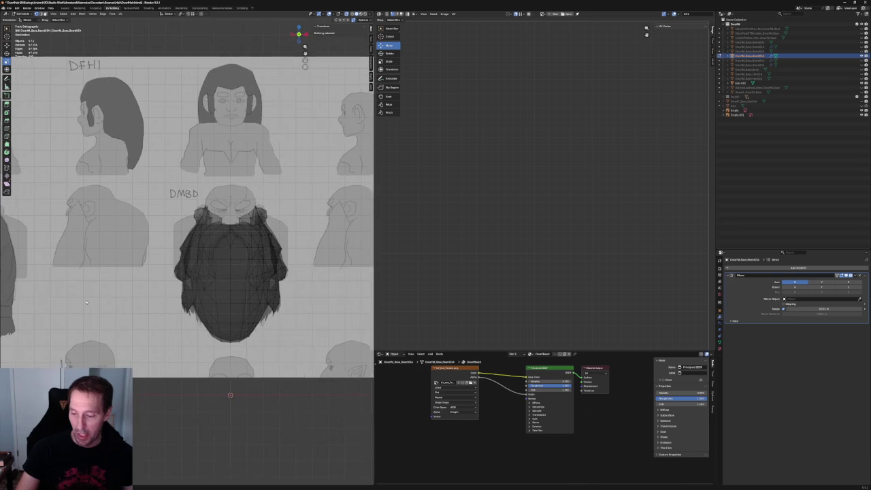
scroll(272, 259, "up", 4)
scroll(272, 258, "up", 2)
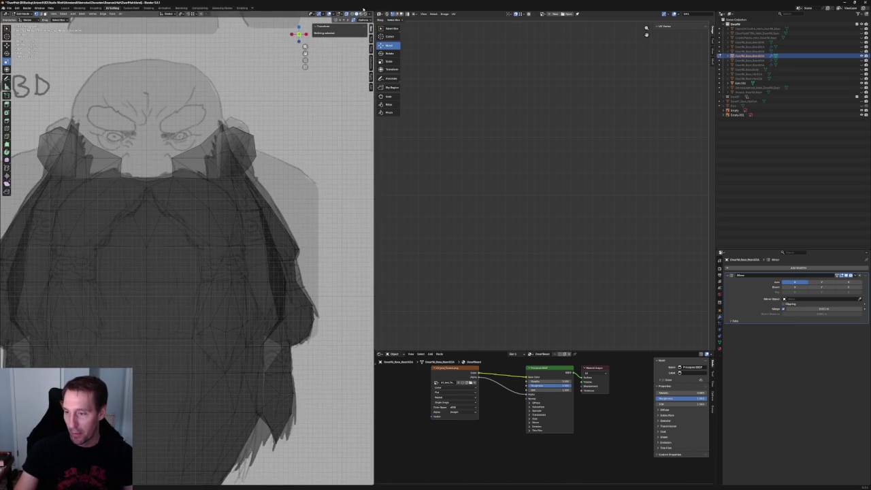
Turn on X-Ray so the sketch shows through, then box-select the beard's right-edge vertices
left_click(352, 14)
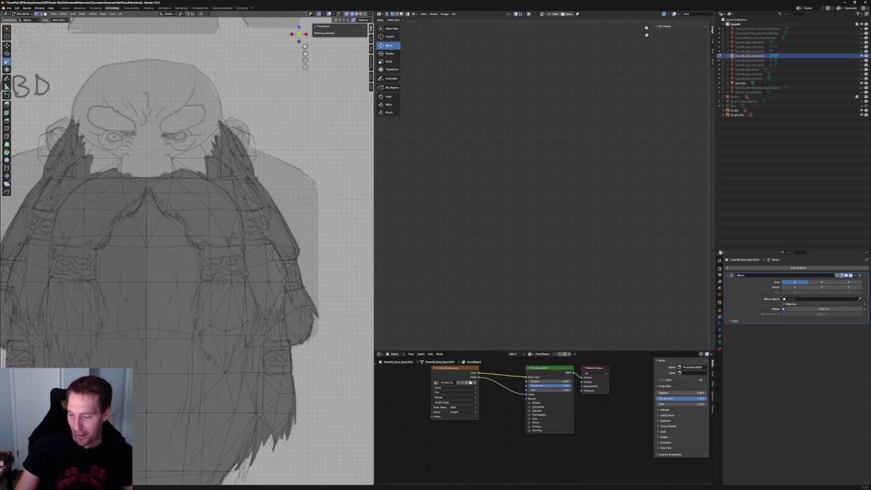
scroll(272, 258, "down", 2)
scroll(272, 258, "up", 3)
scroll(259, 262, "up", 3)
mouse_move(286, 232)
left_mouse_down()
mouse_move(210, 267)
mouse_move(210, 216)
left_mouse_up()
Orbit to check the beard's new shape and try a single flank vertex selection
scroll(211, 267, "down", 3)
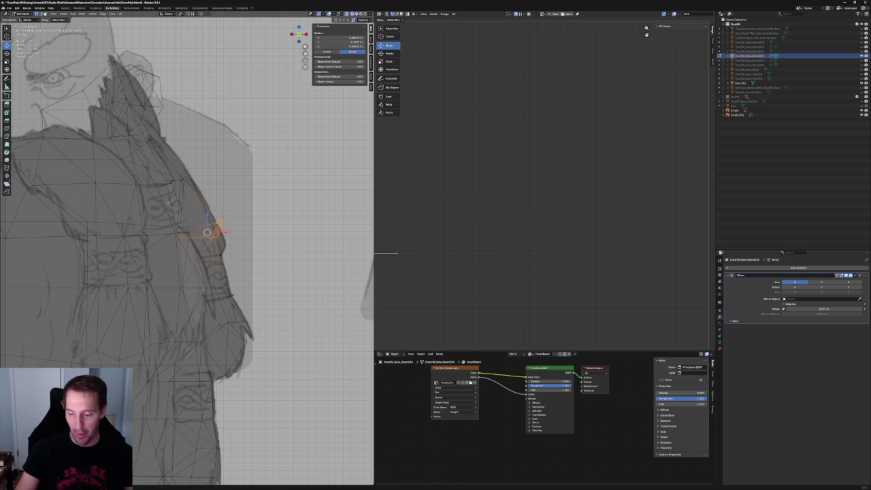
mouse_move(207, 232)
middle_mouse_down()
mouse_move(197, 245)
mouse_move(202, 234)
mouse_move(182, 233)
middle_mouse_up()
scroll(196, 247, "up", 3)
scroll(196, 247, "down", 3)
left_click(175, 234)
key("alt+a")
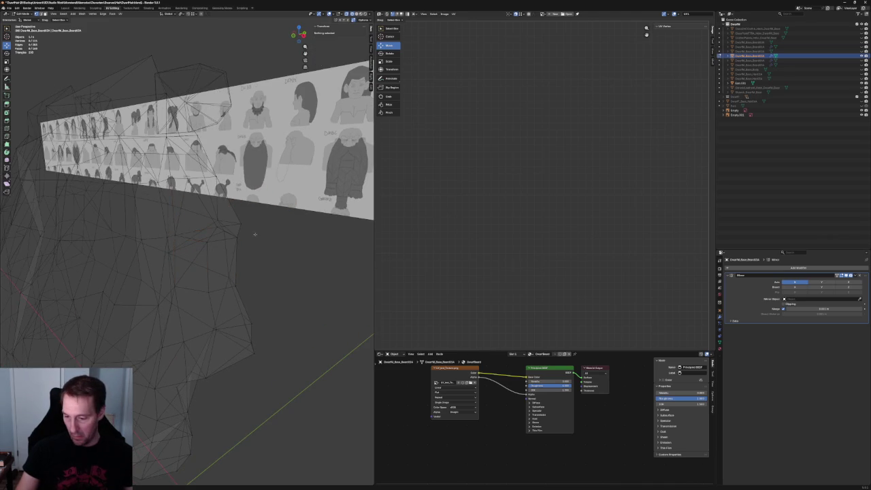
Compare the beard against the reference in front and both side orthographic views
middle_click_drag(214, 250, 232, 238)
scroll(252, 227, "up", 5)
key("KP_1")
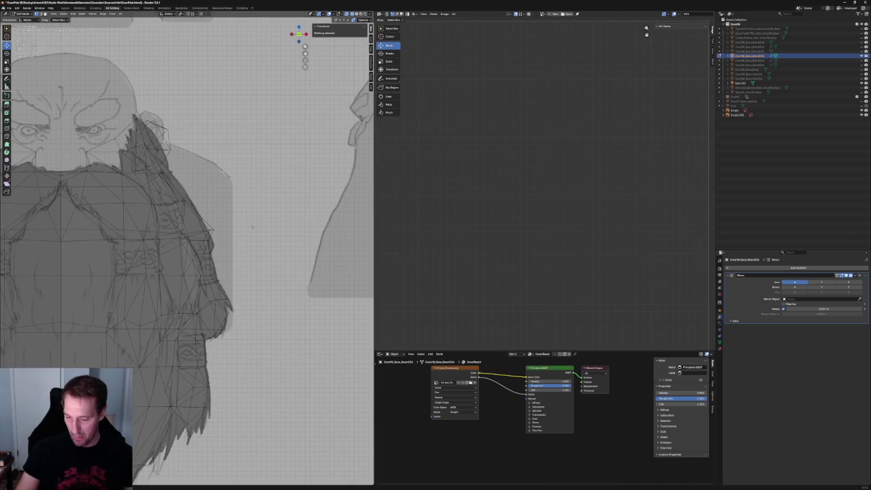
key("KP_3")
key("KP_1")
key("ctrl+KP_3")
key("KP_1")
middle_click_drag(232, 239, 240, 230)
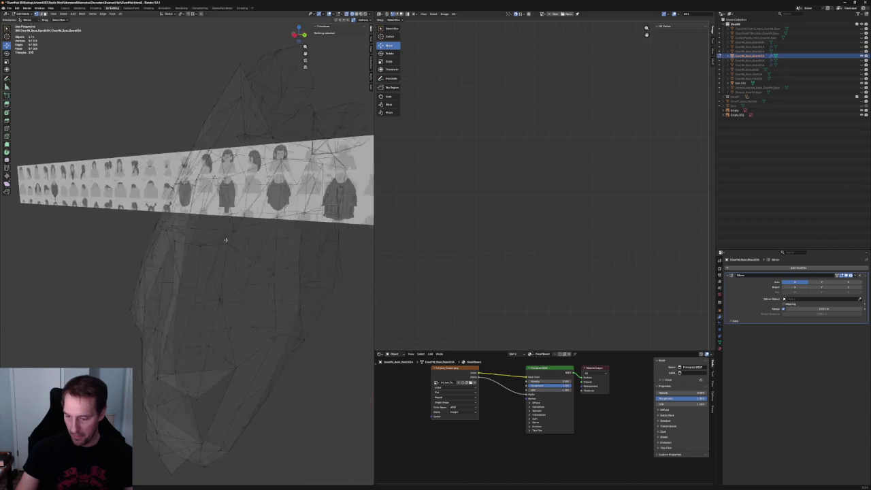
Pick flank vertices against the sketch outline in front and side profile views
left_click(236, 232)
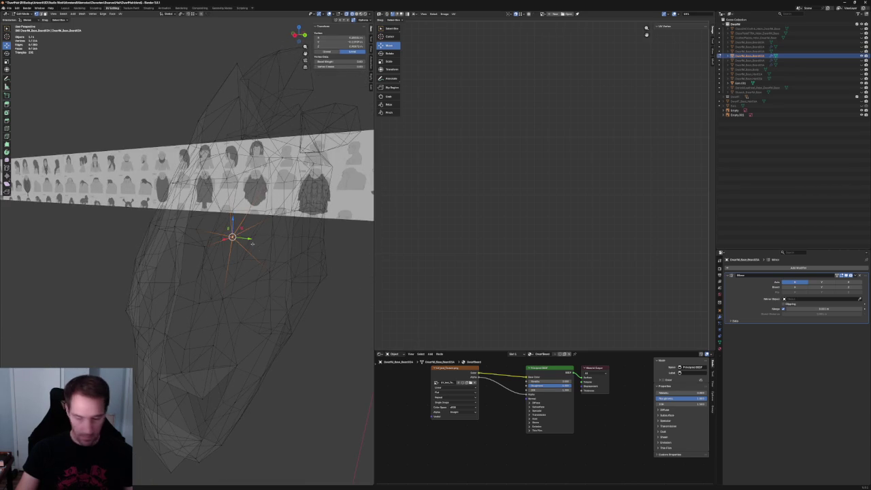
key("KP_1")
left_click(295, 296)
key("ctrl+KP_3")
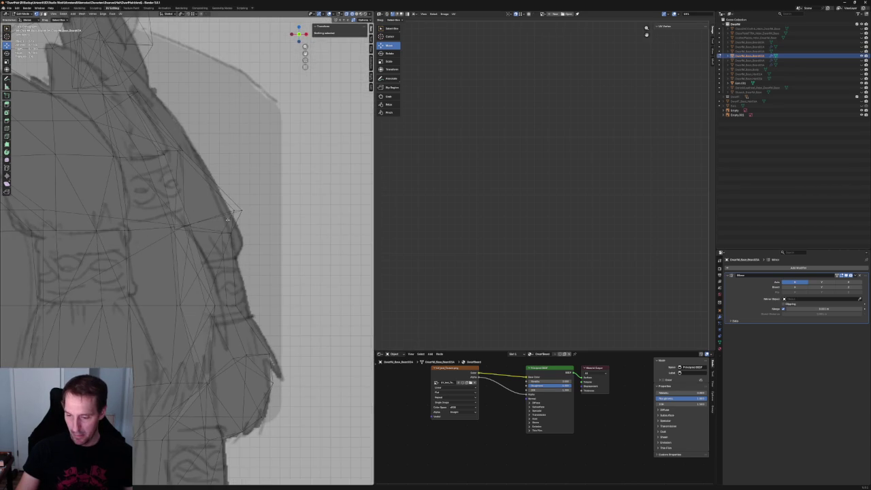
left_click(235, 212)
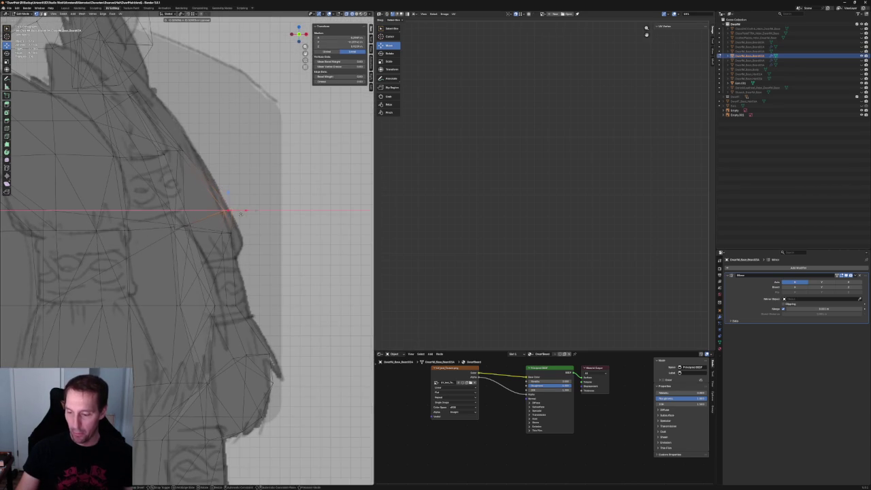
left_click(246, 190)
key("KP_1")
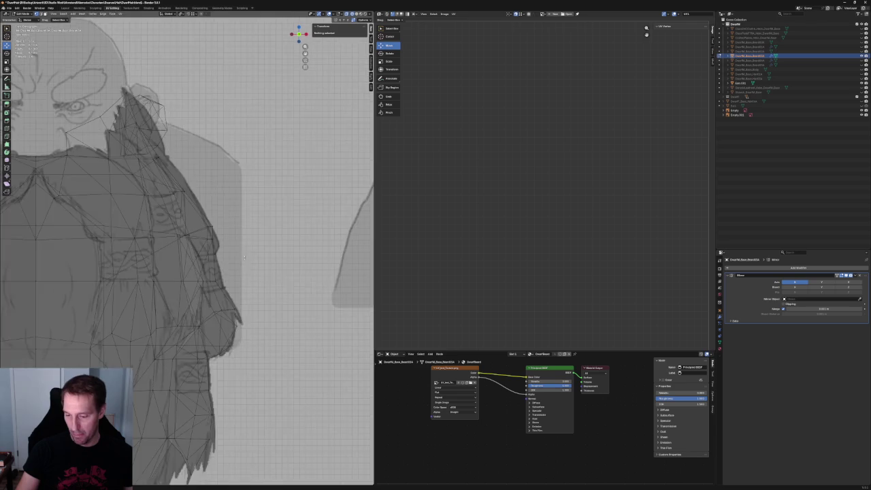
key("ctrl+KP_3")
Move the vertex near the chest strap and its neighbours vertically onto the sketch outline
left_click(182, 240)
scroll(182, 240, "down", 2)
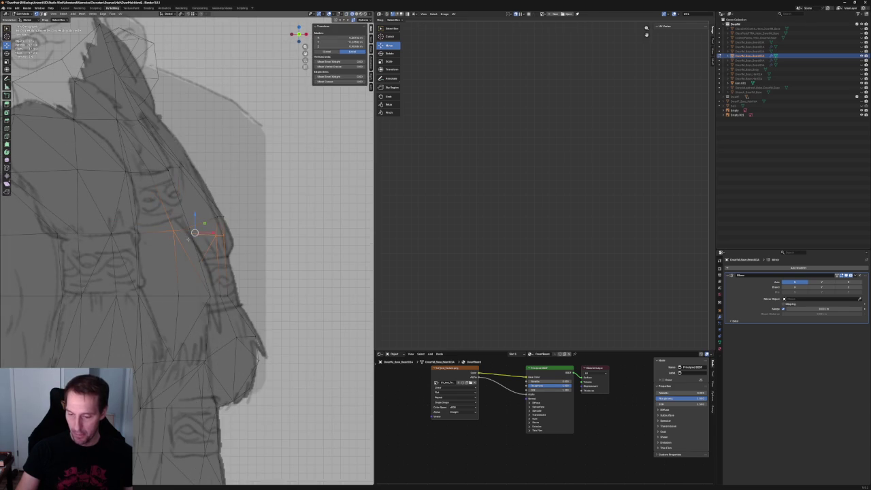
left_click_drag(195, 233, 194, 233)
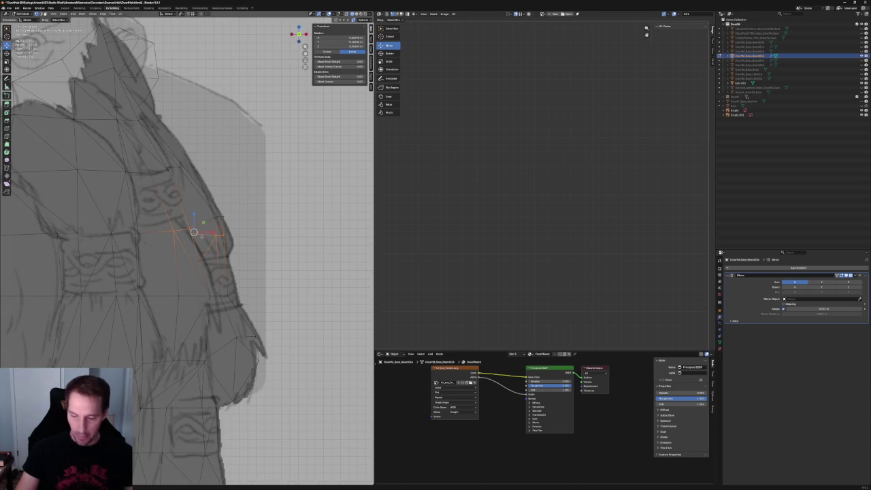
key("c")
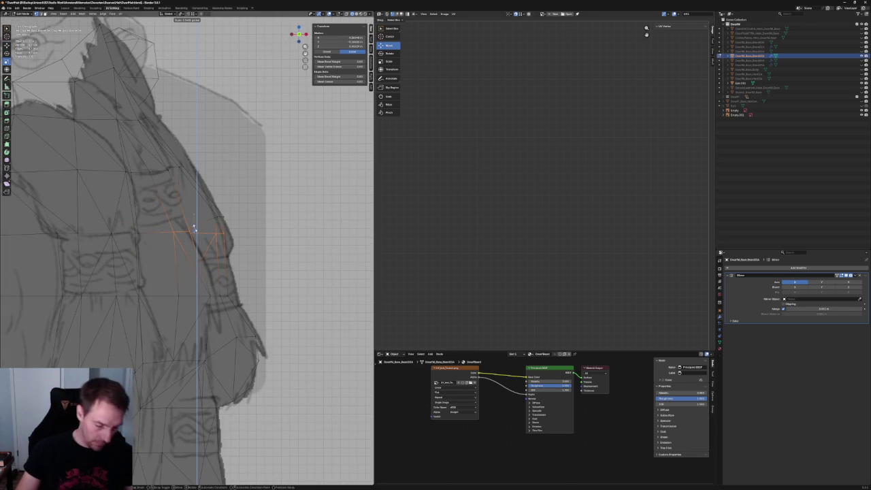
key("Escape")
key("g")
key("z")
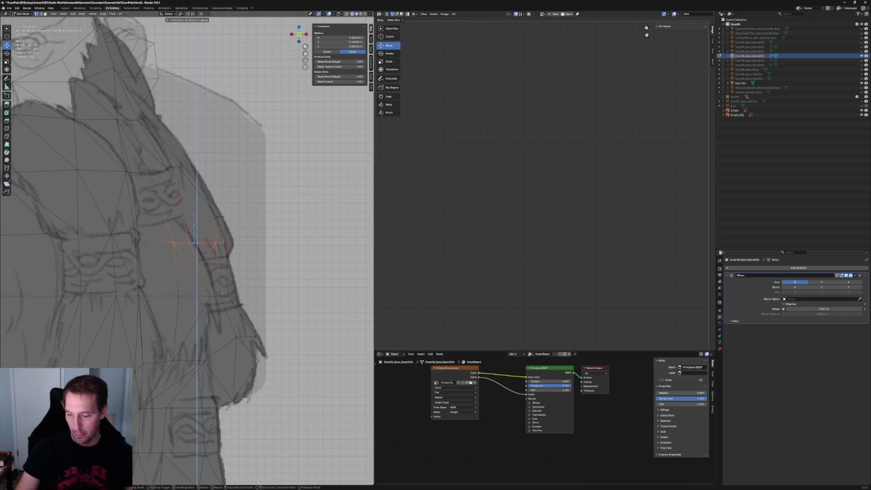
left_click(196, 228)
left_click(246, 275)
Try selecting vertices on the beard's right flank, then clear the selection
scroll(233, 229, "down", 2)
scroll(233, 230, "up", 3)
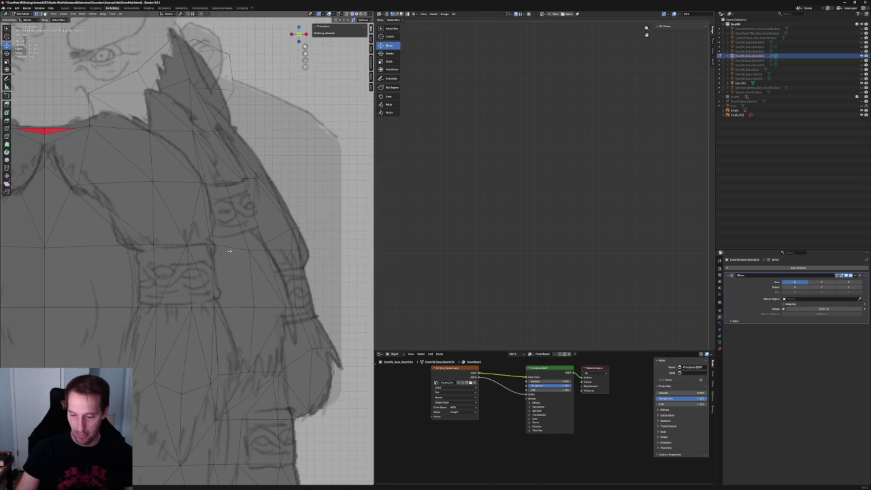
left_click(297, 250)
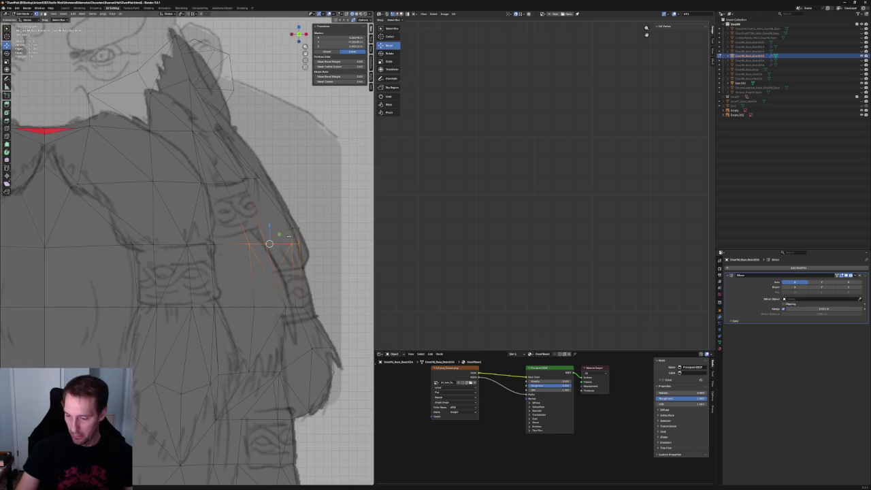
key("alt+a")
scroll(282, 264, "down", 3)
scroll(272, 245, "down", 1)
scroll(268, 232, "up", 1)
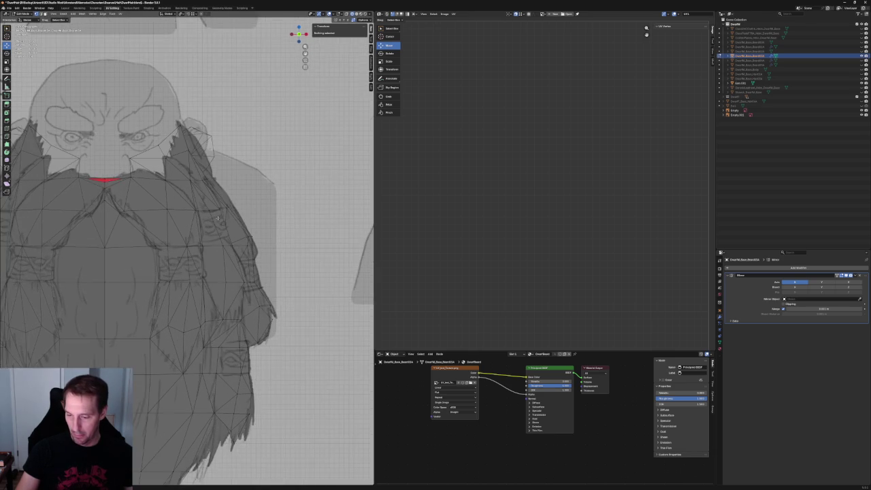
scroll(266, 226, "up", 2)
Reselect the right-side beard vertices, then return to the front view over the reference
left_click_drag(279, 232, 212, 212)
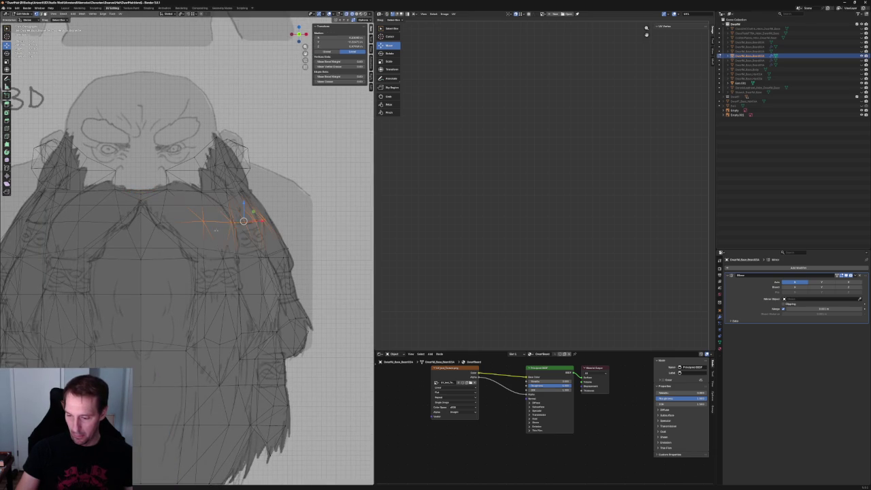
key("c")
key("alt+a")
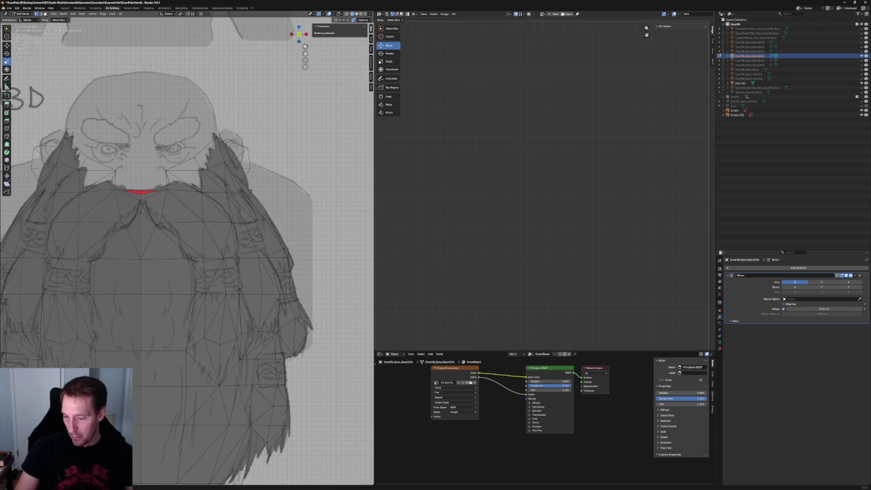
scroll(247, 224, "down", 2)
scroll(247, 225, "up", 2)
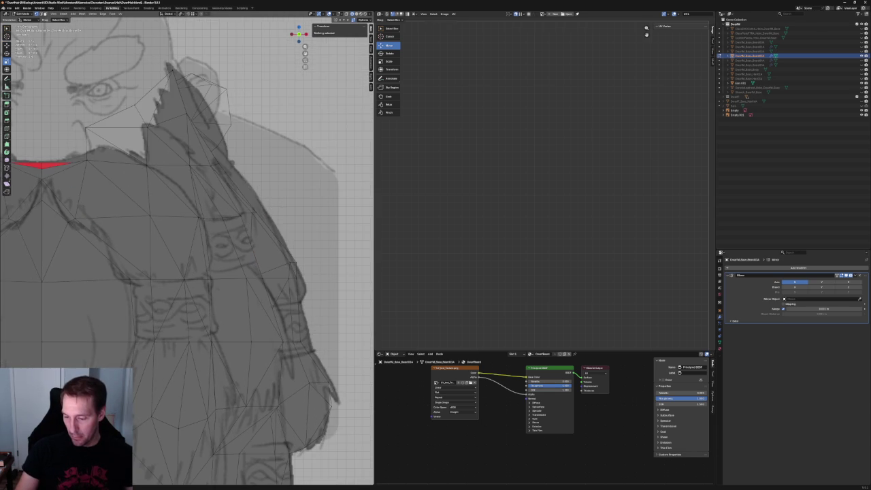
scroll(282, 206, "down", 3)
middle_click_drag(282, 206, 205, 225)
key("KP_1")
scroll(182, 234, "up", 3)
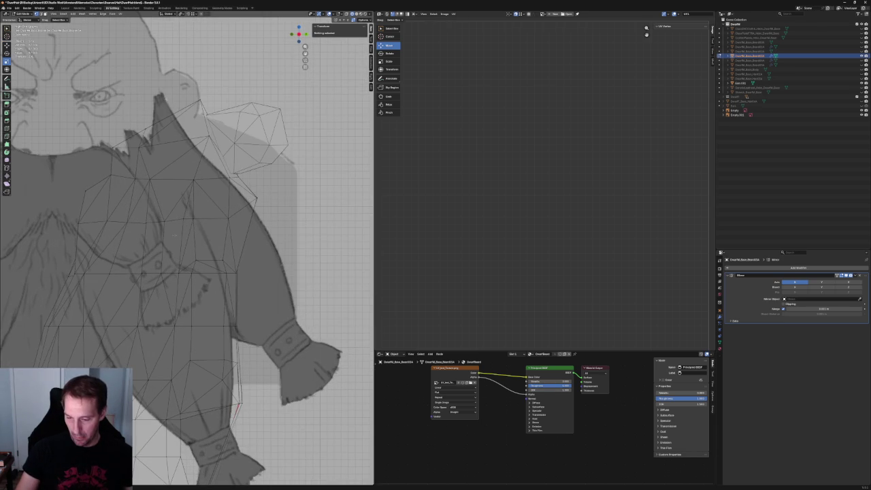
Shift the shoulder vertex slightly left and recheck in front view
left_click(172, 220)
left_click_drag(171, 219, 167, 221)
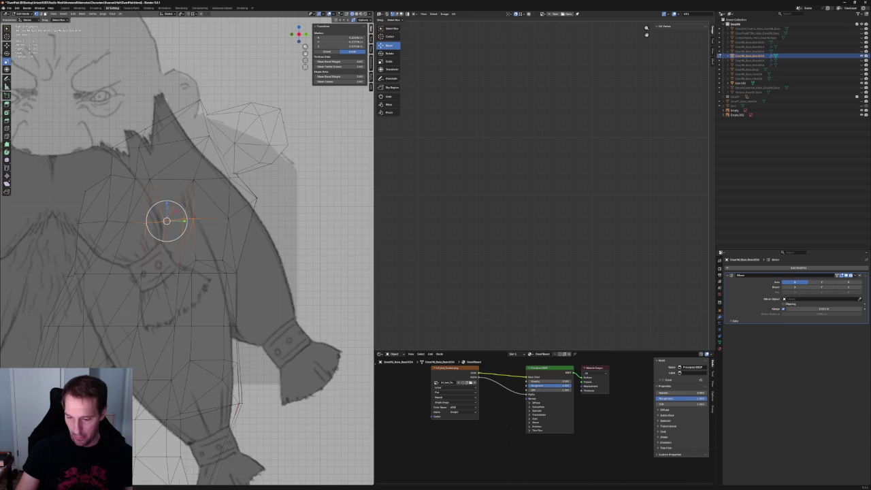
middle_click_drag(175, 230, 178, 235)
key("KP_1")
scroll(183, 242, "up", 2)
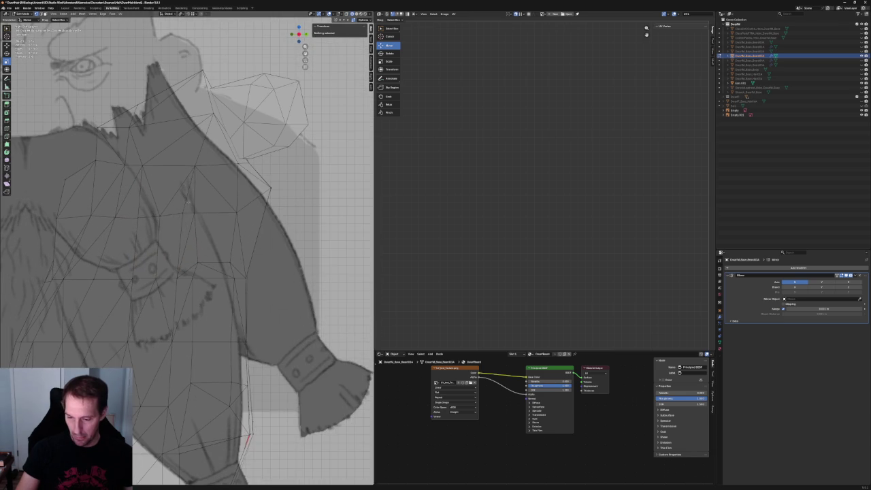
left_click_drag(190, 240, 189, 240)
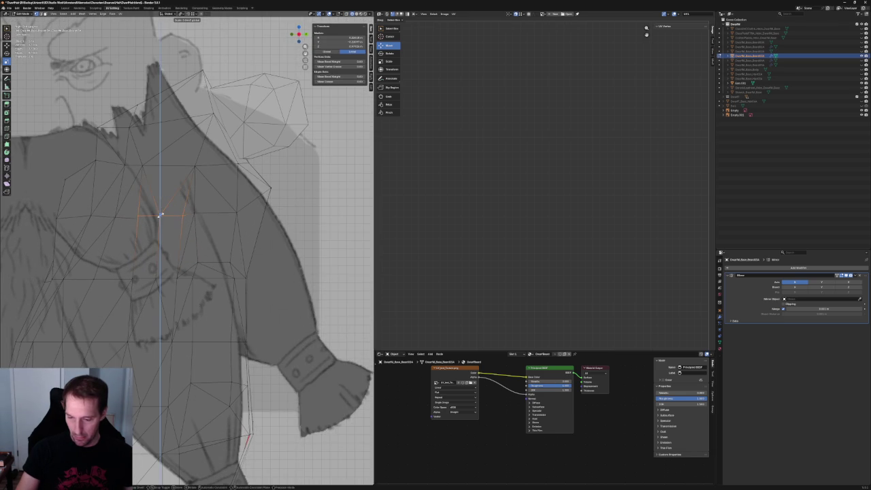
key("alt+a")
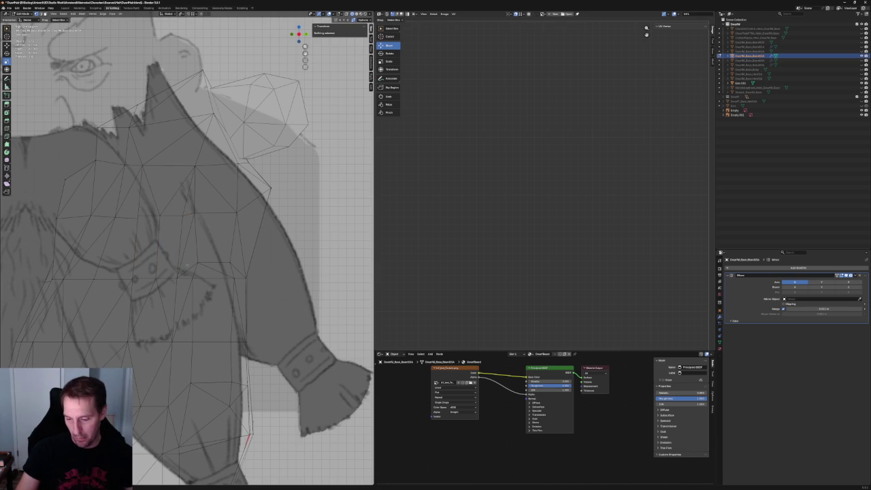
Move the vertices around the strap in depth along Y, then return to front view
key("c")
left_click(152, 277)
key("Escape")
key("g")
key("y")
key("Return")
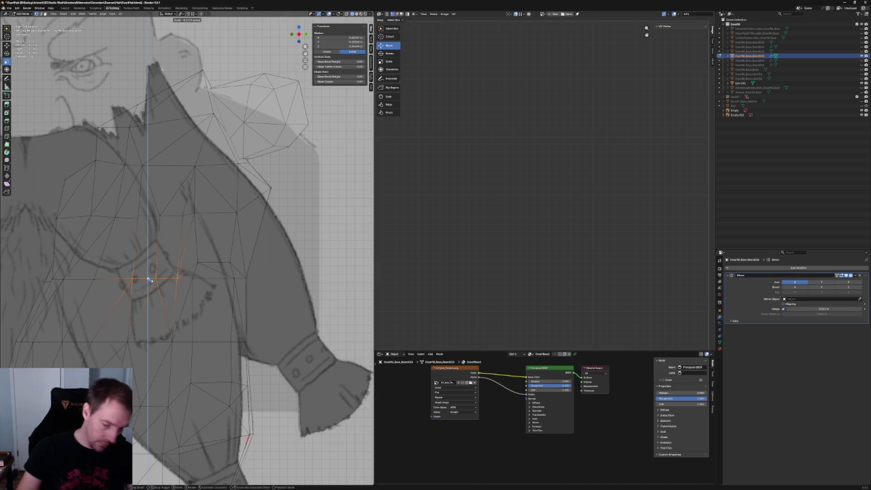
key("c")
key("KP_1")
scroll(231, 254, "up", 3)
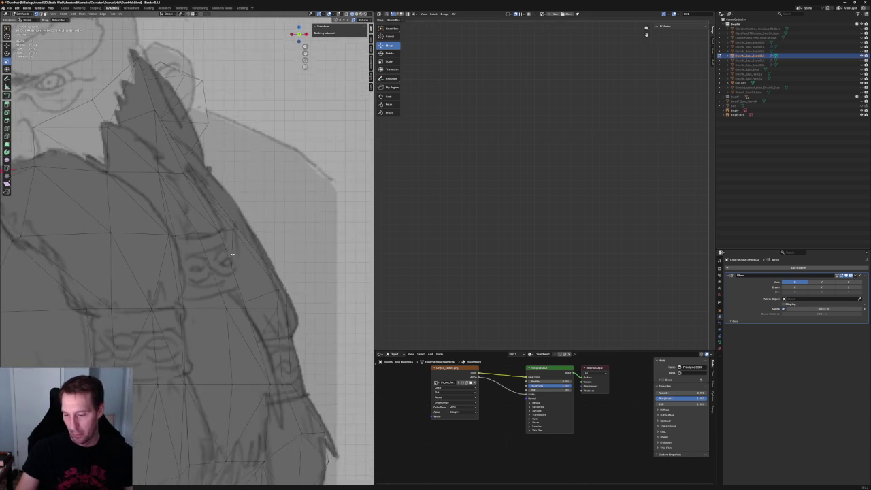
scroll(231, 253, "up", 3)
With X-ray on, lower the shoulder vertex band along Z and flatten it with S Z
key("alt+z")
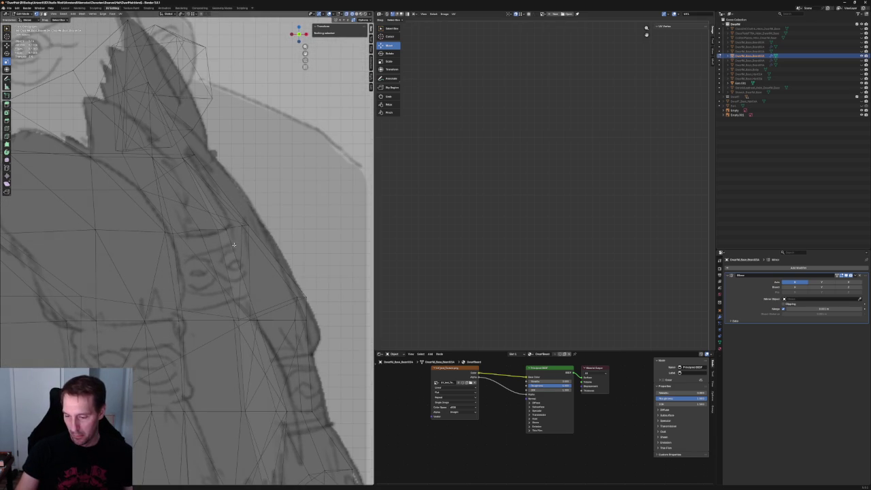
left_click_drag(189, 220, 235, 245)
key("g")
key("z")
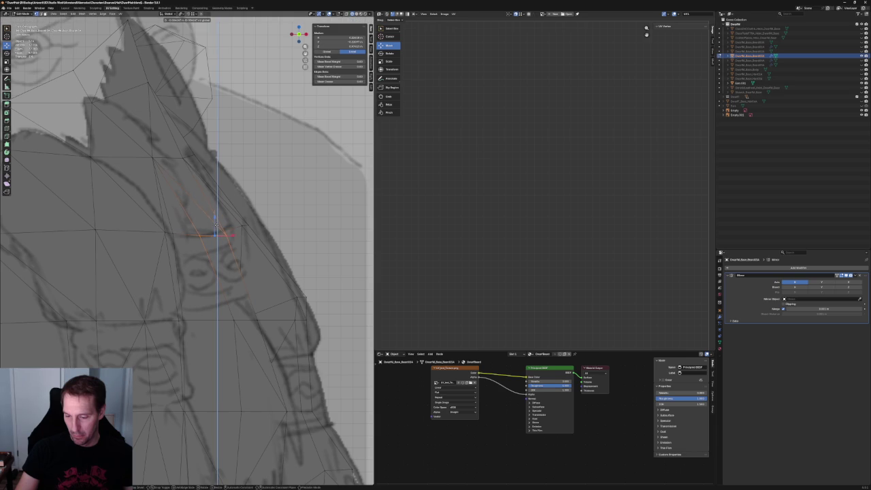
left_click(216, 224)
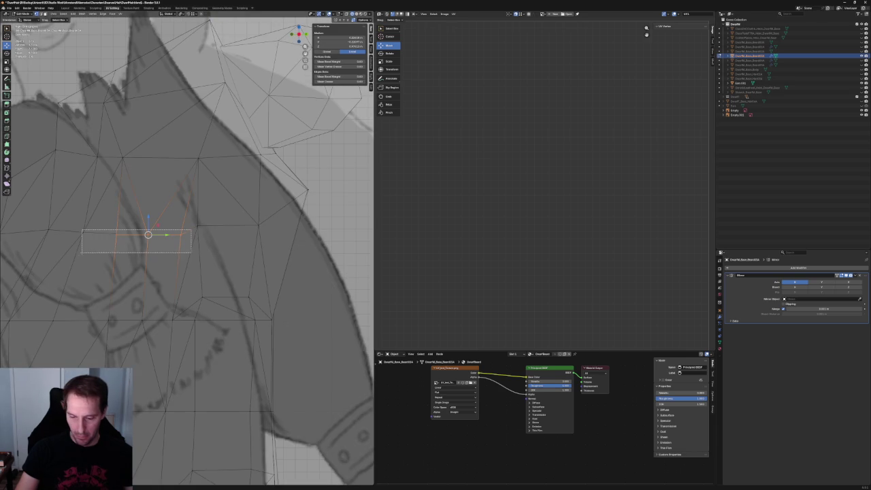
left_click_drag(46, 255, 46, 255)
key("s")
key("z")
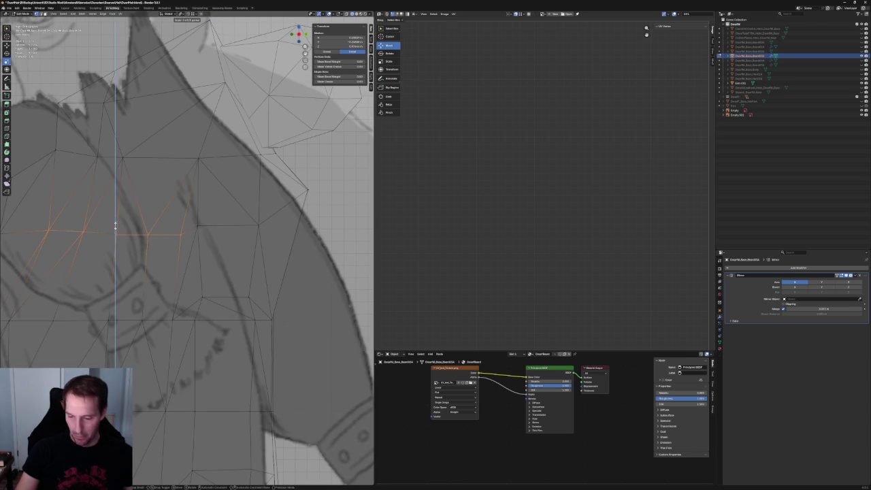
left_click(118, 241)
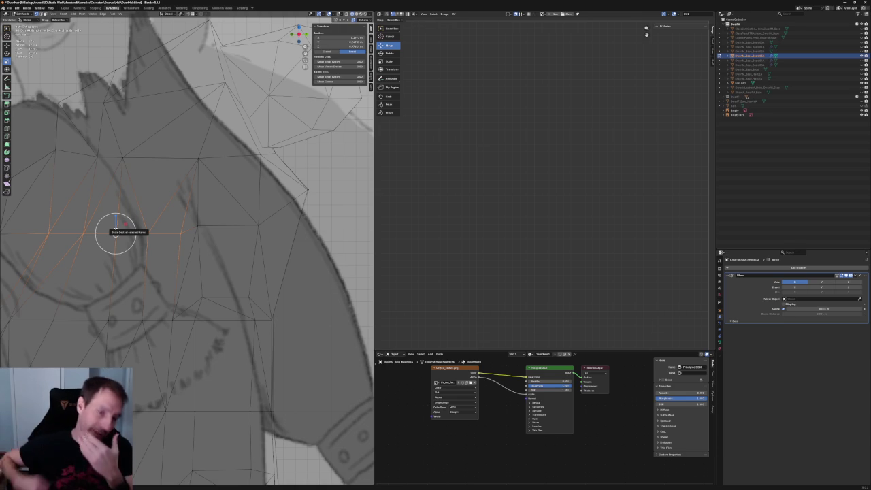
scroll(125, 234, "down", 5)
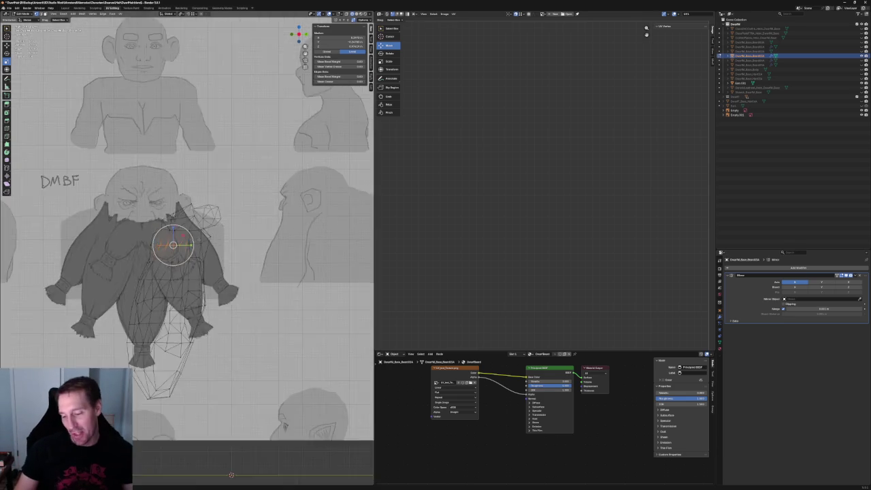
Clear the selection and inspect the beard's depth before returning to front orthographic view
scroll(175, 243, "up", 2)
scroll(226, 271, "up", 3)
scroll(226, 271, "up", 2)
scroll(252, 225, "down", 4)
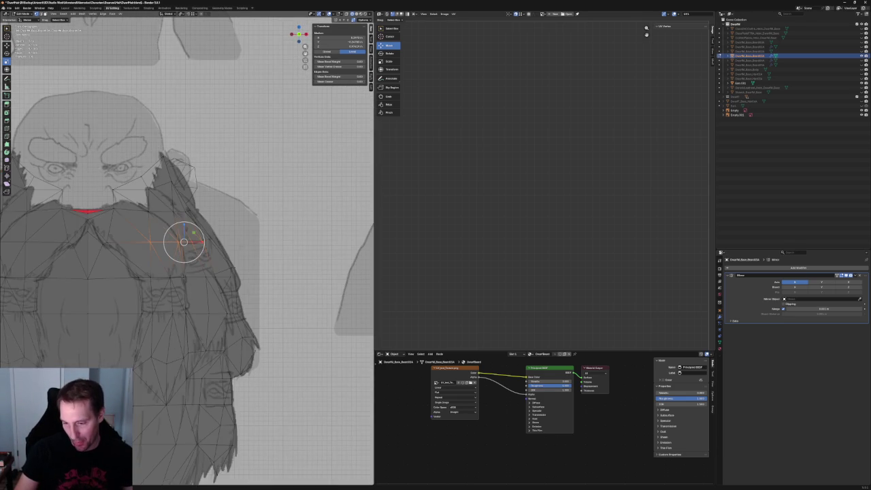
scroll(251, 225, "up", 1)
scroll(251, 226, "up", 1)
scroll(252, 225, "up", 1)
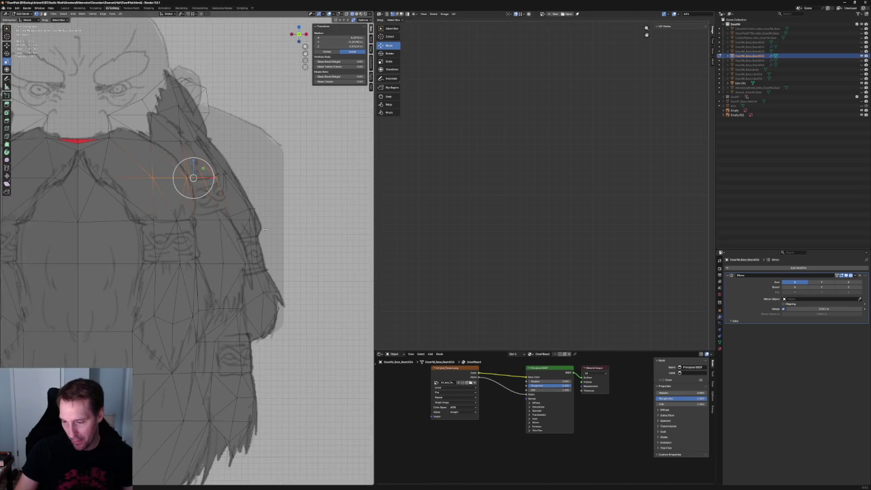
key("alt+a")
scroll(264, 228, "down", 2)
scroll(264, 226, "down", 2)
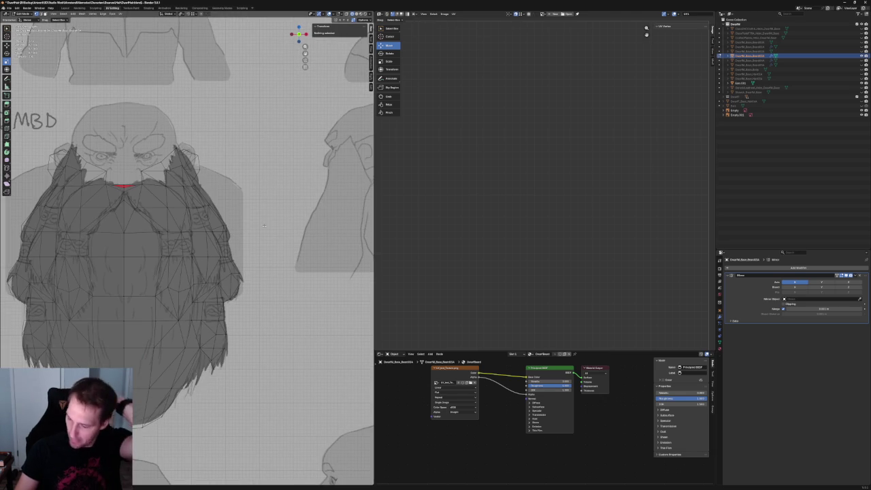
scroll(264, 225, "up", 2)
scroll(264, 226, "up", 1)
middle_click_drag(264, 226, 210, 286)
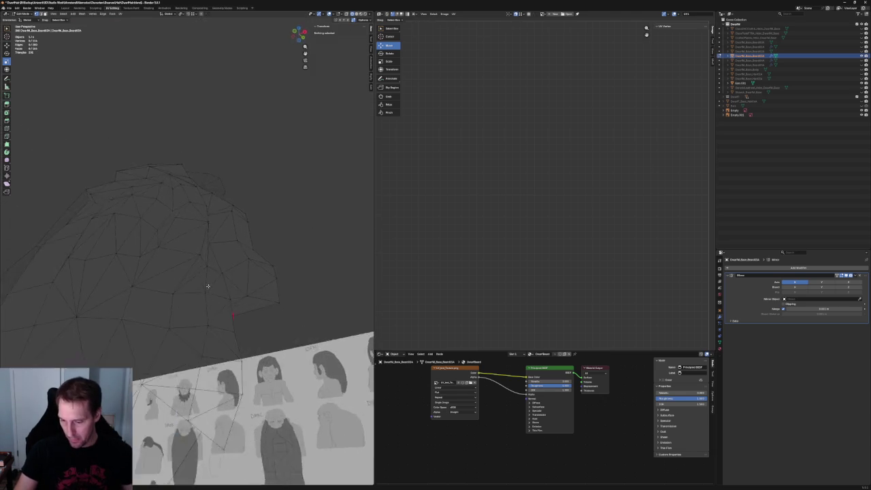
key("KP_1")
scroll(227, 300, "up", 1)
scroll(226, 301, "up", 1)
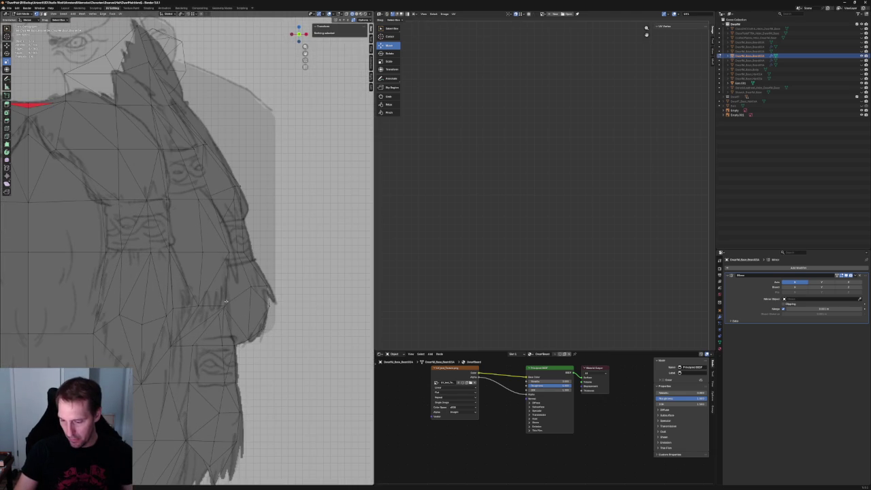
Adjust the height of a side-edge vertex along Z until it meets the outline
left_click(227, 301)
key("g")
key("z")
left_click(224, 279)
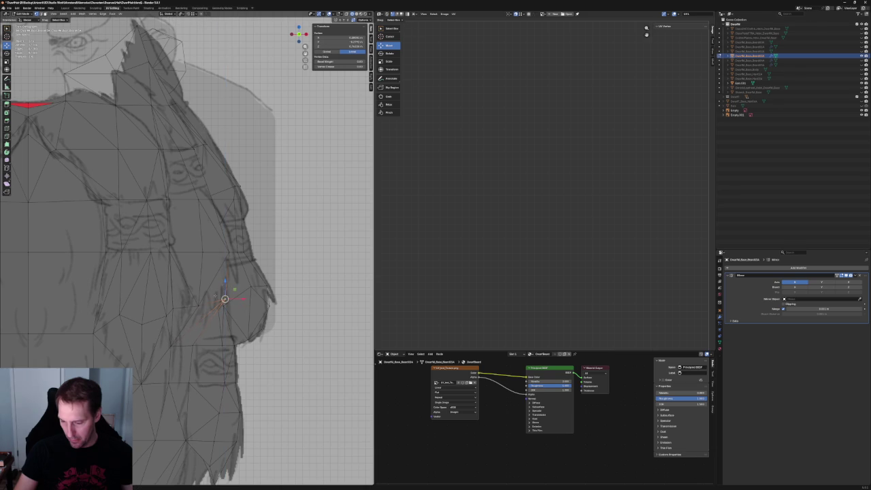
key("g")
key("z")
left_click(199, 289)
key("KP_1")
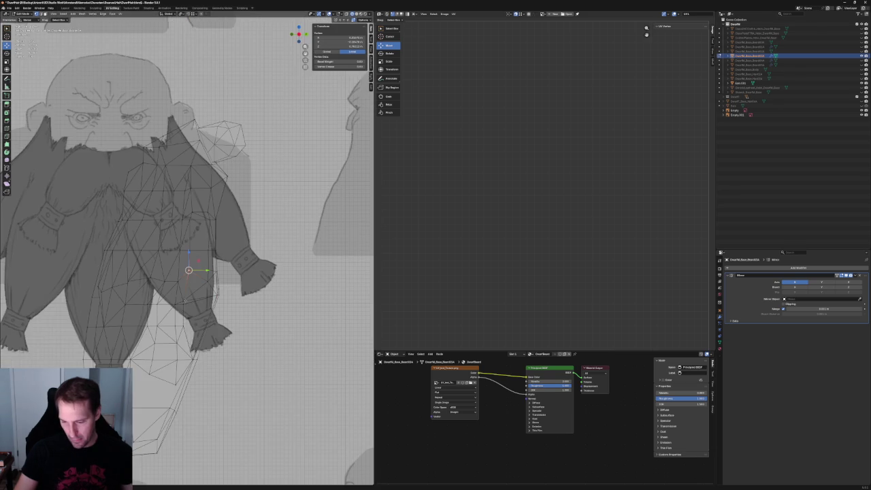
key("g")
key("z")
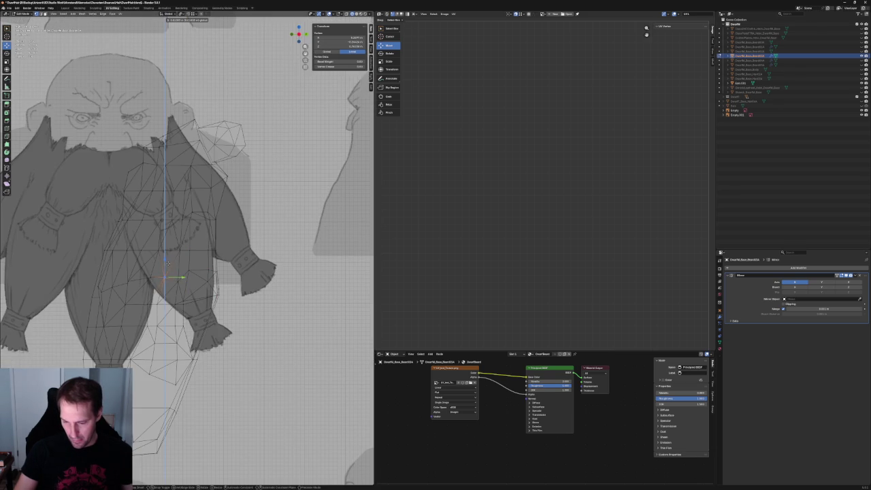
left_click(168, 270)
Move the beard vertex near the arm vertically onto the sketch outline
scroll(165, 298, "up", 4)
left_click(126, 307)
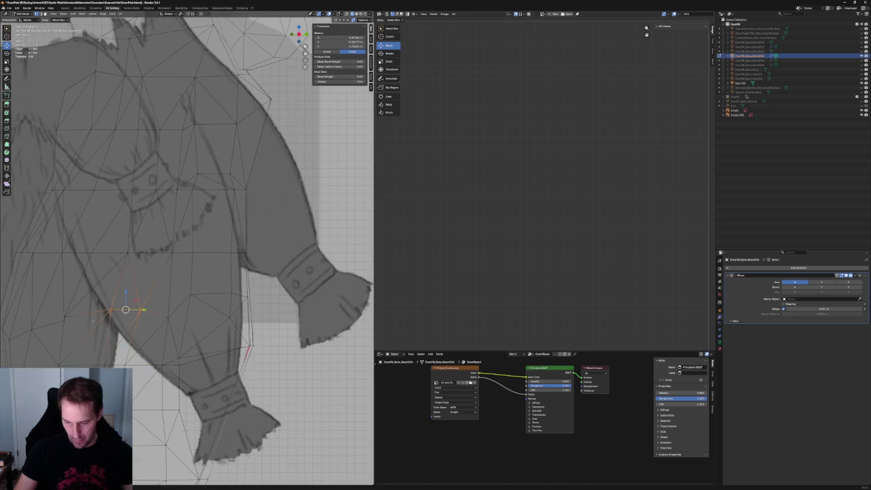
key("g")
key("z")
left_click(127, 307)
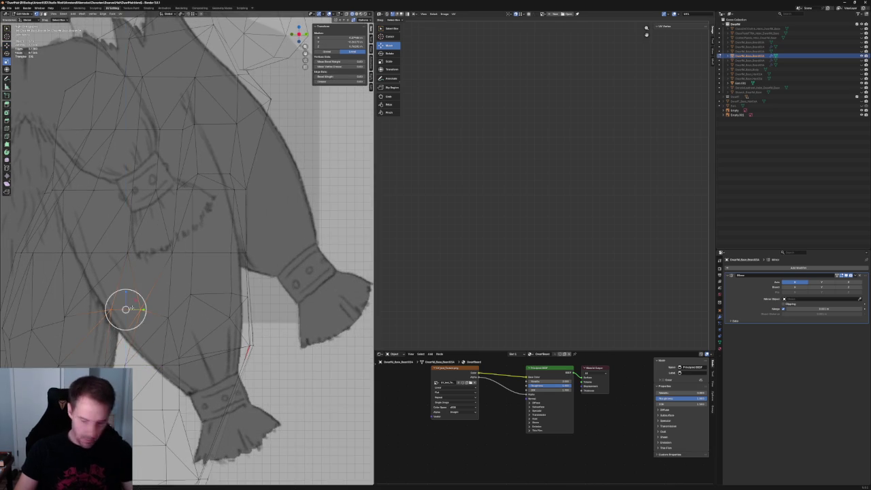
scroll(126, 307, "down", 5)
scroll(207, 315, "up", 3)
scroll(207, 315, "down", 5)
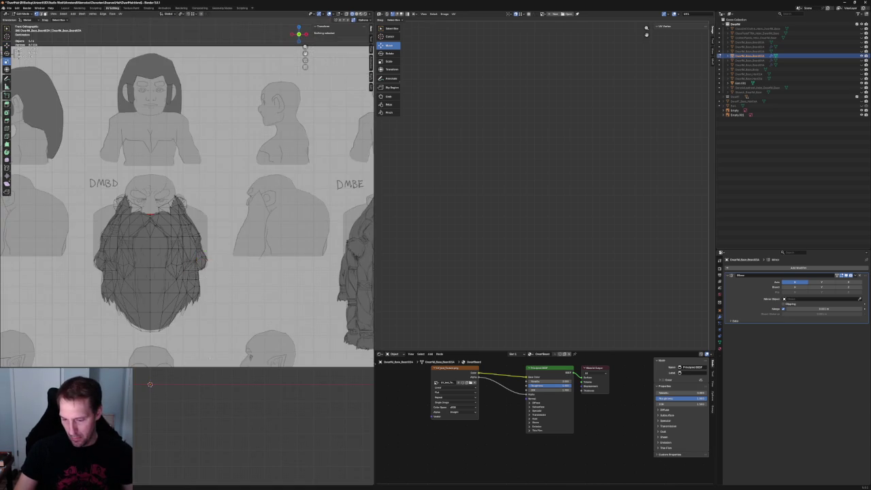
scroll(214, 306, "up", 5)
scroll(220, 297, "up", 3)
Slide the beard-tip vertex and one higher up the edge sideways along X onto the outline
left_click(211, 300)
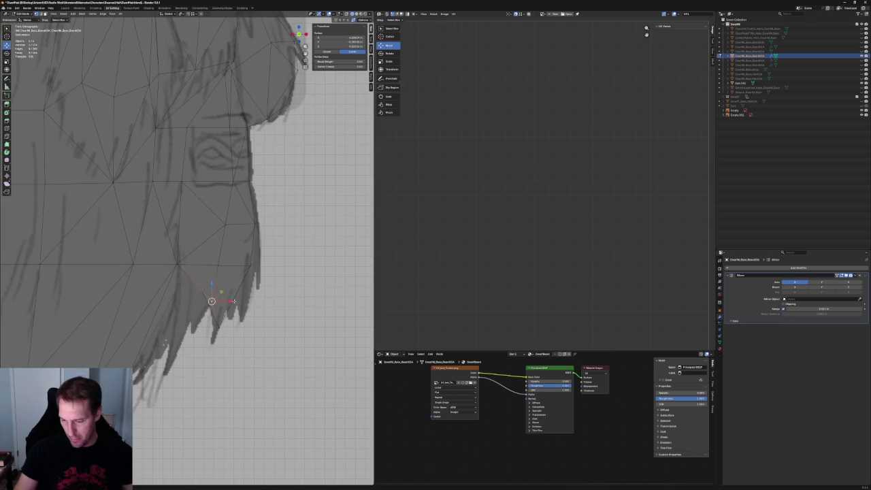
key("g")
key("x")
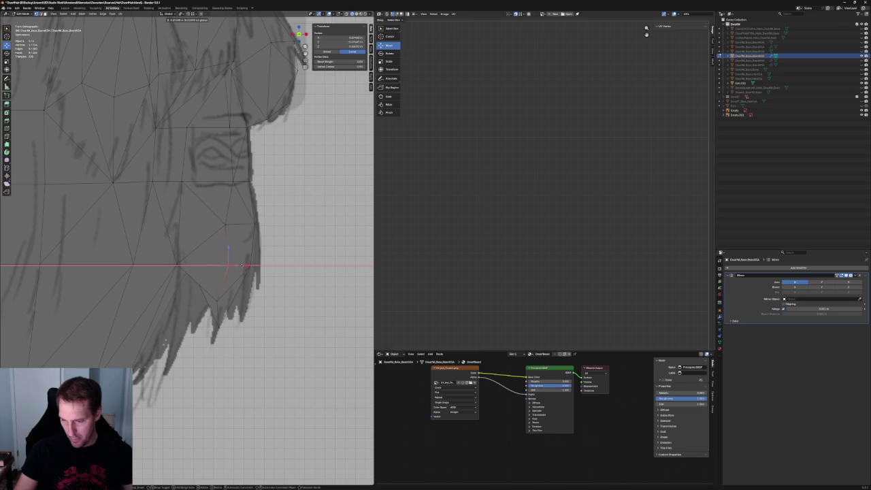
left_click(238, 265)
left_click(230, 224)
key("g")
key("x")
left_click(237, 223)
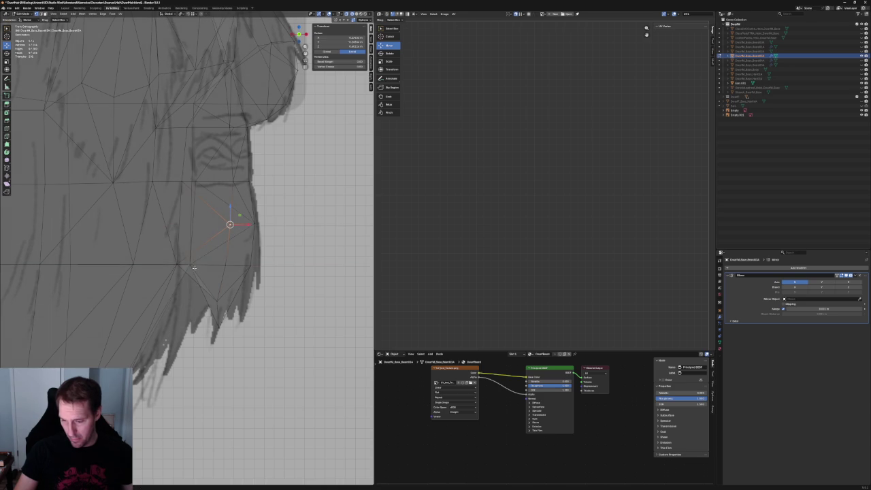
key("g")
key("x")
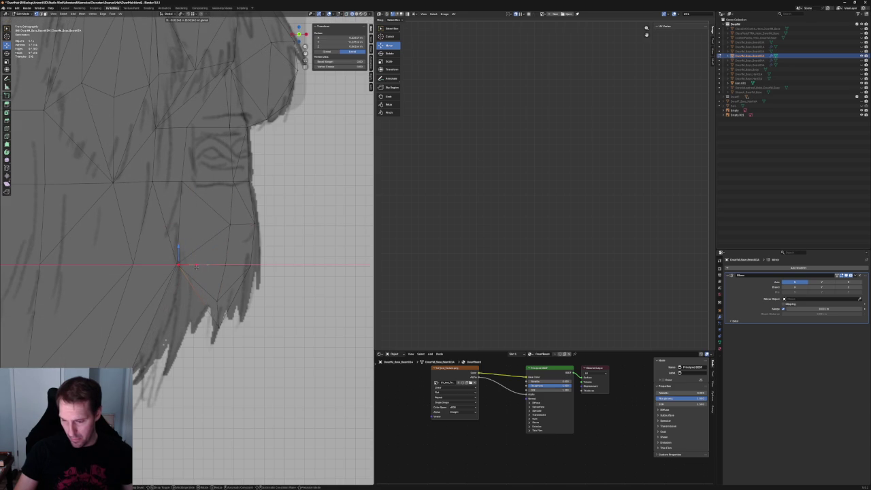
left_click(194, 268)
Move another beard-edge vertex along Y onto the sketch outline
left_click(224, 313)
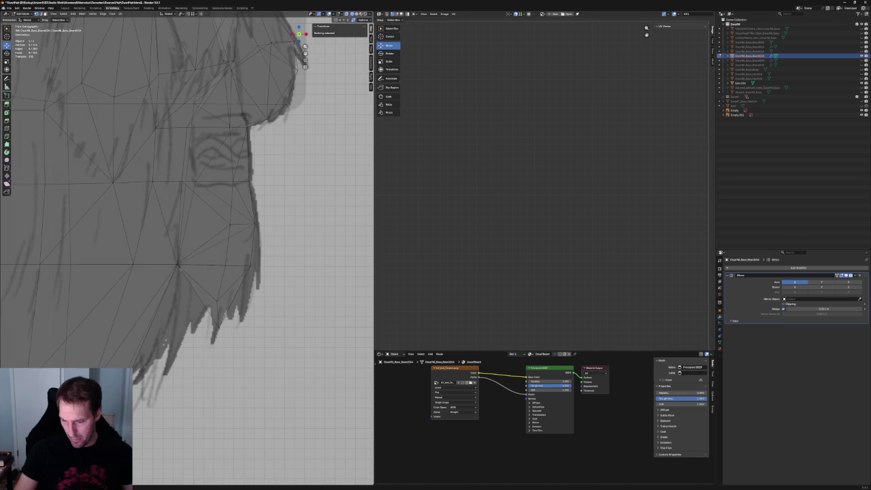
left_click(178, 264)
key("g")
key("y")
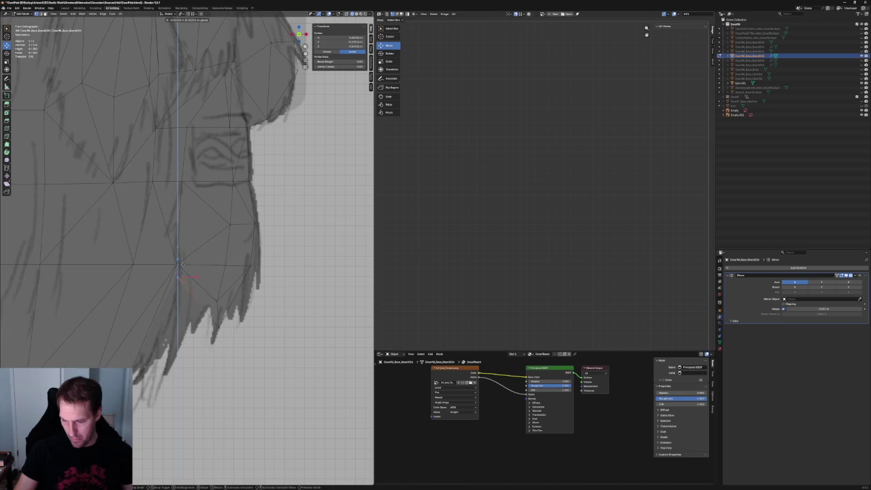
left_click(182, 273)
scroll(182, 279, "down", 3)
scroll(204, 293, "down", 3)
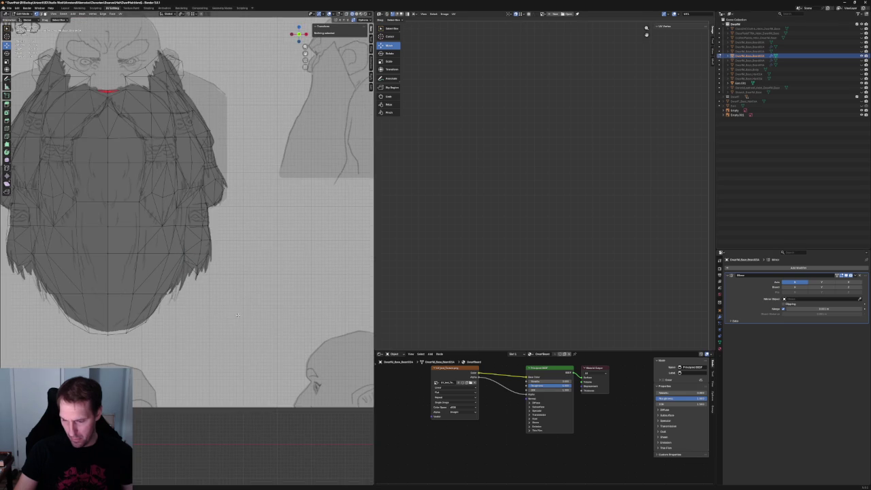
Start a vertical move on the vertex at the red edge's lower end, then cancel it
scroll(232, 306, "down", 3)
scroll(205, 297, "up", 5)
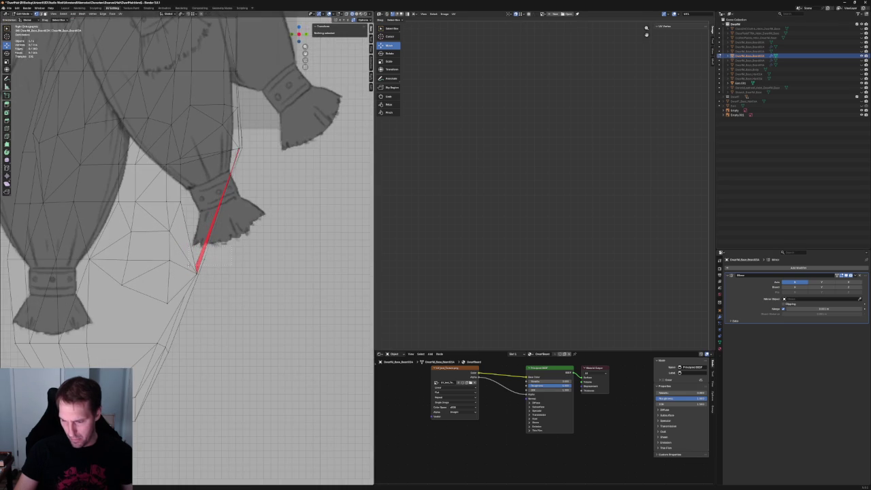
left_click(201, 260)
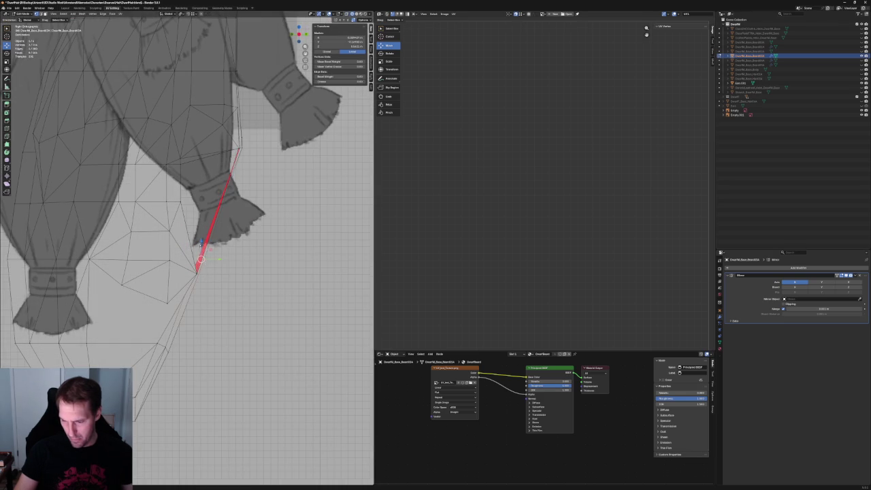
key("g")
key("z")
key("Escape")
left_click(285, 259)
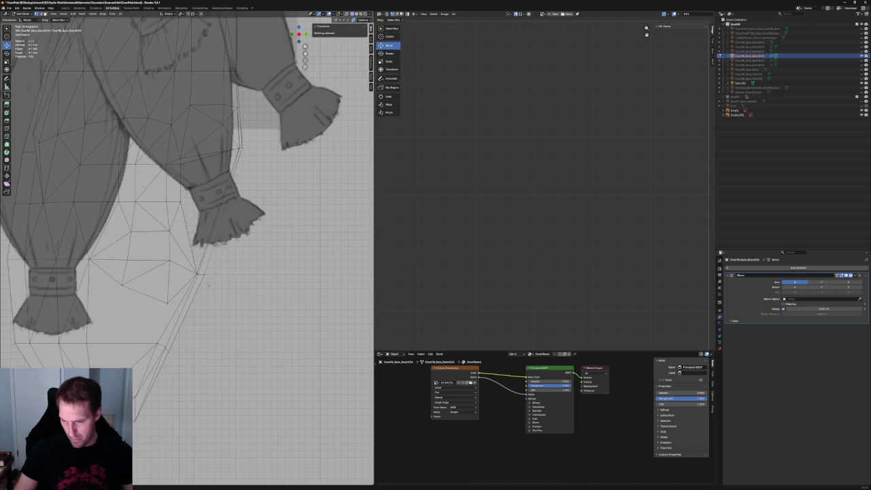
Slide a beard edge vertex below the sleeve along Y onto the reference outline
left_click(143, 263)
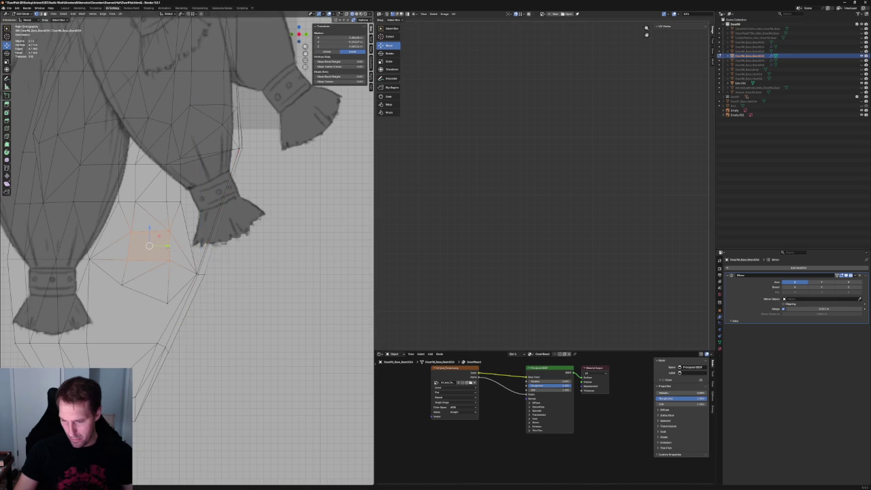
key("g")
key("y")
key("Escape")
key("alt+a")
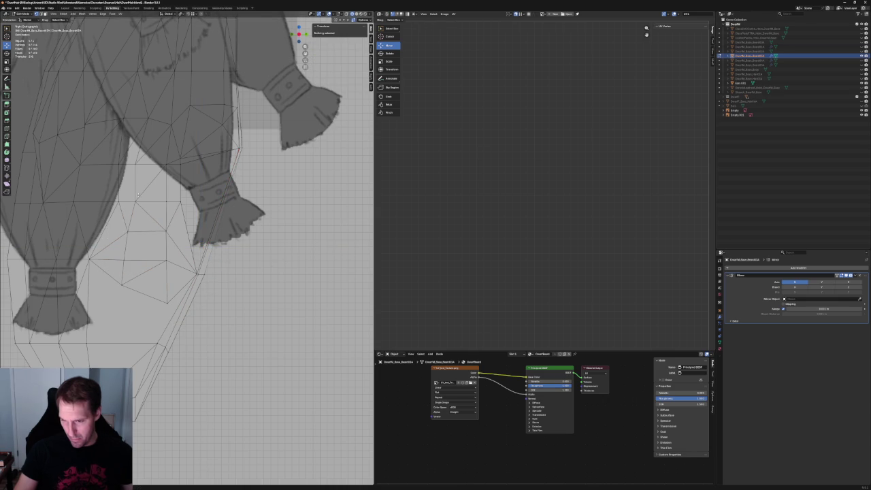
left_click(141, 263)
key("g")
key("y")
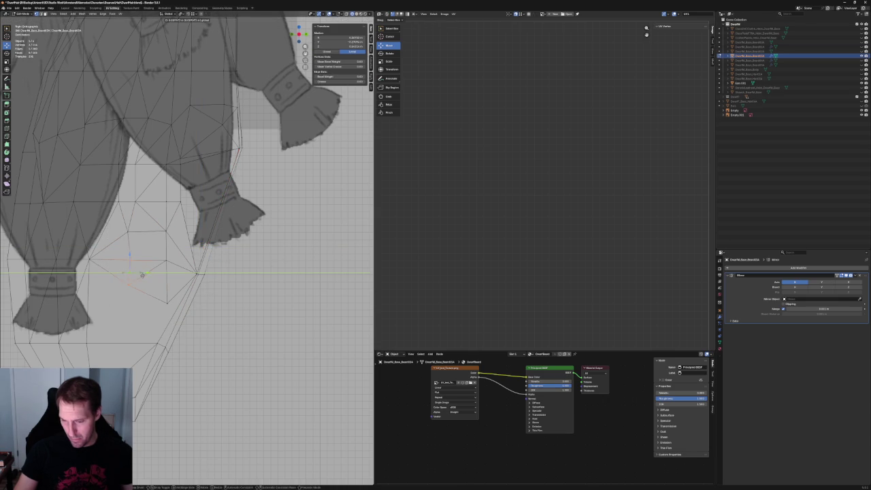
left_click(139, 274)
Move the outline vertices beside the lower arm onto the drawing, then deselect
left_click(125, 285)
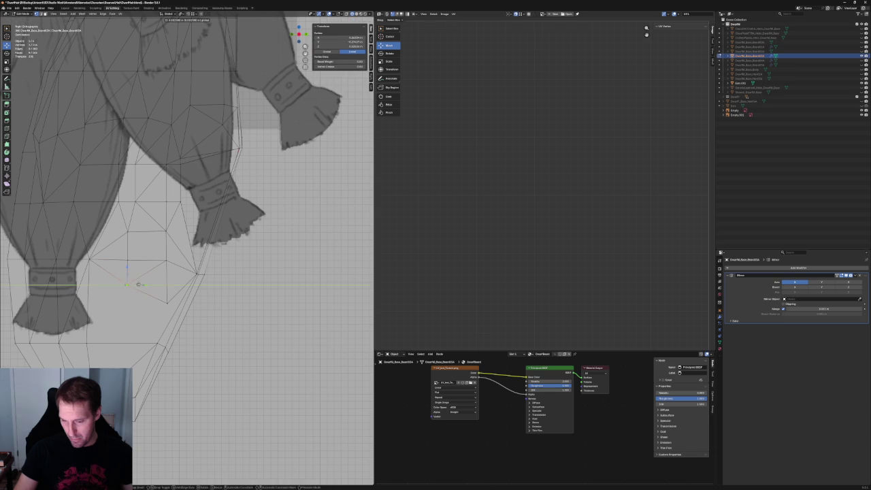
scroll(177, 266, "down", 5)
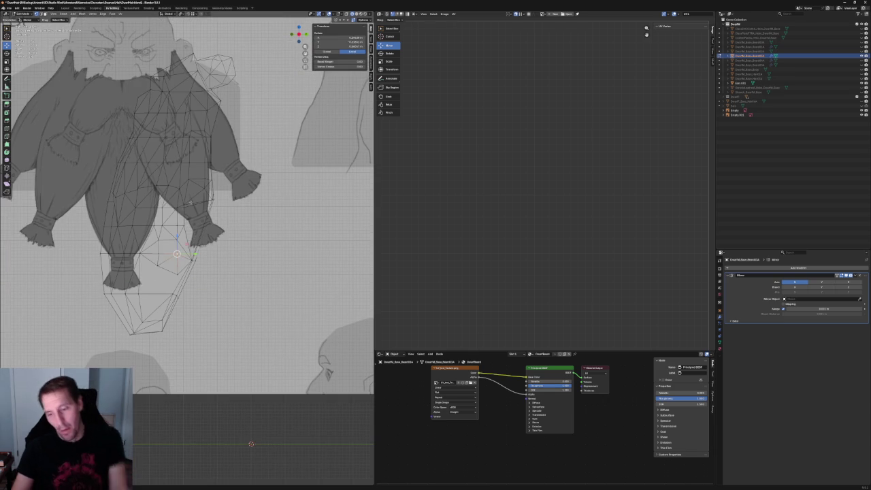
scroll(217, 154, "up", 3)
scroll(217, 154, "up", 2)
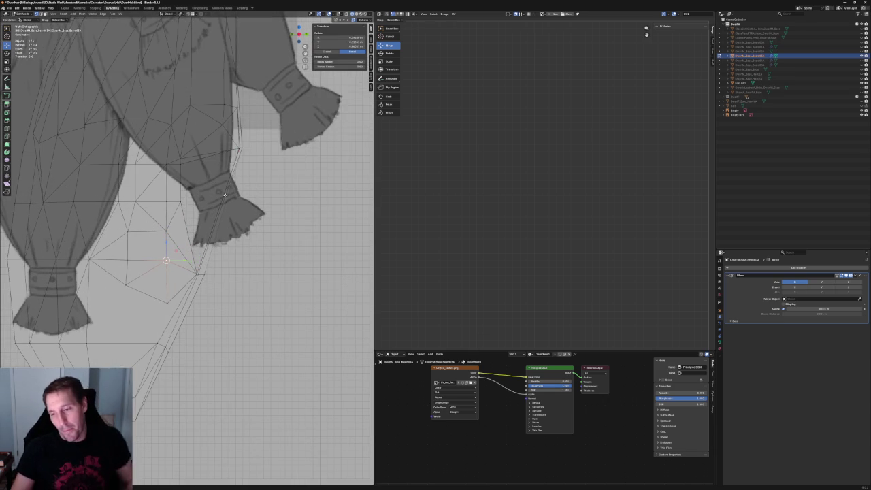
scroll(217, 153, "up", 4)
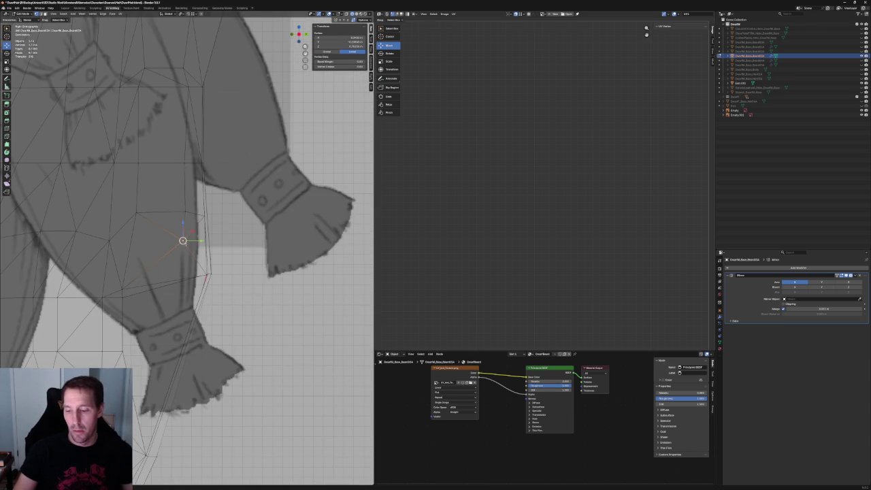
left_click(208, 270, "shift")
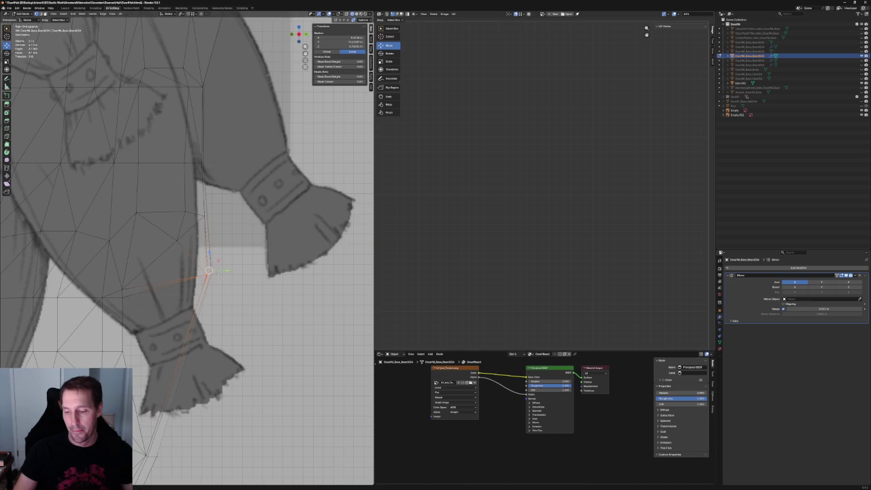
key("g")
left_click(198, 257)
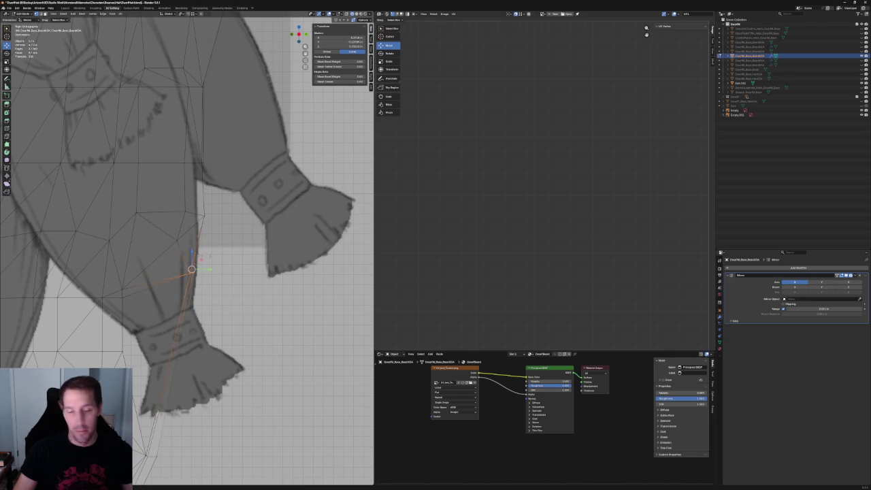
left_click(231, 256)
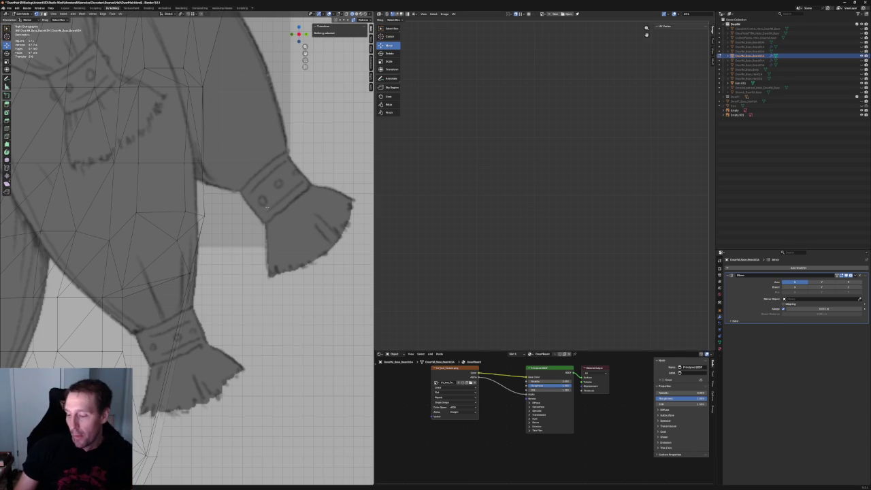
Flatten the row of three beard vertices near the arm to one height with scale Z 0
scroll(215, 240, "down", 3)
scroll(215, 239, "up", 3)
scroll(215, 239, "up", 2)
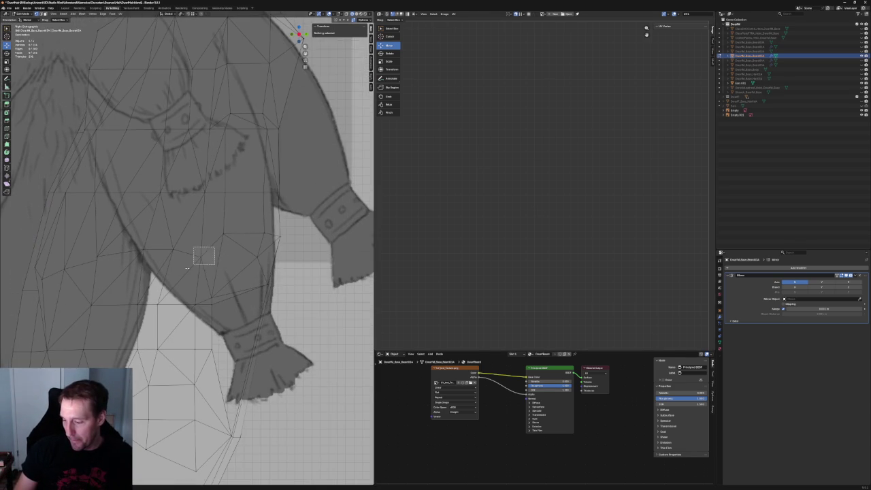
left_click(203, 251)
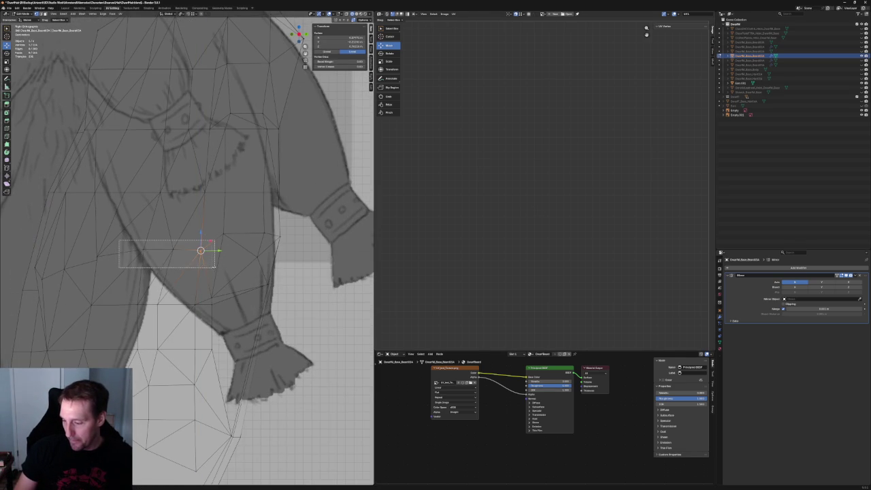
left_click_drag(119, 240, 213, 267)
key("s")
key("z")
key("0")
key("Return")
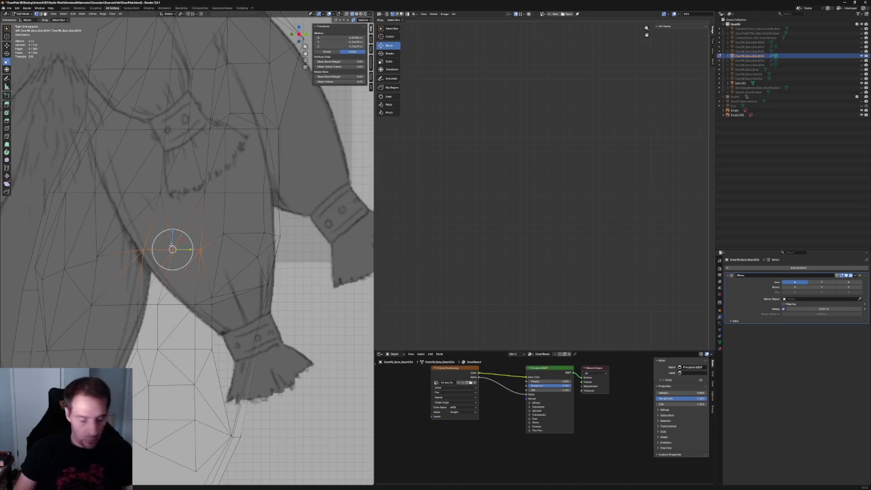
left_click(237, 265)
Nudge two neighbouring beard vertices vertically onto the sketch's outline
scroll(236, 264, "down", 5)
scroll(221, 253, "up", 4)
scroll(222, 254, "up", 2)
left_click(221, 253)
key("g")
key("z")
left_click(214, 255)
left_click(149, 272)
key("g")
key("z")
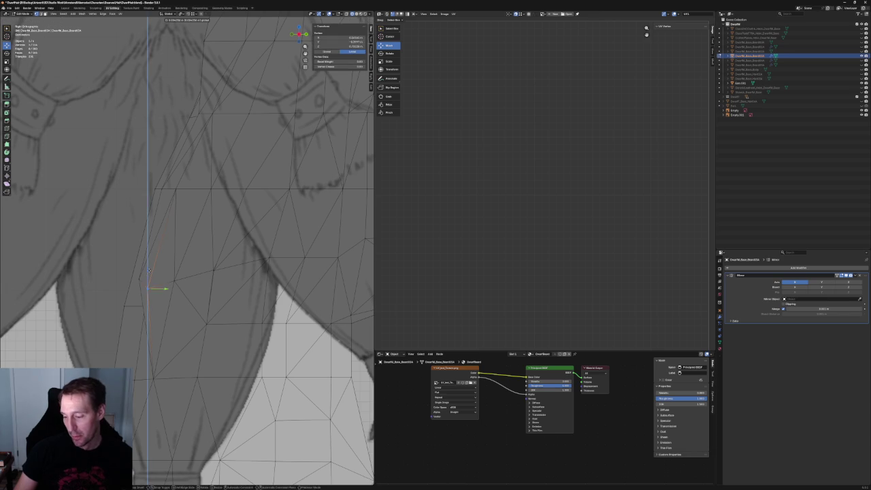
left_click(150, 279)
scroll(224, 259, "down", 4)
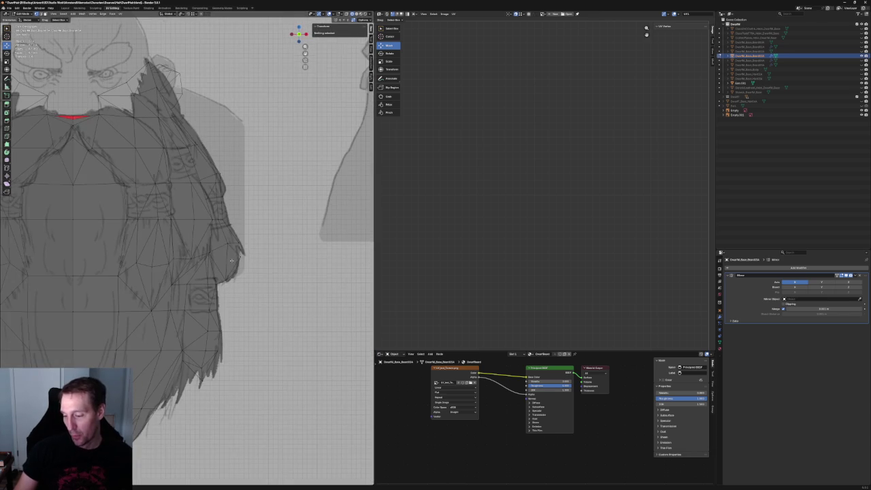
Box-select the whole horizontal row of beard vertices across the chest
scroll(145, 284, "up", 3)
scroll(170, 279, "up", 3)
scroll(204, 276, "up", 3)
left_click(249, 273)
left_click_drag(145, 285, 146, 285)
scroll(163, 281, "down", 3)
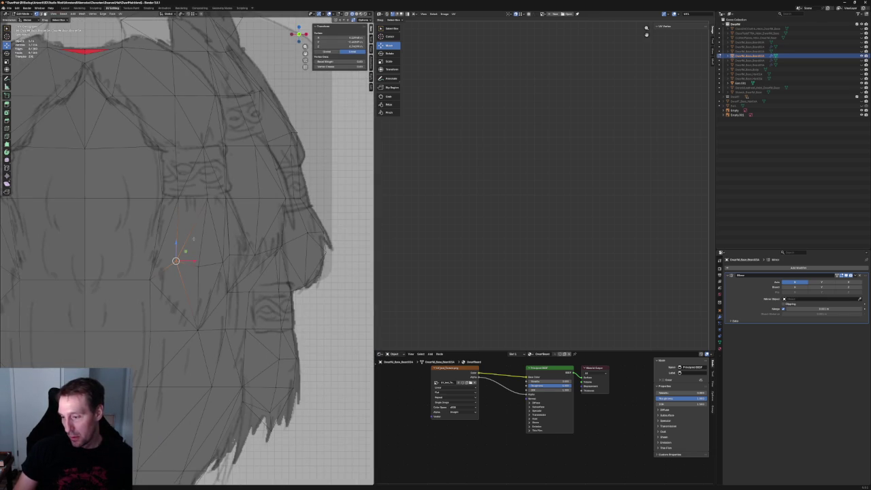
middle_click_drag(185, 253, 187, 278, "shift")
scroll(229, 266, "down", 1)
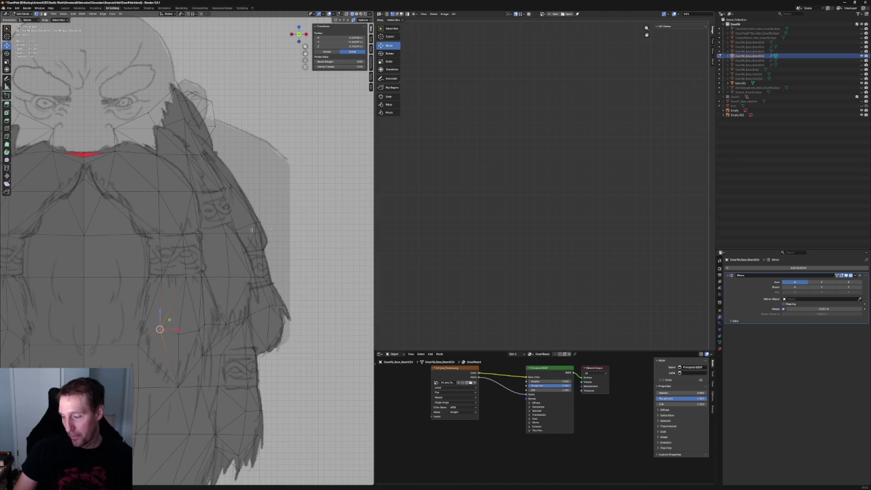
left_click_drag(269, 228, 51, 250)
mouse_move(286, 230)
left_mouse_down()
mouse_move(53, 251)
mouse_move(53, 230)
left_mouse_up()
left_click_drag(118, 211, 118, 217)
left_click_drag(272, 226, 49, 245)
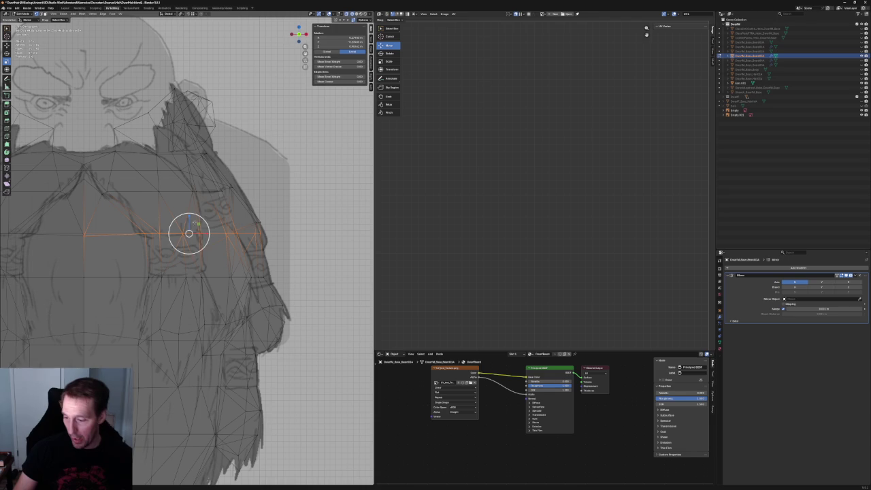
Move the chest row vertically to follow the sketched outline across the braid straps
left_click_drag(189, 221, 190, 224)
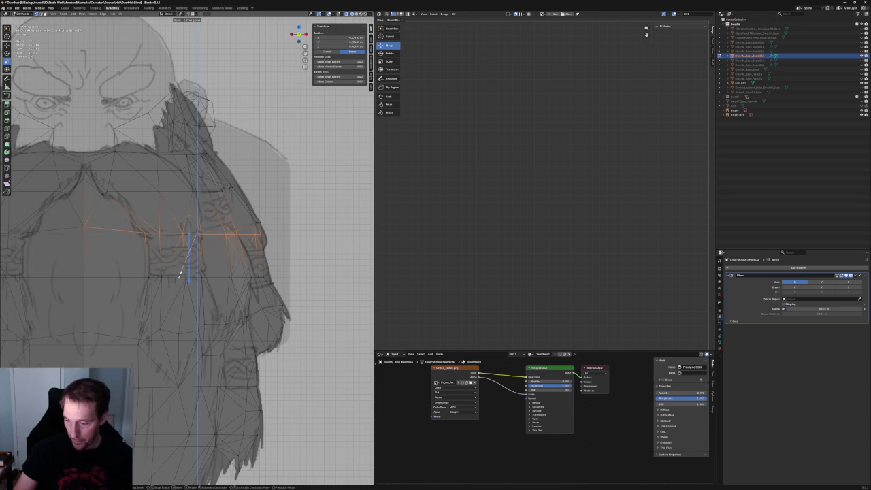
scroll(188, 236, "down", 2)
scroll(185, 238, "down", 3)
scroll(187, 241, "down", 1)
left_click(189, 242)
scroll(210, 282, "up", 3)
mouse_move(210, 282)
middle_mouse_down()
mouse_move(232, 249)
mouse_move(254, 258)
mouse_move(237, 290)
mouse_move(295, 179)
middle_mouse_up()
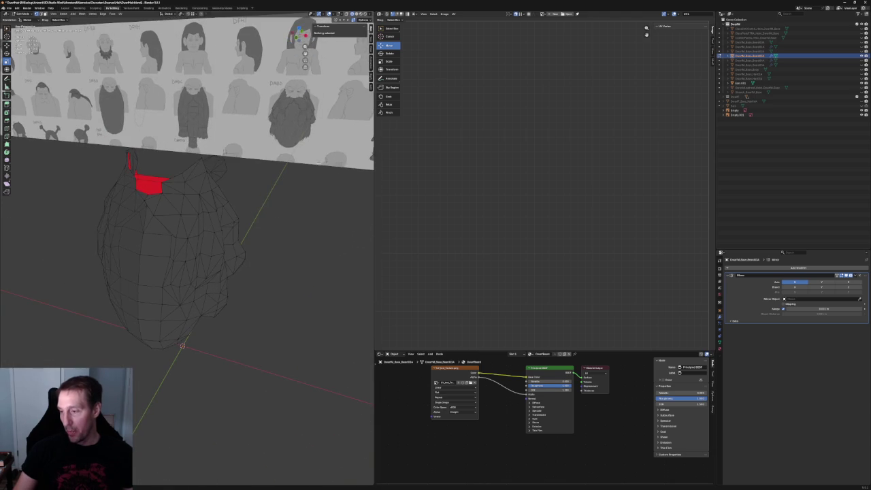
Show the beard in Solid shading, inspect front and back, then return to front orthographic view
key("shift+z")
mouse_move(218, 251)
middle_mouse_down()
mouse_move(231, 228)
mouse_move(237, 274)
mouse_move(243, 252)
mouse_move(224, 204)
mouse_move(234, 245)
mouse_move(181, 216)
middle_mouse_up()
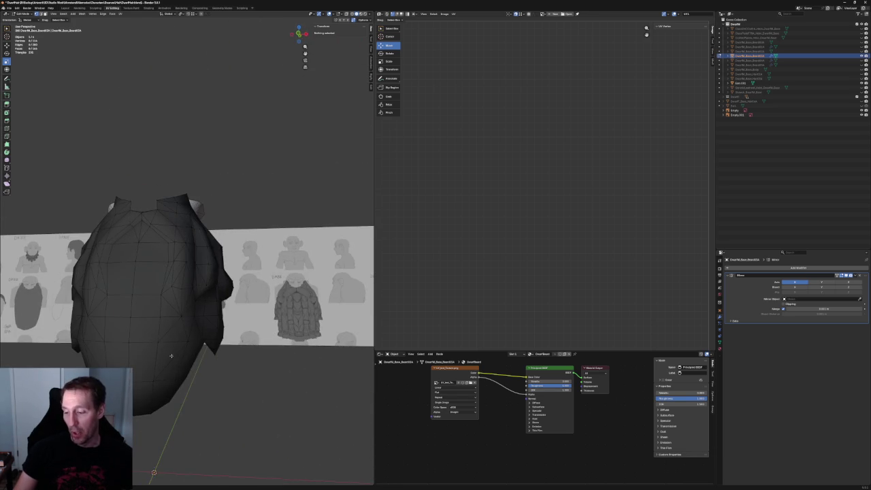
scroll(171, 353, "down", 5)
mouse_move(171, 353)
middle_mouse_down()
mouse_move(246, 265)
mouse_move(236, 229)
mouse_move(222, 245)
middle_mouse_up()
key("KP_1")
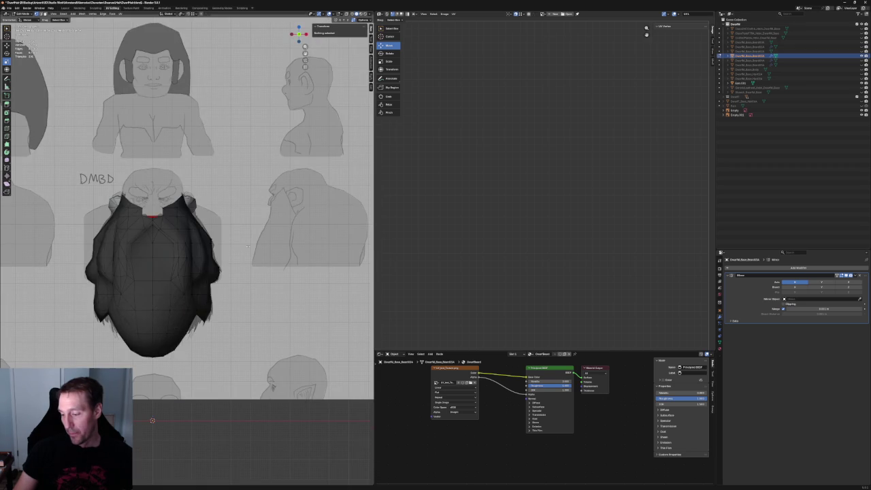
With X-ray on, select and inspect the vertices beside the red gap on the beard's right edge
scroll(208, 283, "down", 6)
scroll(191, 265, "up", 4)
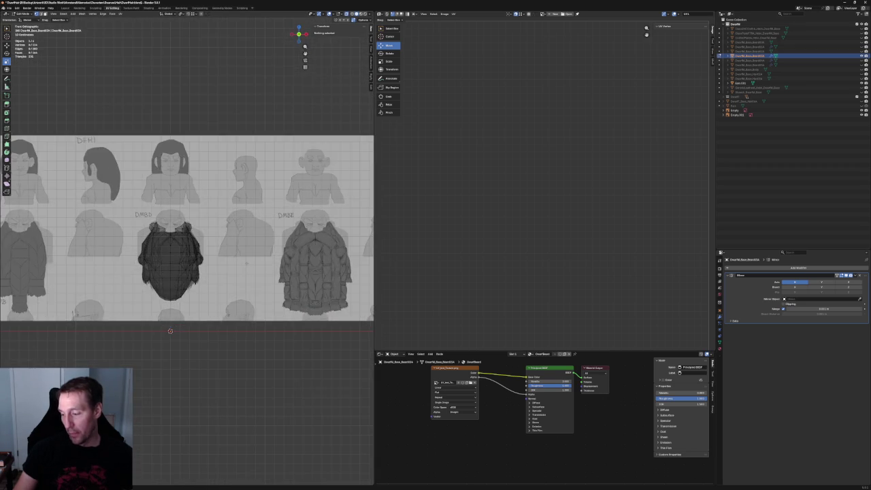
scroll(186, 260, "up", 5)
scroll(187, 261, "down", 3)
scroll(194, 272, "up", 6)
key("alt+z")
key("alt+z")
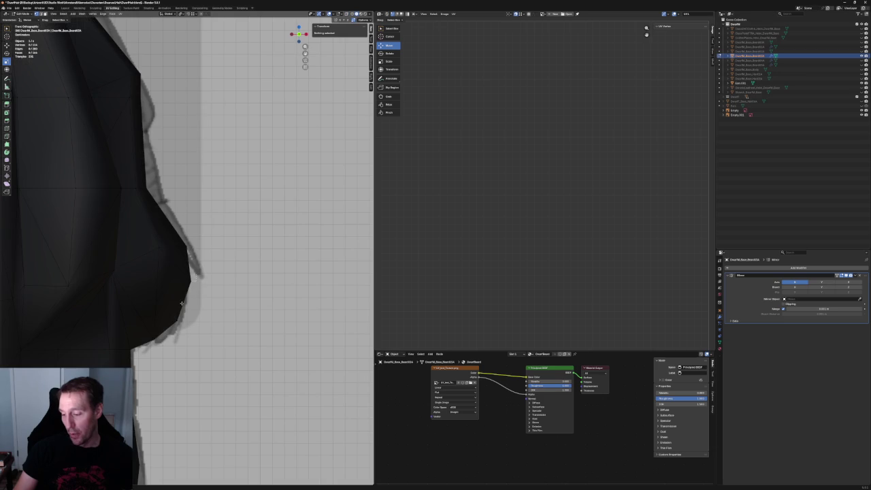
left_click(183, 303)
mouse_move(182, 302)
middle_mouse_down()
mouse_move(144, 279)
mouse_move(177, 272)
middle_mouse_up()
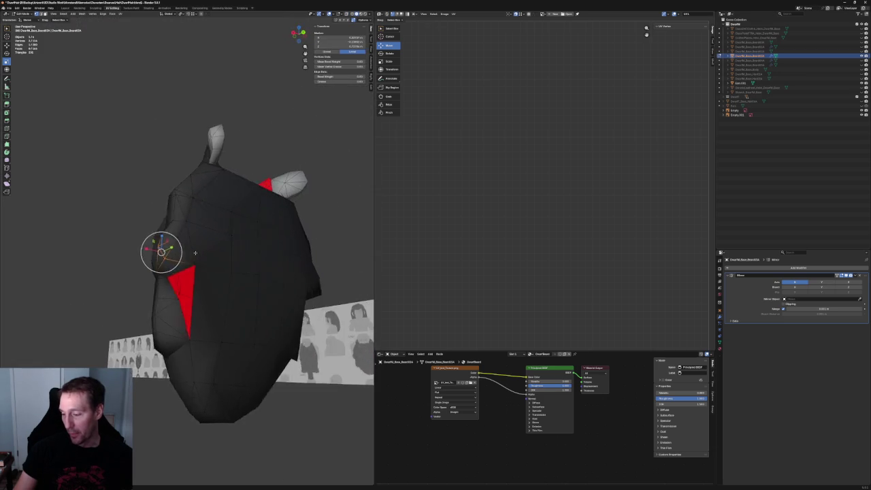
left_click(273, 275)
left_click(275, 284)
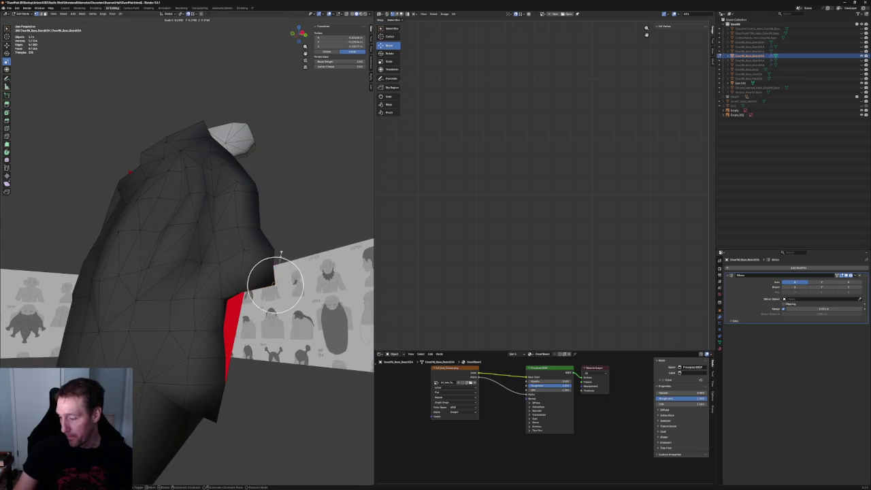
key("alt+a")
Return to front orthographic view, select a side vertex, and turn X-ray off
mouse_move(275, 284)
middle_mouse_down()
mouse_move(195, 272)
mouse_move(195, 256)
mouse_move(225, 249)
mouse_move(205, 295)
mouse_move(224, 315)
mouse_move(247, 316)
mouse_move(218, 313)
mouse_move(182, 285)
mouse_move(216, 288)
mouse_move(151, 292)
mouse_move(154, 299)
mouse_move(214, 329)
mouse_move(215, 234)
middle_mouse_up()
key("KP_1")
left_click(173, 330)
key("KP_1")
key("alt+z")
key("alt+z")
key("KP_1")
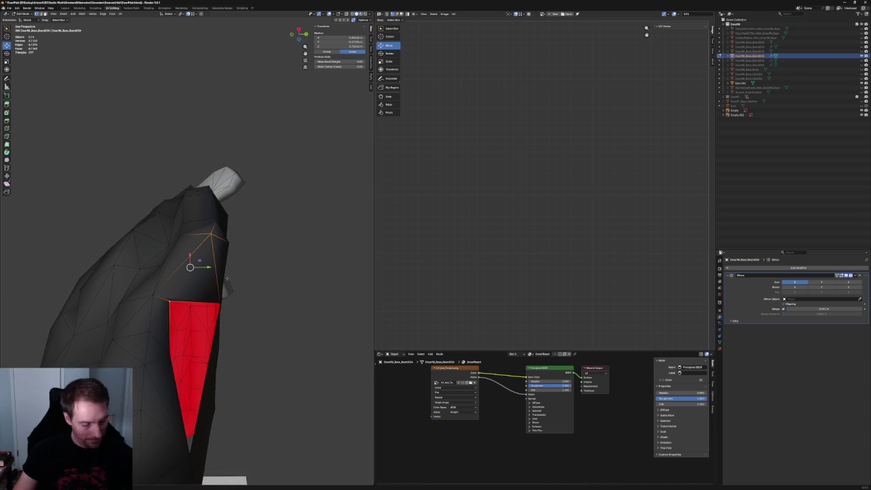
Check the beard's side edge for gaps from front and orbited views, toggling X-ray
key("KP_1")
scroll(205, 281, "up", 2)
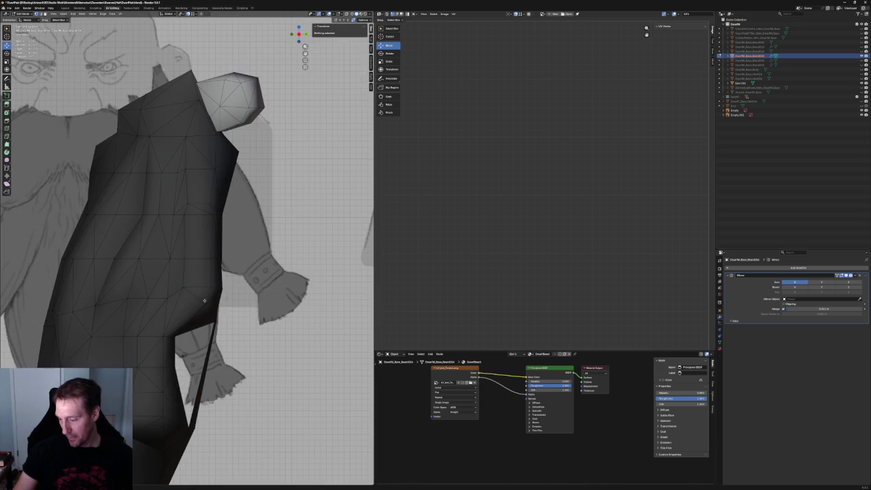
left_click(206, 303)
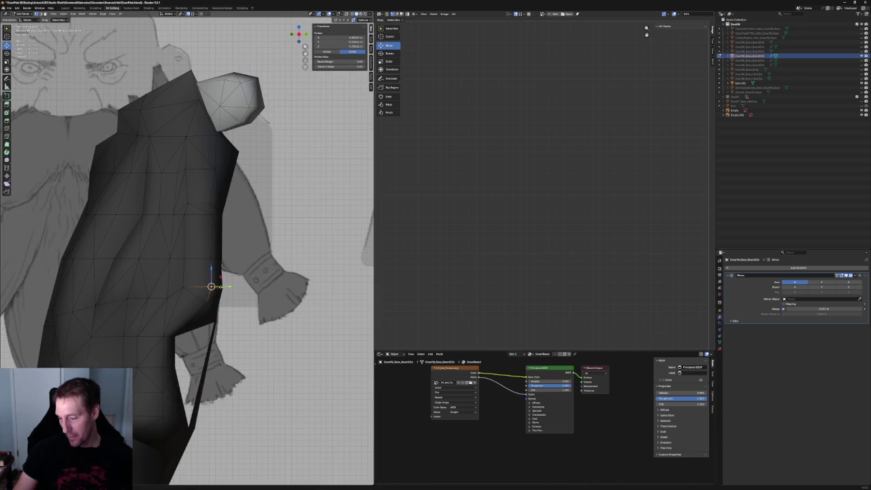
key("alt+a")
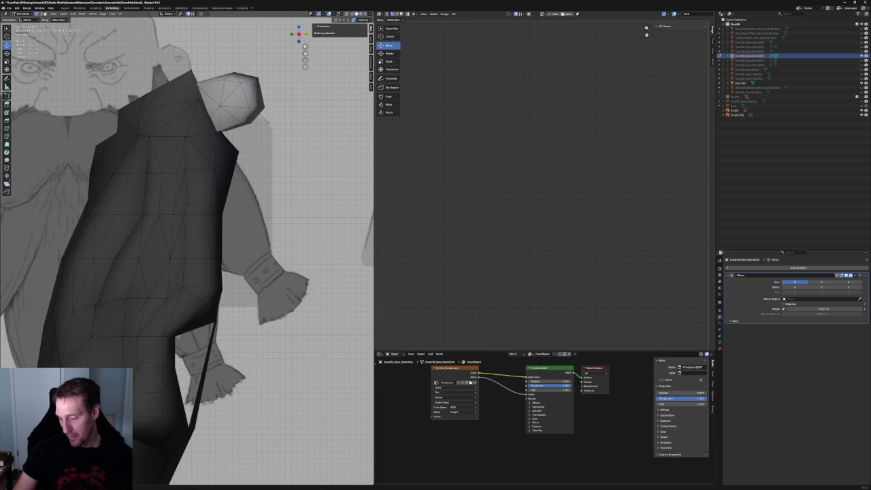
left_click(176, 335)
mouse_move(175, 336)
middle_mouse_down()
mouse_move(162, 285)
mouse_move(229, 315)
middle_mouse_up()
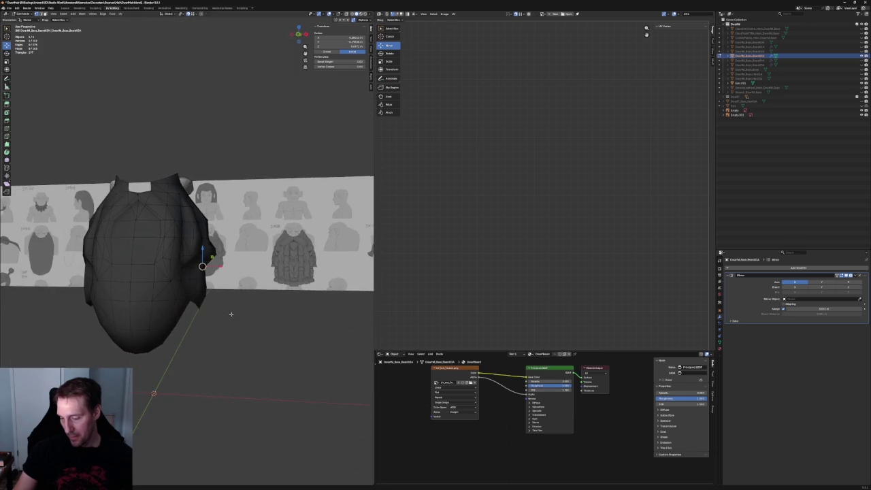
key("KP_1")
scroll(208, 307, "up", 4)
key("alt+z")
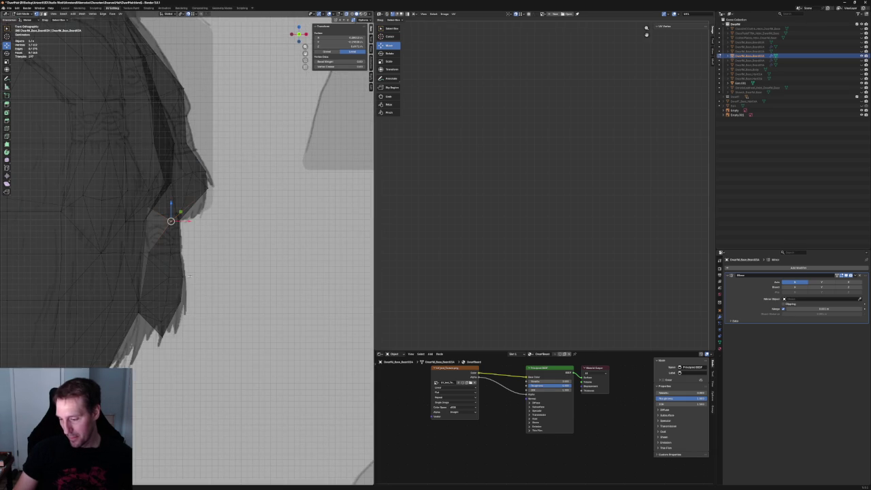
left_click(174, 276)
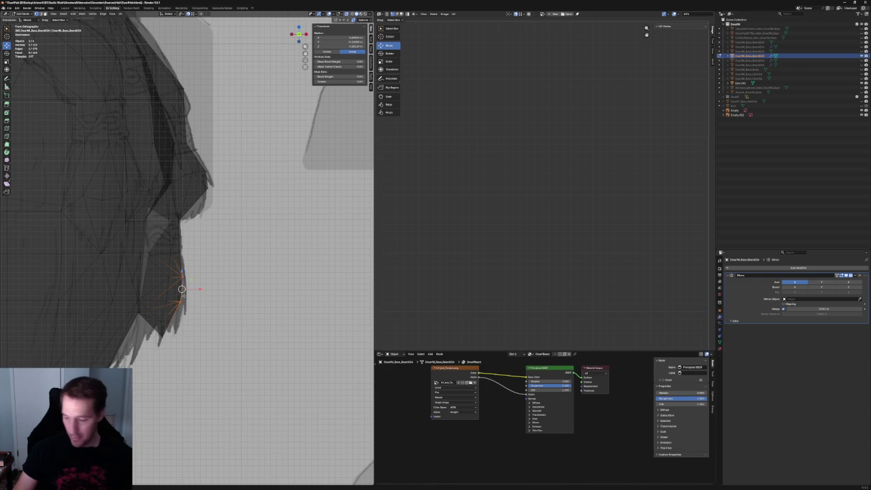
key("alt+a")
key("alt+z")
scroll(226, 304, "down", 5)
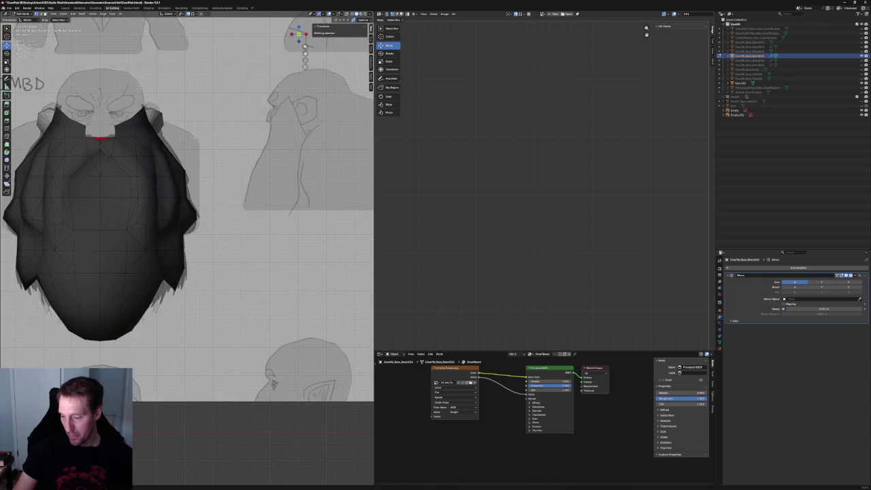
scroll(215, 294, "up", 5)
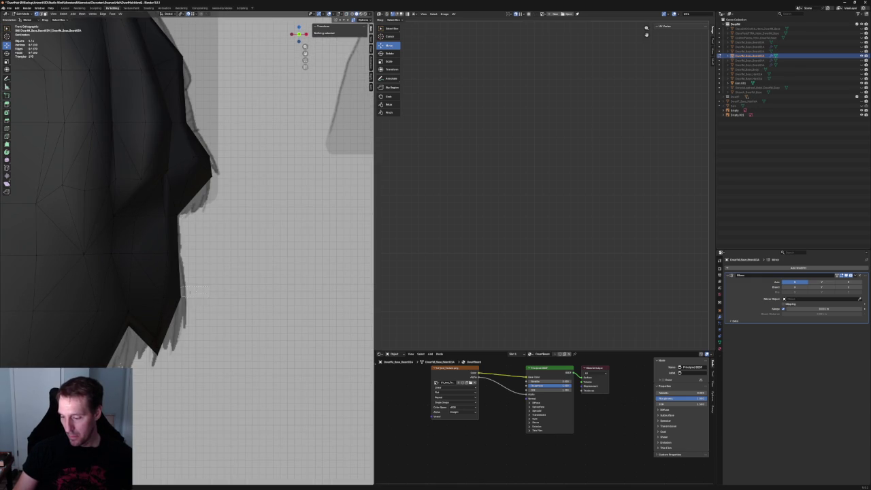
Move the vertex near the right braid's lower tip onto the reference outline
left_click_drag(152, 307, 152, 307)
key("g")
key("x")
key("Escape")
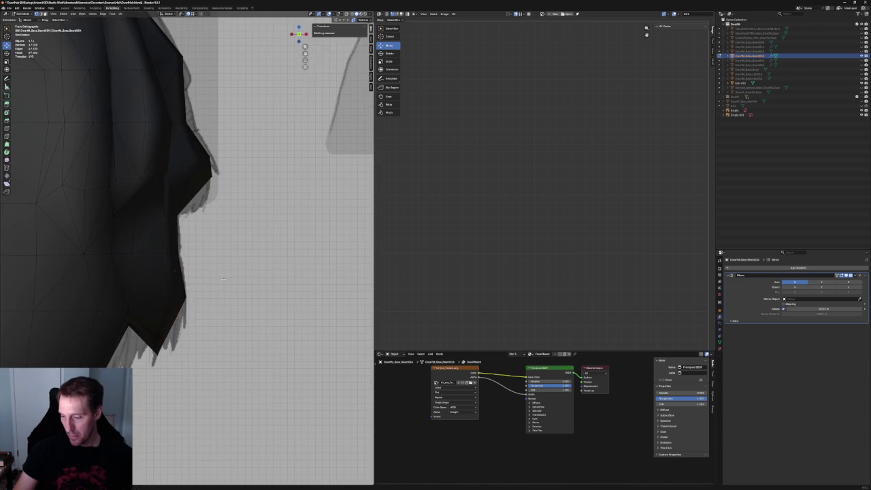
scroll(208, 300, "down", 5)
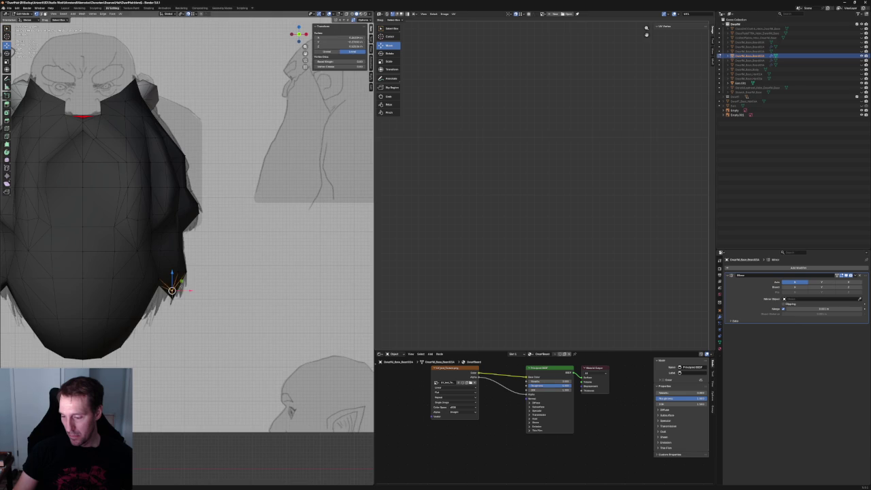
key("g")
left_click(170, 286)
scroll(197, 327, "down", 1)
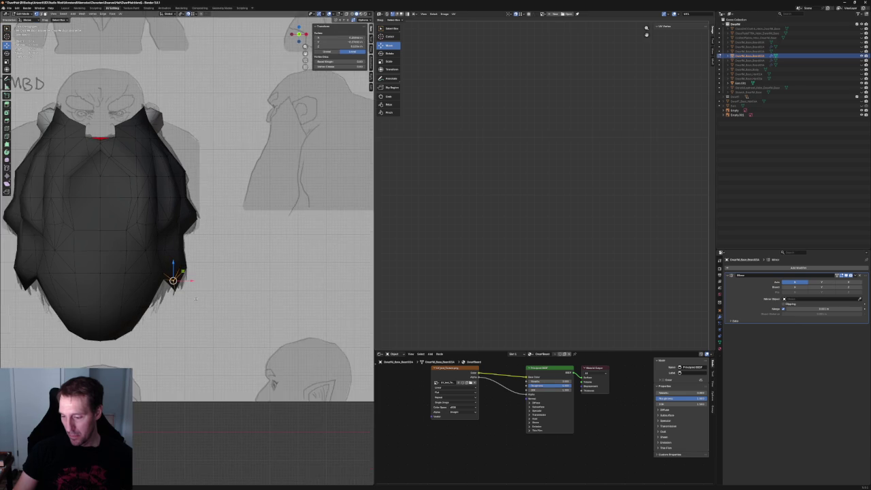
scroll(201, 337, "down", 1)
scroll(205, 348, "down", 1)
mouse_move(205, 346)
middle_mouse_down()
mouse_move(210, 288)
mouse_move(191, 313)
mouse_move(195, 383)
mouse_move(184, 369)
mouse_move(214, 339)
middle_mouse_up()
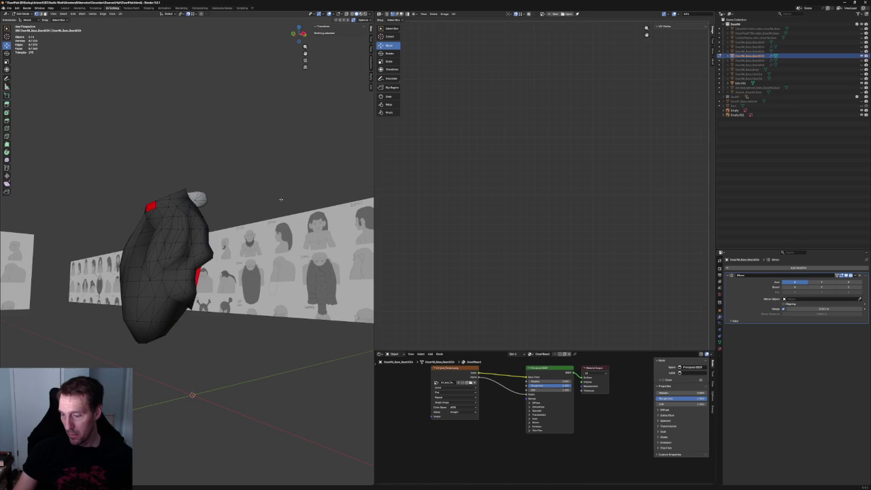
mouse_move(250, 159)
middle_mouse_down()
mouse_move(233, 195)
mouse_move(164, 202)
middle_mouse_up()
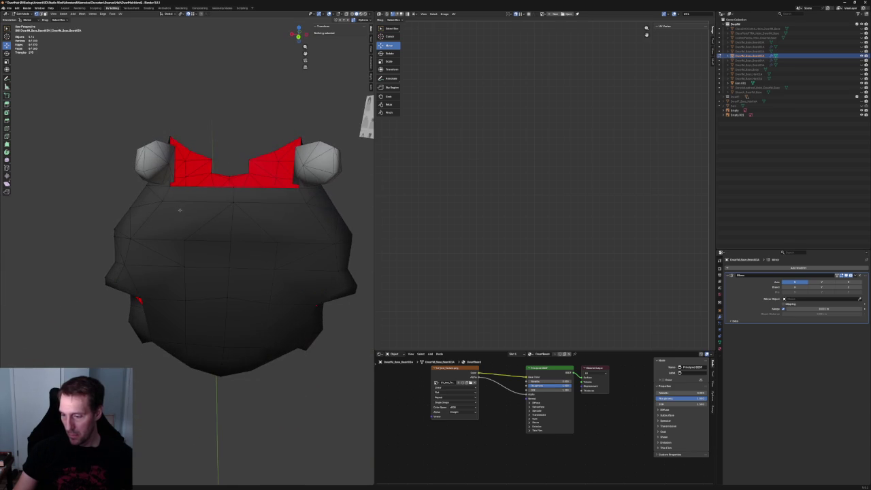
left_click(163, 201)
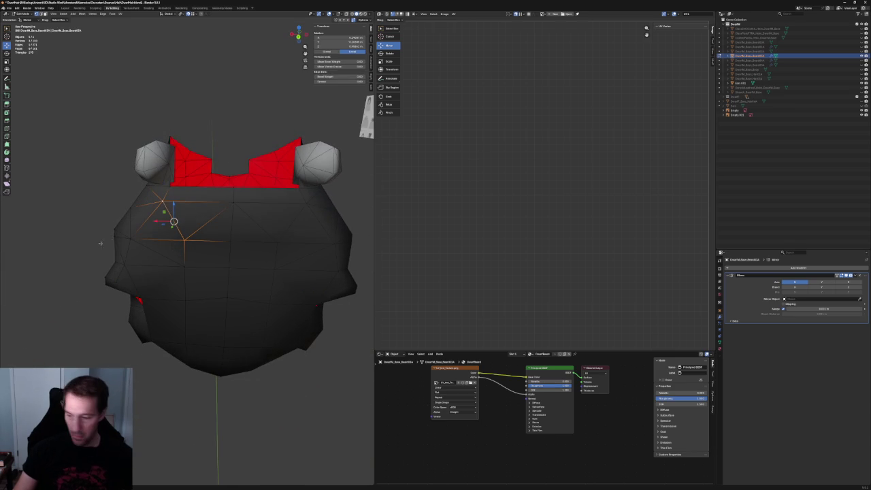
scroll(200, 230, "down", 4)
mouse_move(199, 229)
middle_mouse_down()
mouse_move(185, 279)
mouse_move(226, 270)
middle_mouse_up()
key("alt+a")
scroll(185, 278, "up", 4)
scroll(208, 272, "down", 2)
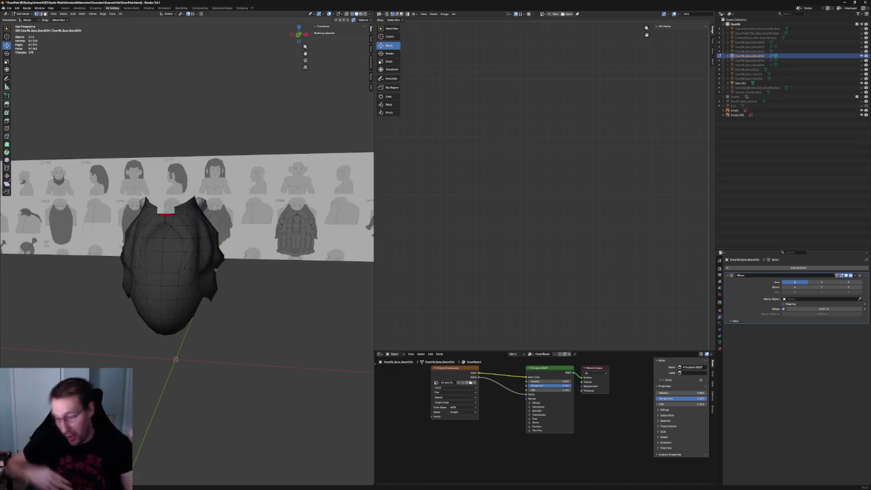
scroll(241, 241, "up", 3)
mouse_move(241, 241)
middle_mouse_down()
mouse_move(235, 246)
mouse_move(209, 217)
mouse_move(189, 228)
middle_mouse_up()
scroll(247, 229, "up", 3)
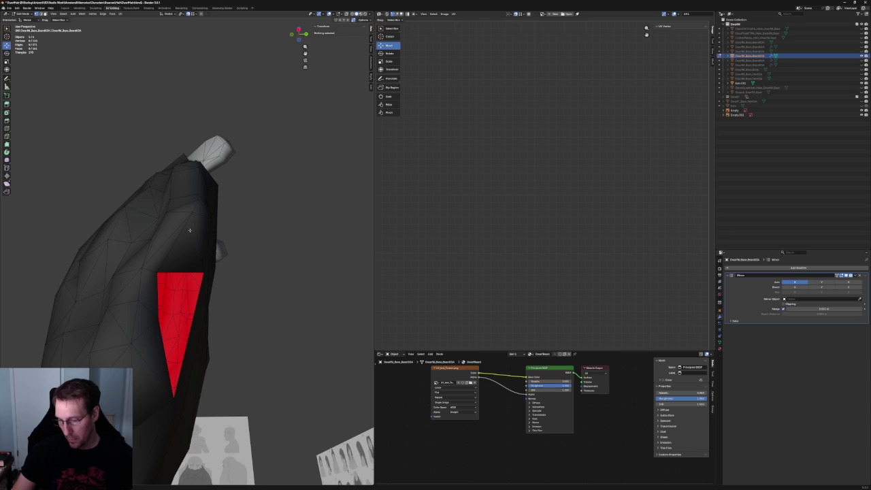
Select the triangular face on the beard's side and extrude it along its normals
left_click(199, 230)
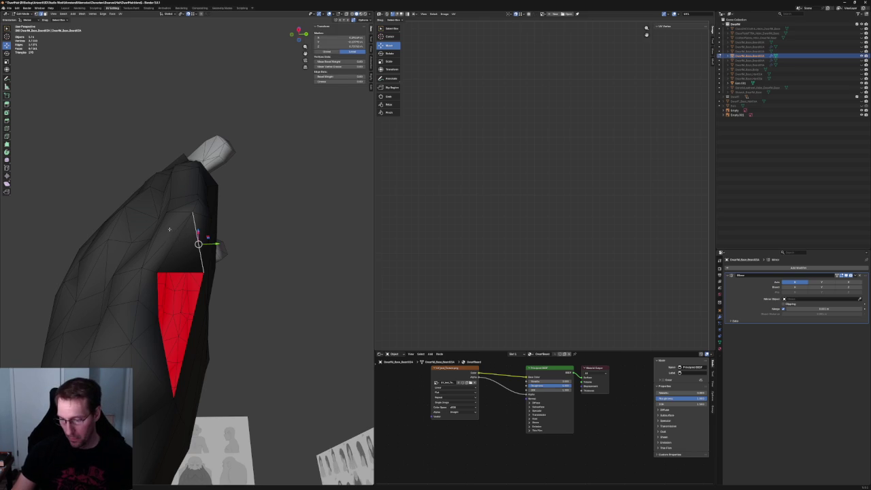
left_click(259, 240)
left_click(204, 240)
scroll(204, 239, "up", 1)
scroll(204, 238, "up", 4)
key("KP_1")
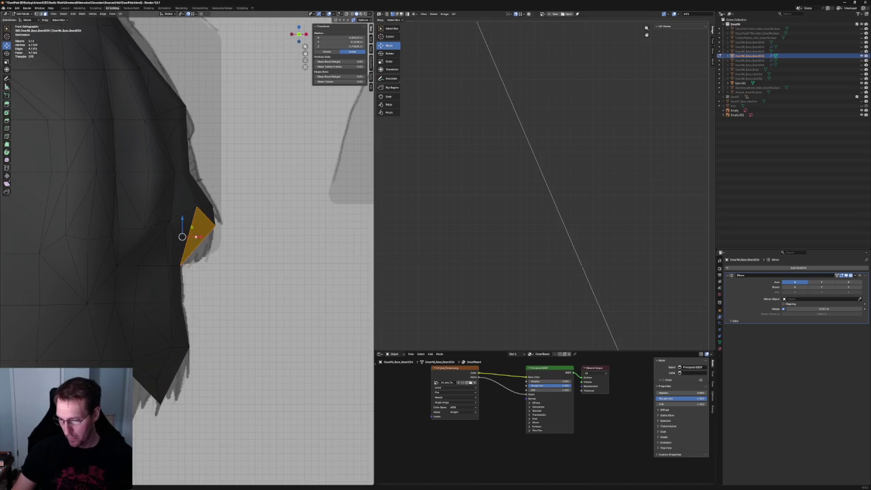
right_click(187, 246)
left_click(187, 252)
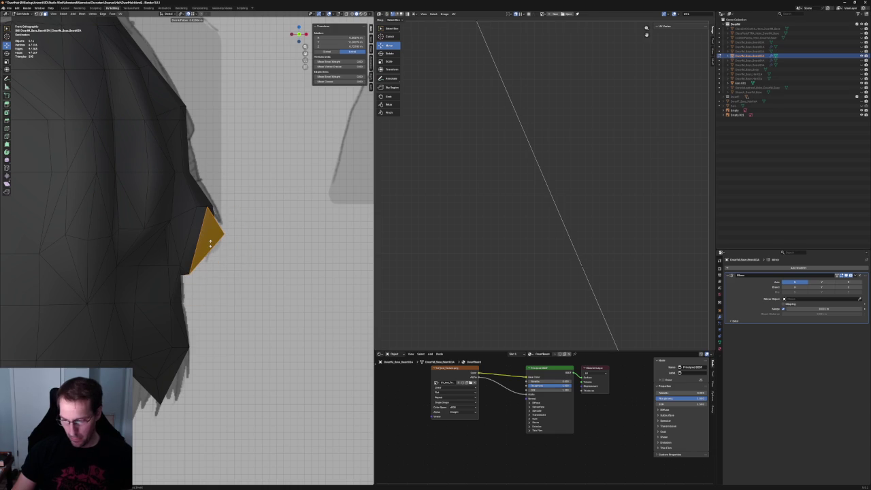
left_click(210, 243)
Delete that face and move a neighbouring edge vertex into place
key("x")
key("f")
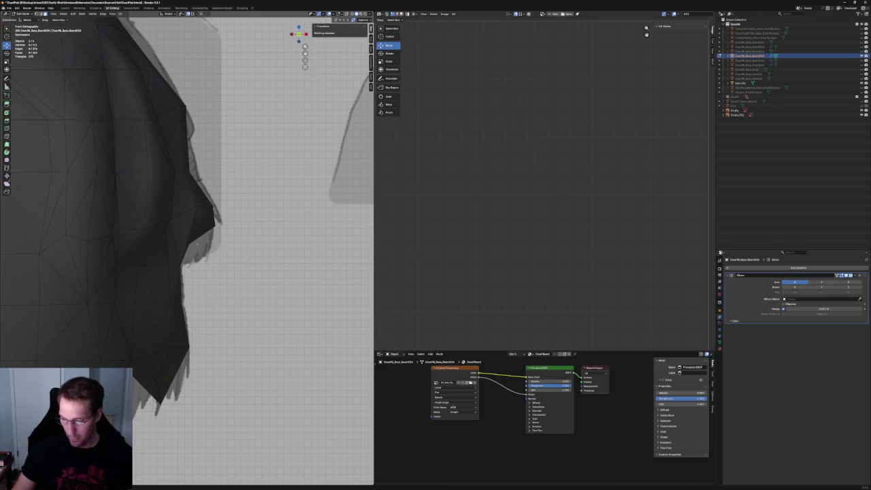
left_click(197, 243)
key("g")
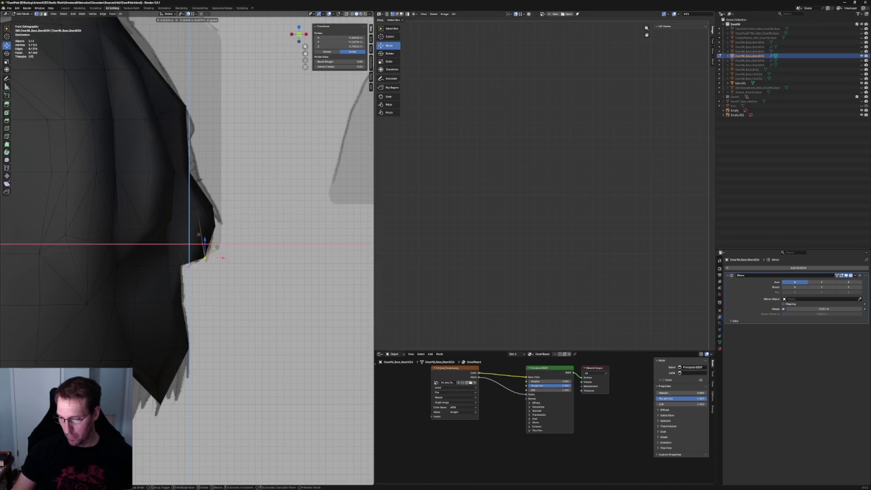
left_click(216, 248)
Orbit with X-ray on to inspect the beard's side vertices, then restore solid view
mouse_move(216, 247)
middle_mouse_down()
mouse_move(179, 206)
mouse_move(174, 248)
middle_mouse_up()
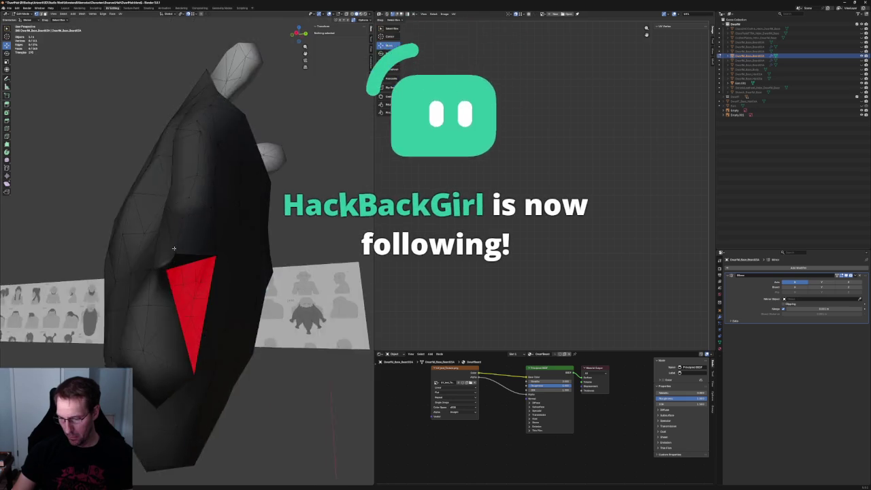
scroll(173, 248, "up", 3)
key("alt+z")
left_click(167, 260)
left_click(141, 292)
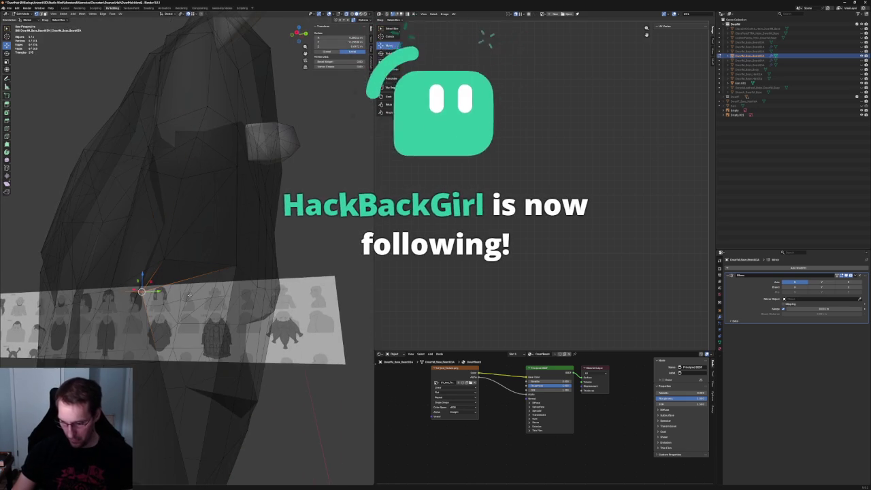
key("f")
key("alt+z")
middle_click_drag(191, 291, 229, 277)
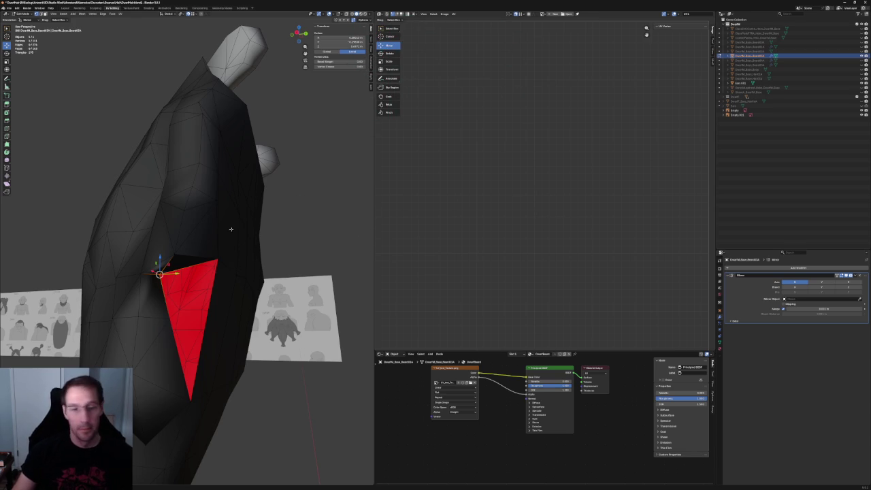
In X-ray side view, move the beard's side vertex along Z to match the reference profile
mouse_move(233, 227)
middle_mouse_down()
mouse_move(215, 196)
mouse_move(246, 203)
mouse_move(239, 200)
middle_mouse_up()
key("alt+z")
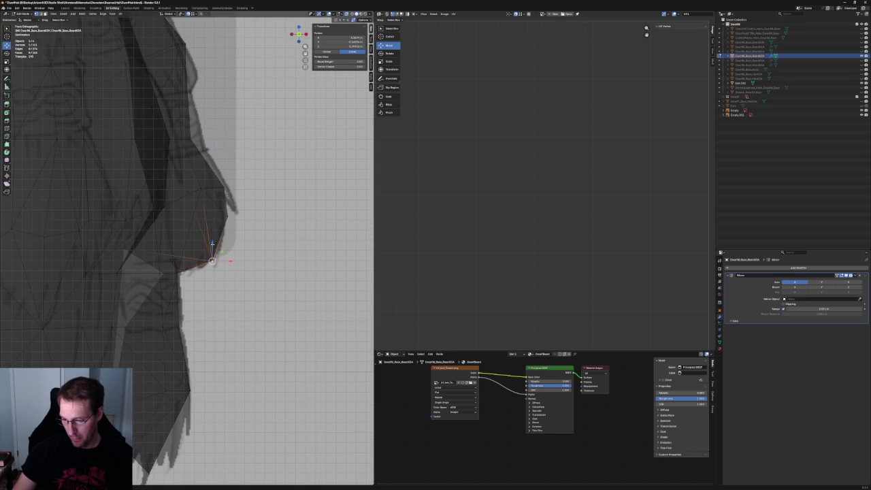
key("g")
key("z")
left_click(213, 233)
Select the back panel's edge loop and inspect the selected back faces in X-ray
mouse_move(213, 233)
middle_mouse_down("alt")
mouse_move(239, 236)
mouse_move(163, 236)
mouse_move(176, 236)
middle_mouse_up("alt")
key("alt+z")
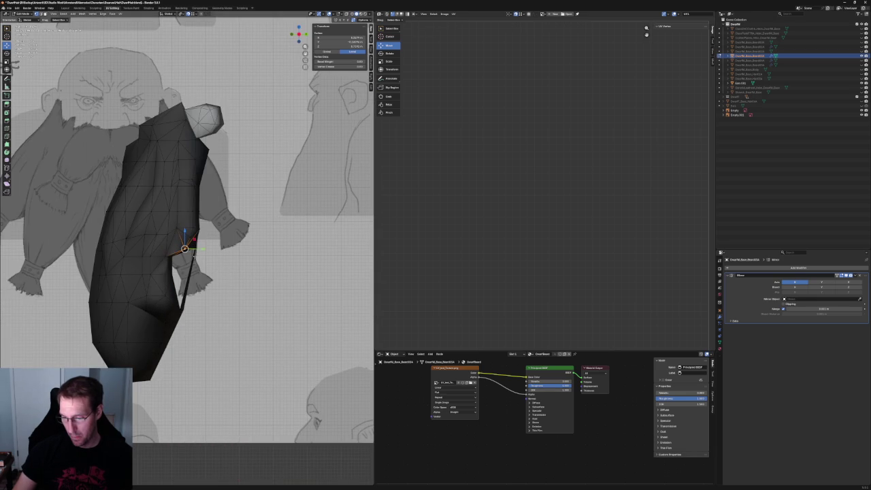
key("KP_Decimal")
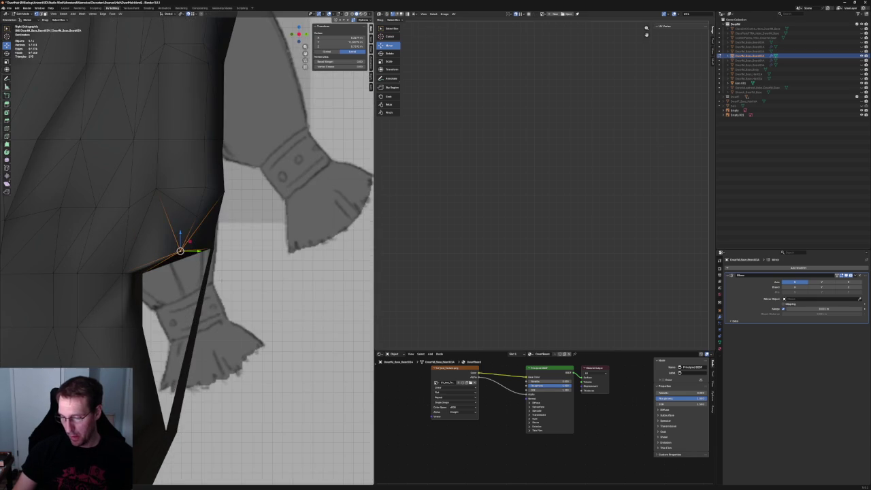
left_click(203, 293, "alt")
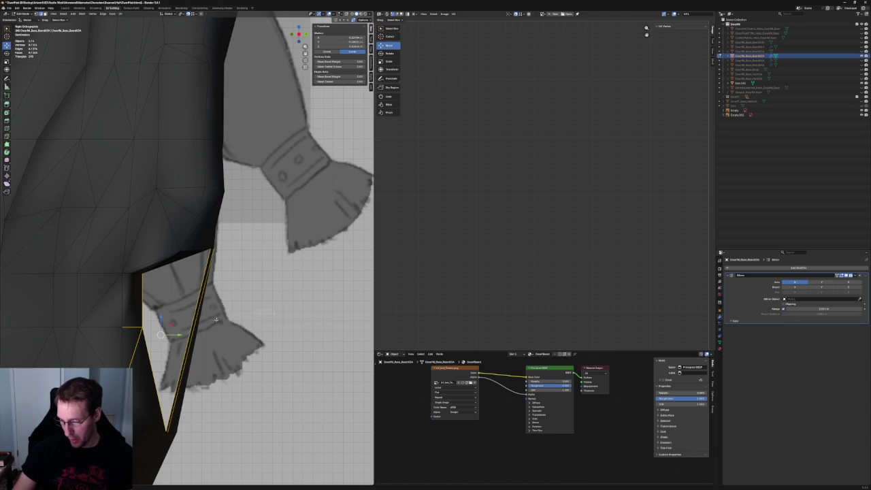
key("alt+z")
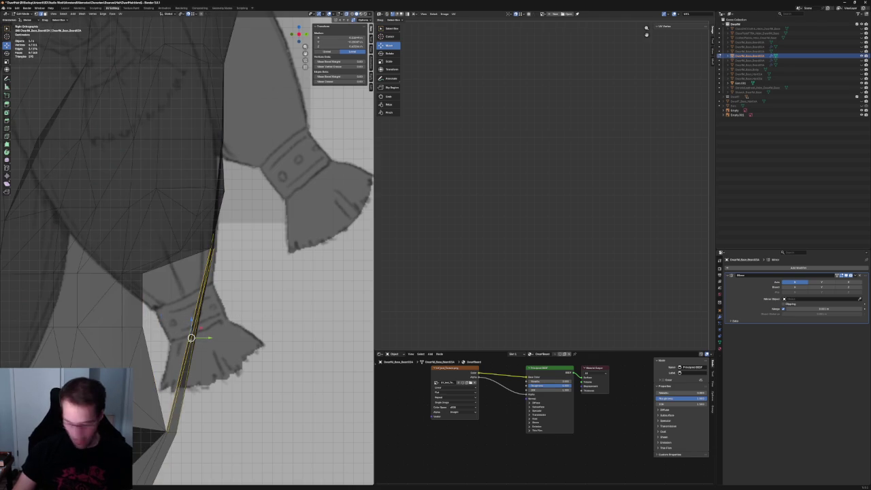
middle_click_drag(192, 338, 204, 326)
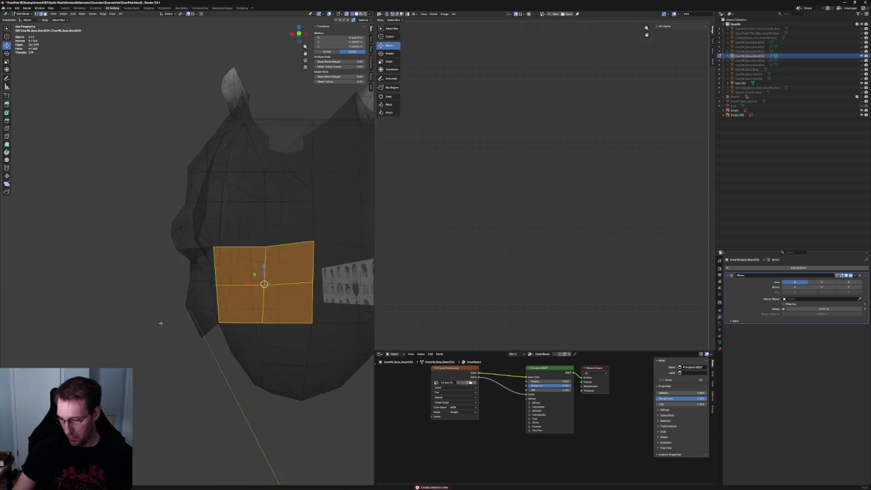
scroll(208, 324, "down", 3)
key("alt+z")
key("Delete")
scroll(208, 317, "up", 3)
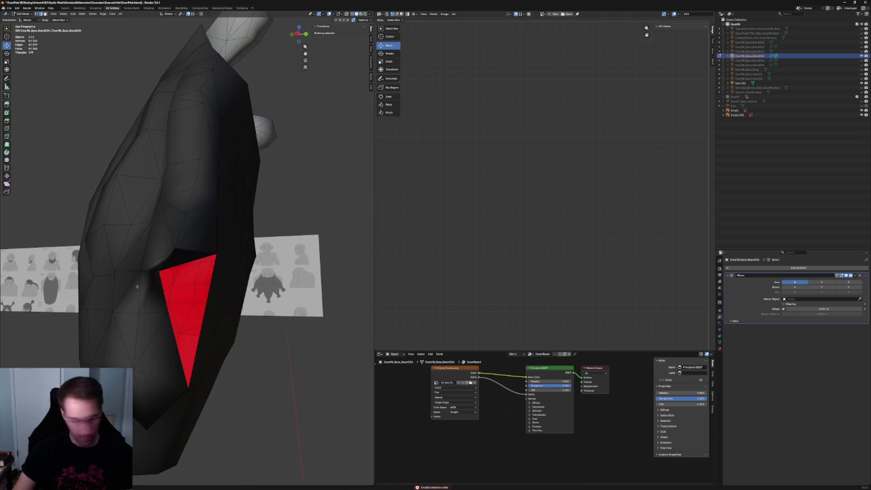
left_click(157, 285)
scroll(220, 304, "up", 2)
mouse_move(157, 285)
middle_mouse_down()
mouse_move(220, 304)
mouse_move(224, 342)
mouse_move(206, 340)
middle_mouse_up()
left_click(194, 309)
scroll(218, 338, "down", 2)
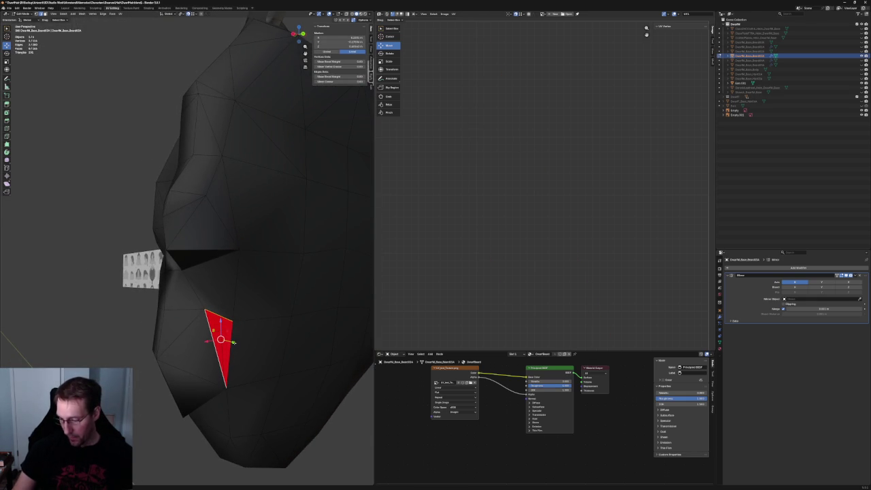
right_click(227, 353)
left_click(198, 382)
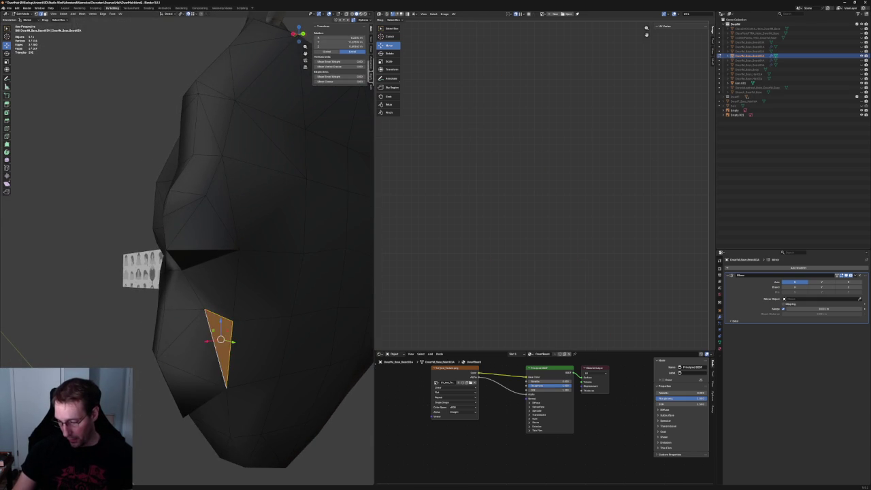
scroll(198, 382, "down", 5)
mouse_move(198, 381)
middle_mouse_down()
mouse_move(125, 334)
mouse_move(143, 295)
middle_mouse_up()
scroll(211, 283, "up", 4)
mouse_move(211, 283)
middle_mouse_down()
mouse_move(202, 295)
mouse_move(211, 311)
middle_mouse_up()
key("KP_3")
key("grave")
left_click(231, 315)
key("g")
key("x")
left_click(202, 301)
left_click(134, 315)
mouse_move(134, 315)
middle_mouse_down()
mouse_move(189, 300)
mouse_move(200, 272)
middle_mouse_up()
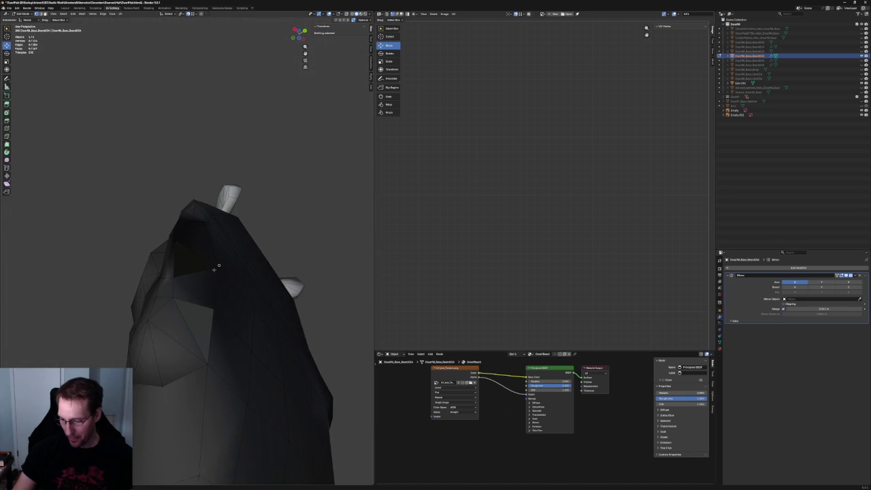
left_click(218, 265)
left_click(93, 243)
mouse_move(92, 243)
middle_mouse_down()
mouse_move(121, 301)
mouse_move(214, 306)
mouse_move(183, 292)
mouse_move(171, 302)
mouse_move(202, 292)
mouse_move(259, 303)
middle_mouse_up()
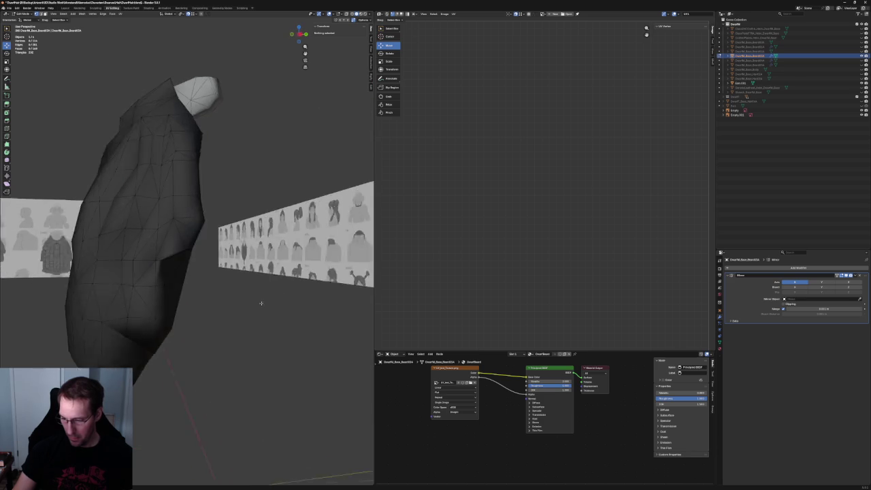
In X-ray front view, lower the vertex near the dwarf's hand on Z and shift it along Y
key("KP_1")
key("alt+z")
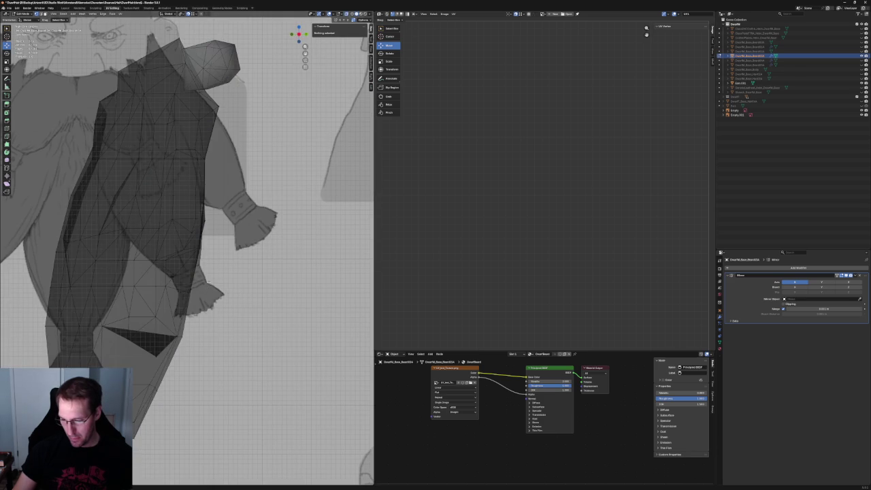
left_click(188, 291)
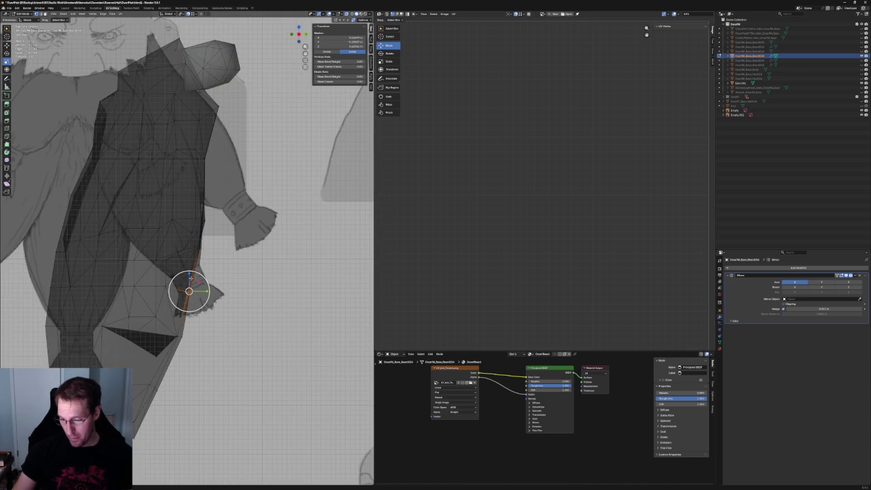
key("g")
key("z")
key("Return")
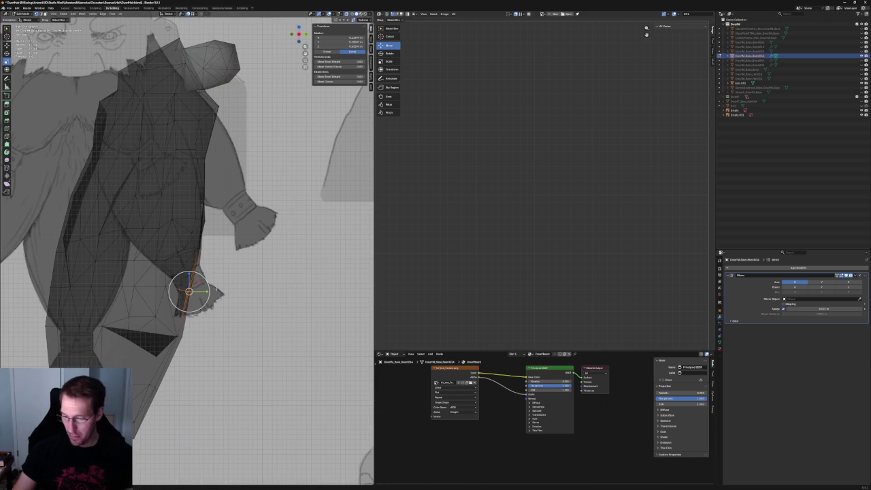
key("g")
key("y")
key("Return")
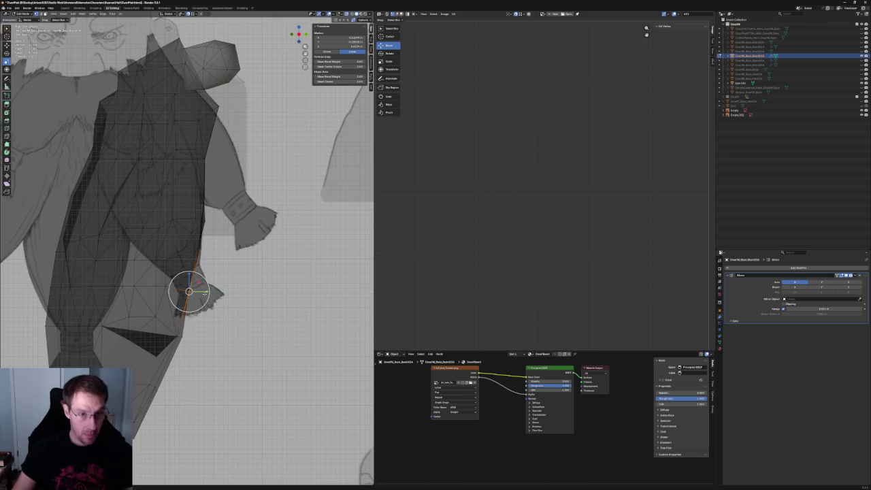
key("g")
key("z")
key("Return")
key("g")
key("y")
key("Return")
key("alt+z")
key("alt+z")
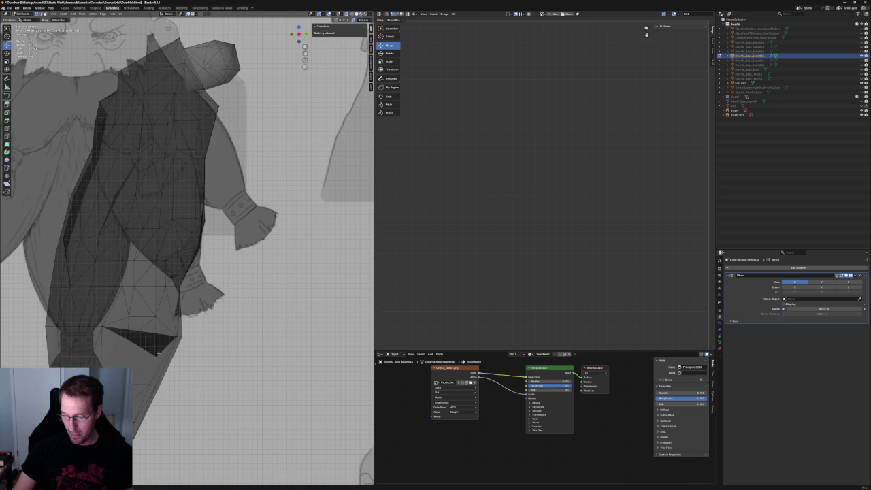
Shift the beard's bottom-edge vertex along Y to close the triangular gap
left_click(144, 354)
key("g")
key("y")
key("Return")
Check the beard's side profile from front and angled views, then select the row across the beard
mouse_move(196, 321)
left_mouse_down()
mouse_move(169, 342)
mouse_move(179, 336)
left_mouse_up()
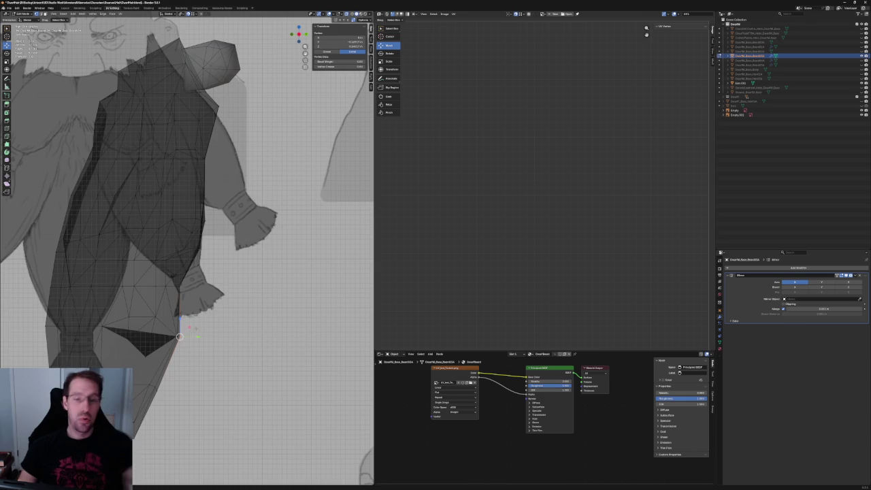
scroll(190, 326, "down", 2)
scroll(193, 327, "down", 1)
scroll(187, 267, "up", 1)
scroll(187, 268, "up", 1)
scroll(187, 268, "up", 1)
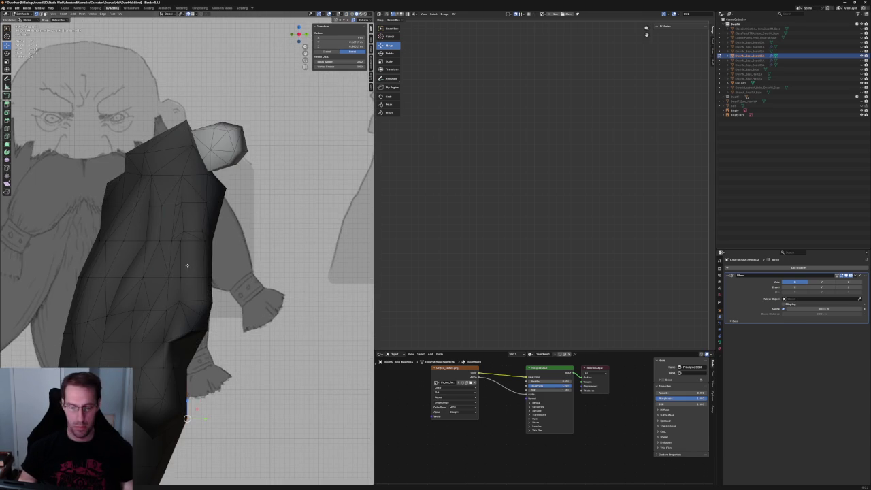
middle_click_drag(188, 271, 199, 273)
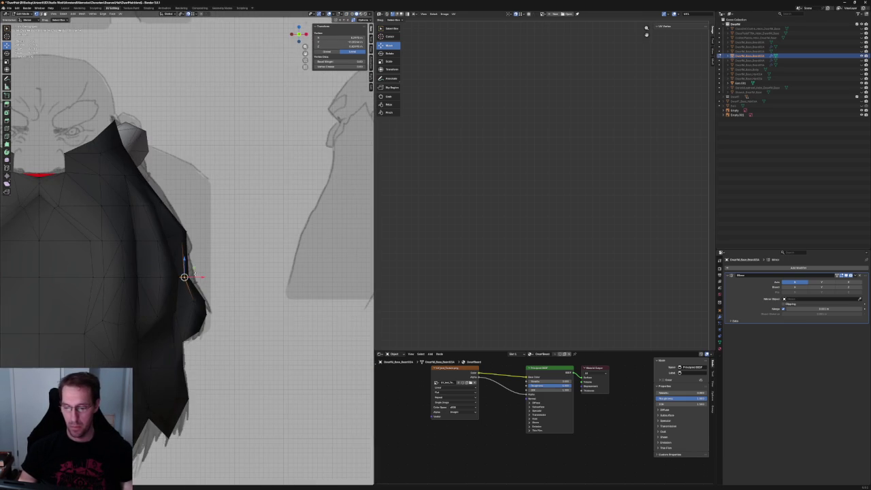
key("KP_1")
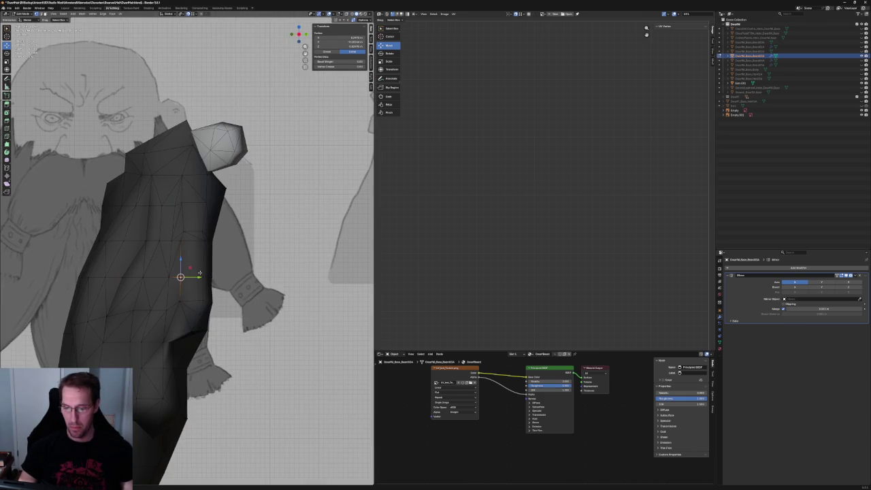
middle_click_drag(200, 273, 201, 274)
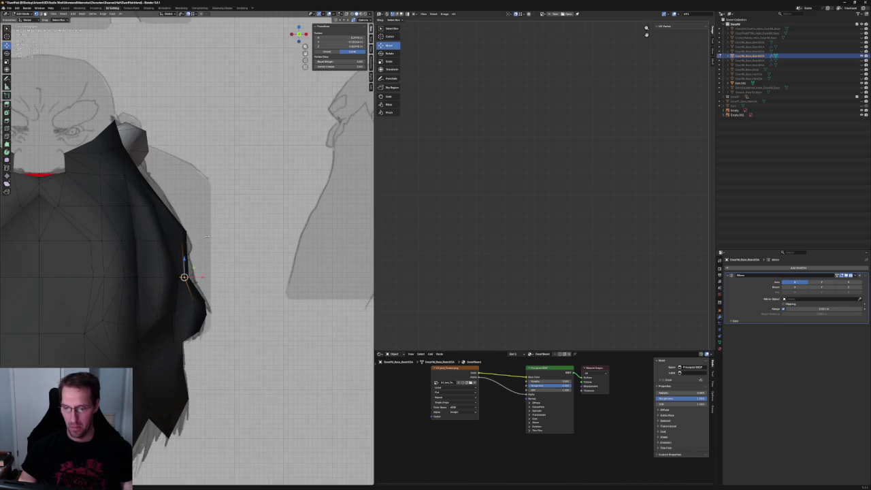
key("alt+z")
key("alt+z")
key("KP_1")
key("alt+z")
left_click_drag(243, 243, 92, 258)
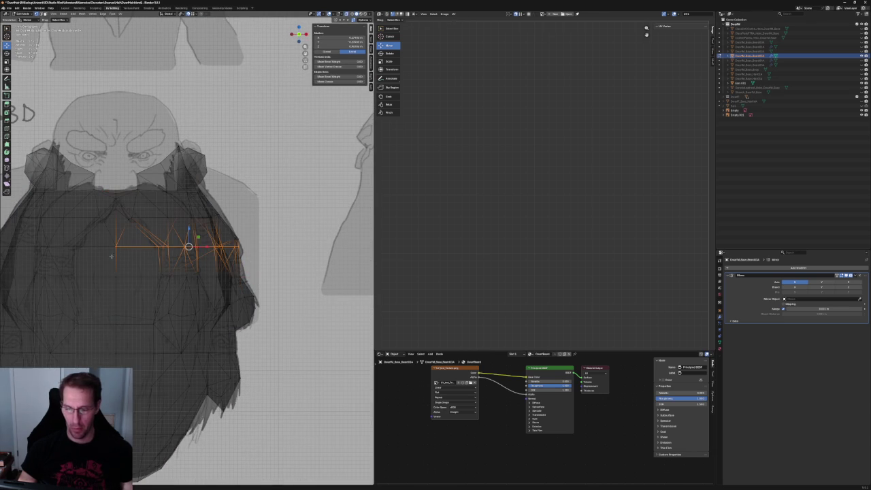
Shift the middle vertex row sideways along X to fit the reference outline
key("g")
key("z")
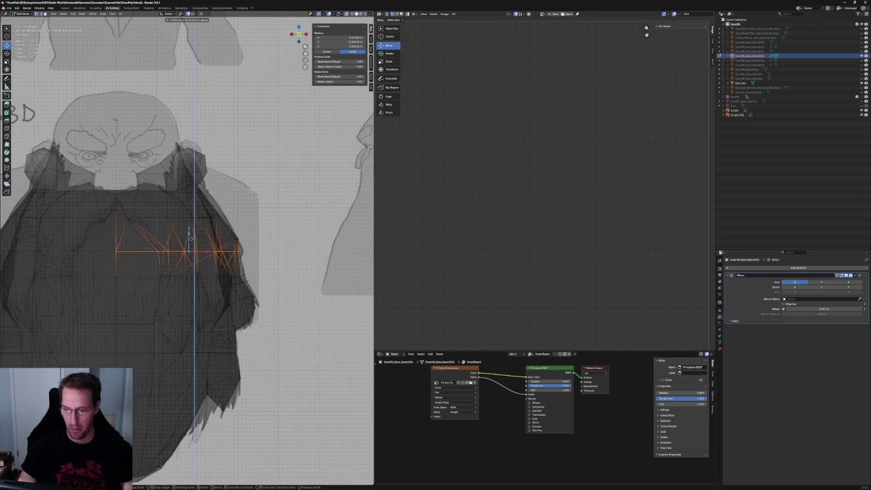
key("KP_3")
left_click_drag(298, 281, 274, 306)
key("g")
key("x")
left_click(287, 301)
Review the shifted row in solid perspective and straight front view
scroll(288, 300, "down", 5)
key("alt+z")
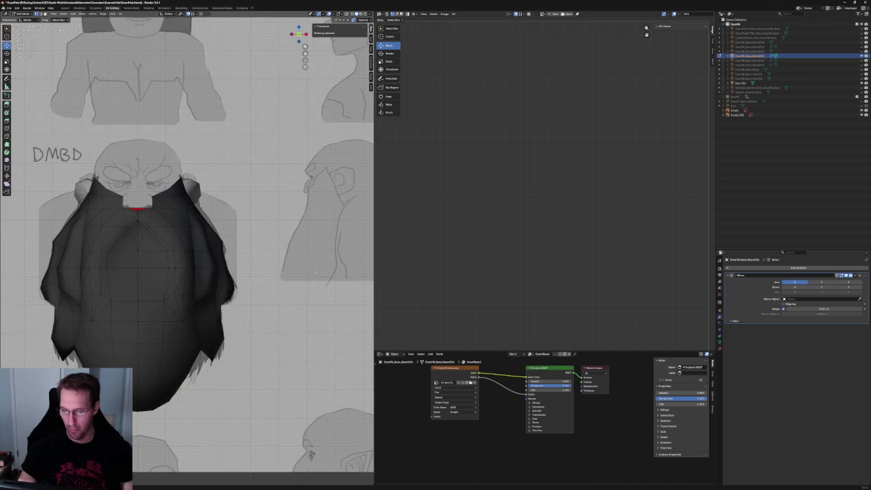
scroll(283, 288, "down", 4)
middle_click_drag(284, 287, 247, 277)
key("KP_1")
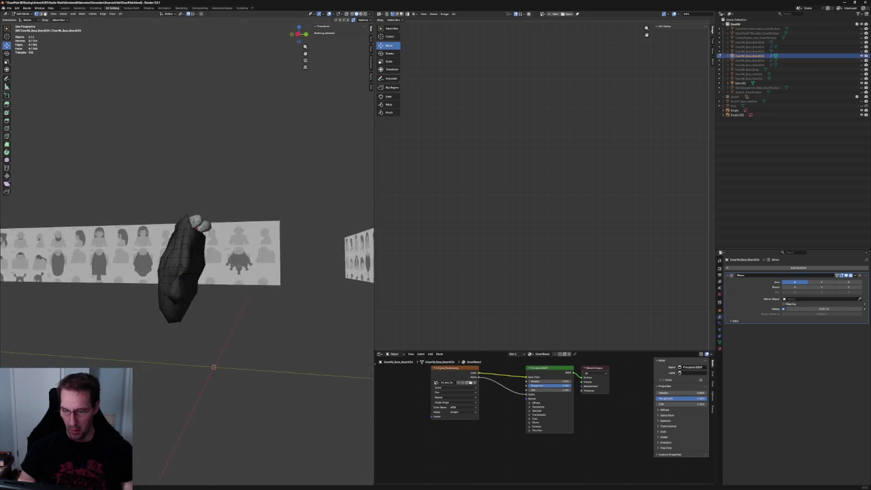
scroll(205, 276, "up", 4)
scroll(197, 274, "up", 1)
scroll(194, 273, "up", 2)
middle_click_drag(193, 274, 152, 269)
Select the vertices along the beard's side edge next to the gap
left_click(152, 270)
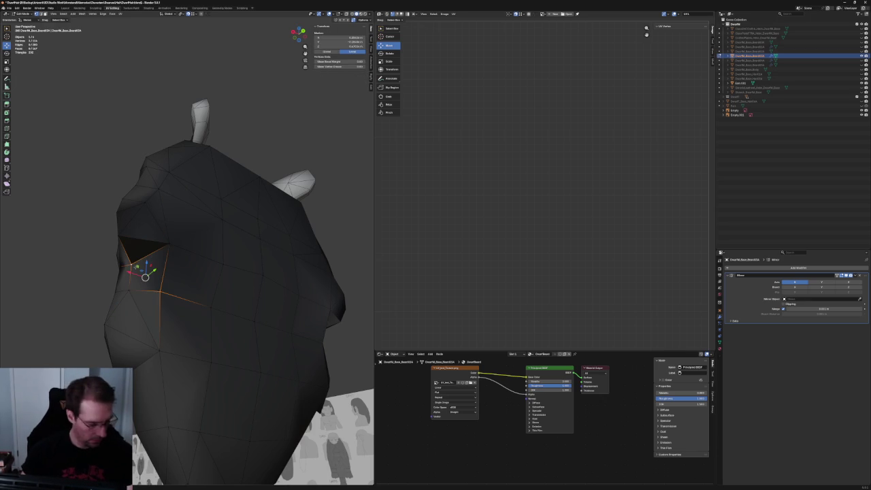
key("alt+a")
scroll(145, 276, "down", 5)
middle_click_drag(145, 275, 174, 279)
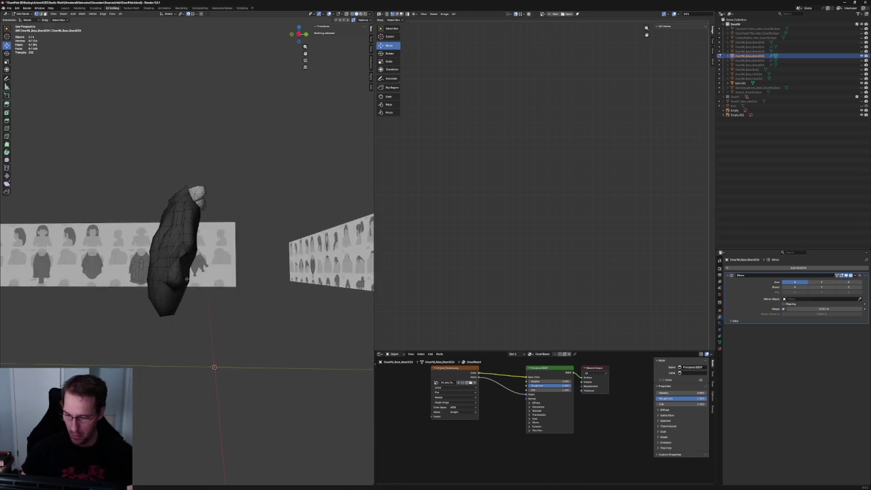
key("KP_1")
left_click(204, 272)
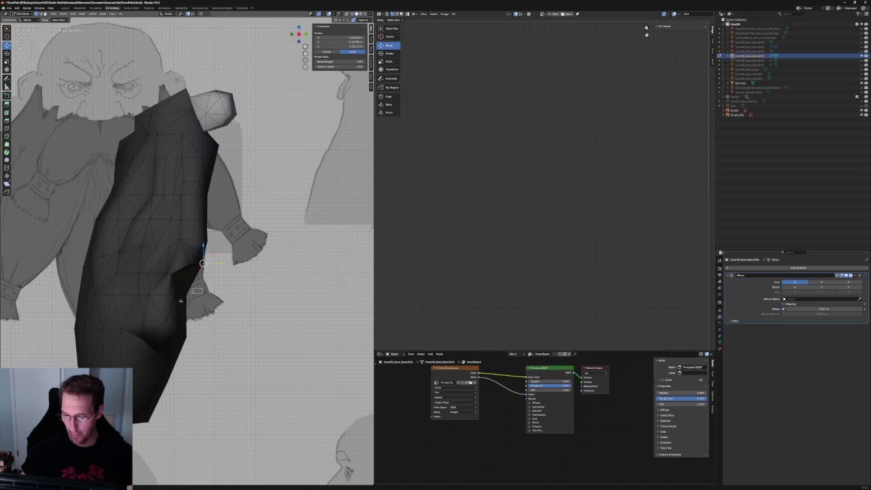
key("alt+z")
left_click(194, 296, "shift")
key("alt+z")
Nudge the selected side vertices sideways along X
key("g")
key("x")
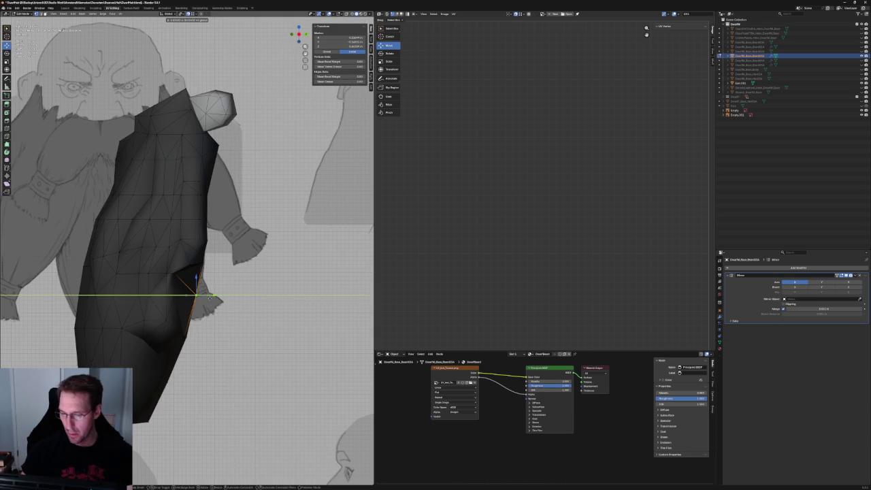
left_click(205, 297)
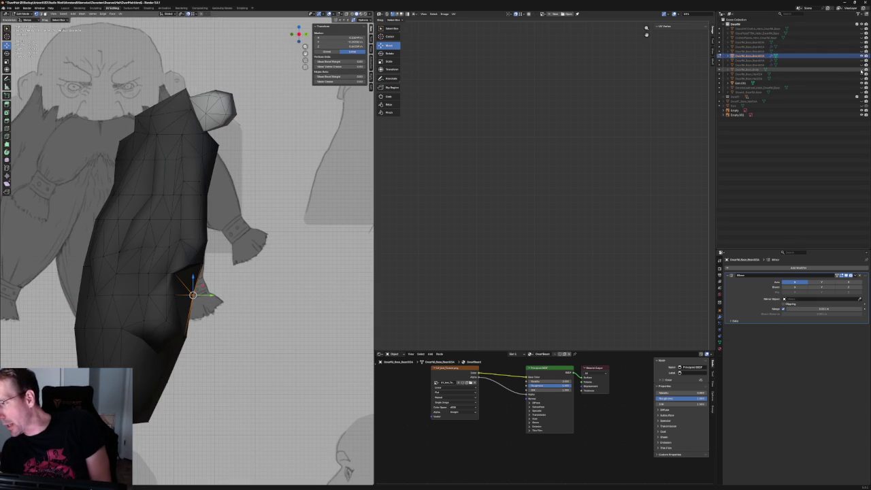
Unhide the body mesh and, in right view, move the selected vertices along Y toward it
left_click(862, 69)
scroll(187, 248, "up", 3)
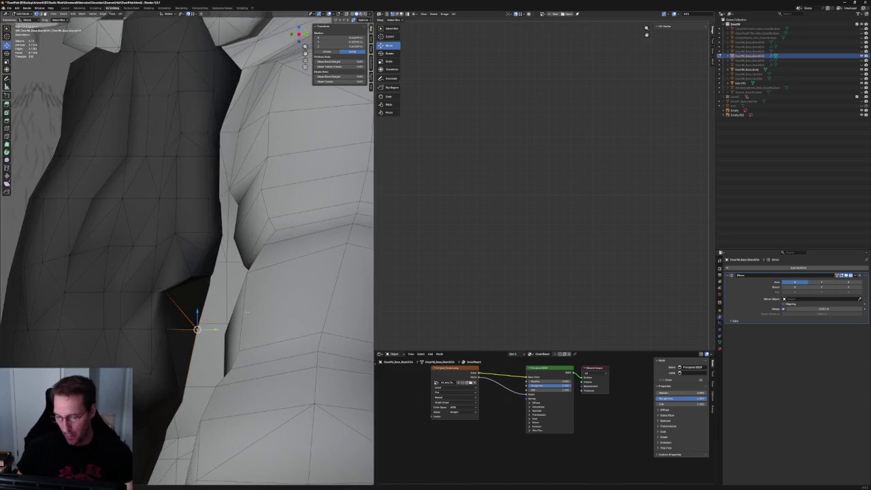
key("KP_3")
key("alt+z")
key("g")
key("y")
left_click(181, 312)
Flatten the horizontal edge loop around the beard by scaling it on Z
scroll(180, 300, "down", 3)
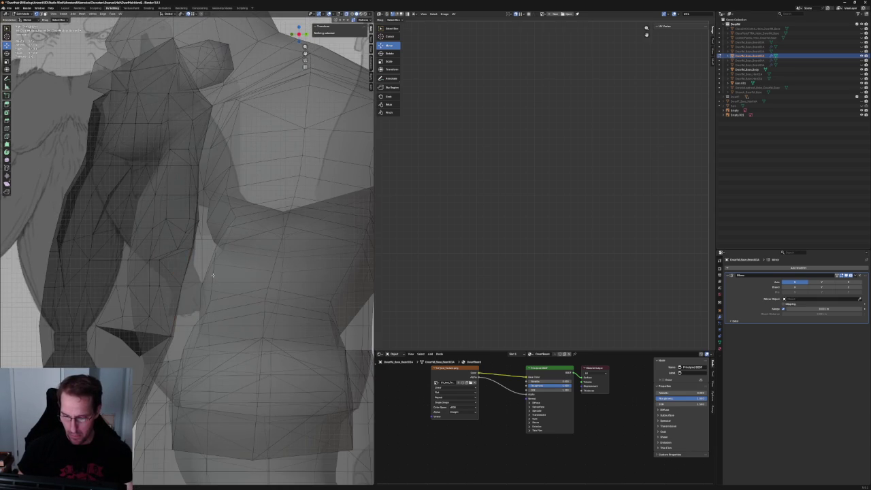
left_click(68, 293, "alt")
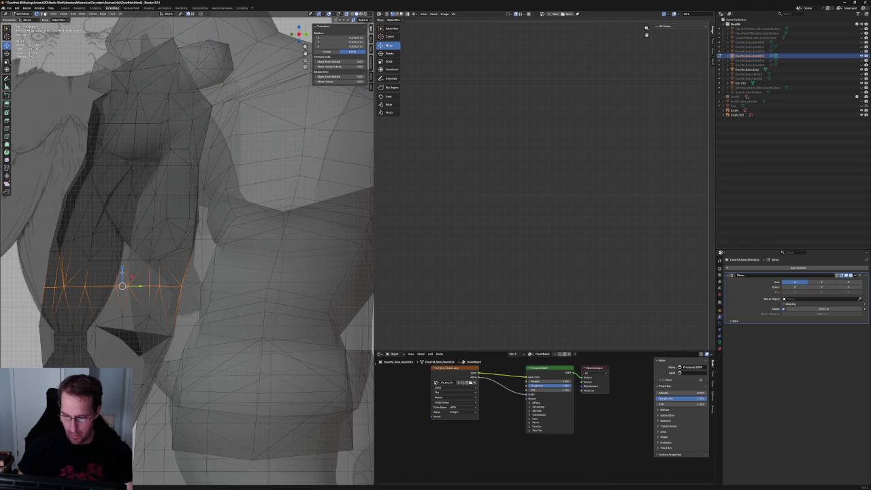
key("s")
key("z")
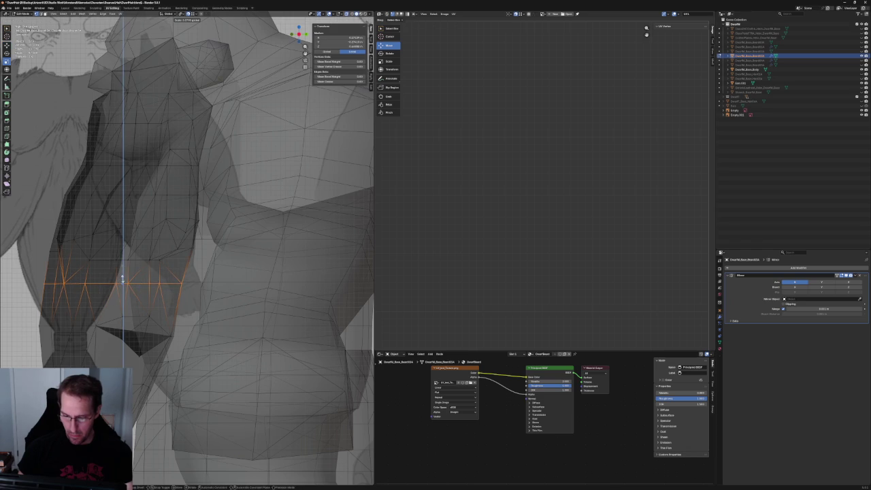
key("Return")
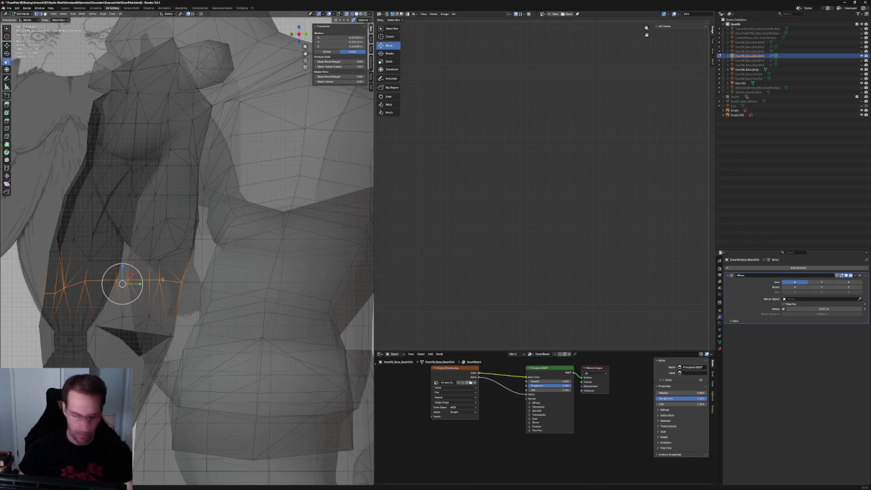
scroll(138, 345, "down", 3)
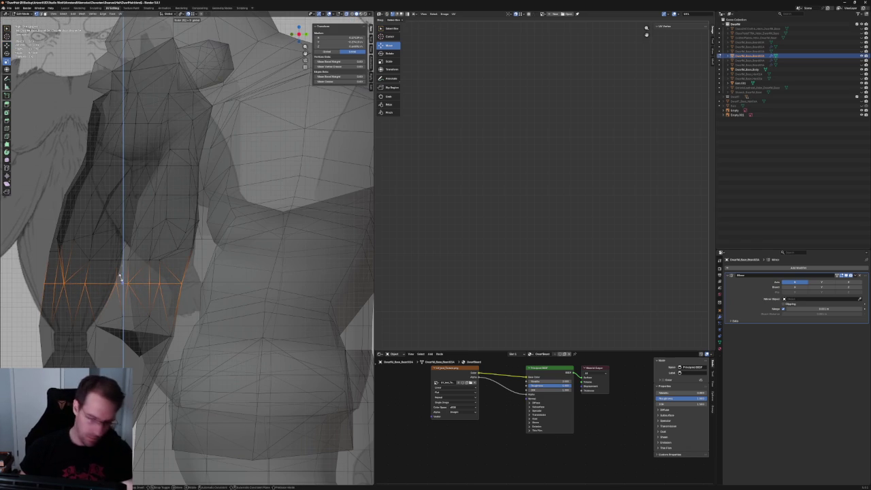
scroll(138, 345, "down", 2)
Move the vertex at the beard's lower notch along Y to refine the tip
key("alt+z")
left_click(137, 252)
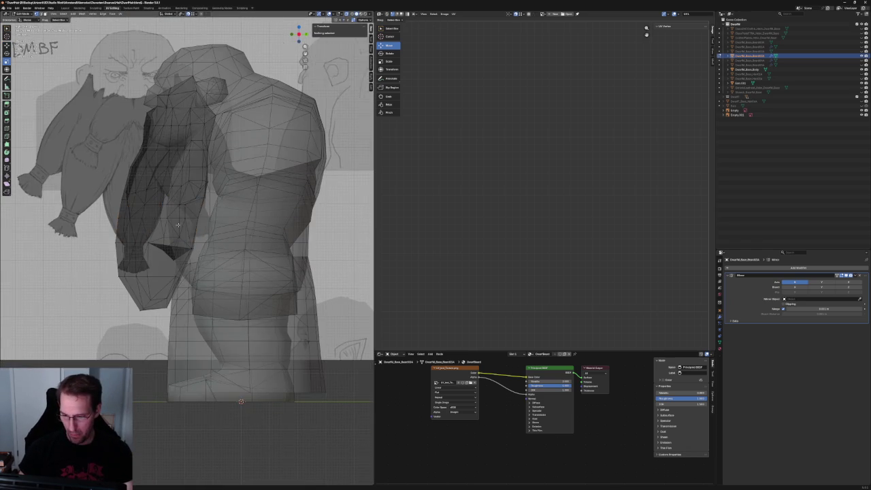
scroll(136, 253, "up", 3)
scroll(137, 253, "up", 2)
left_click_drag(150, 248, 140, 249)
key("alt+z")
scroll(134, 314, "down", 5)
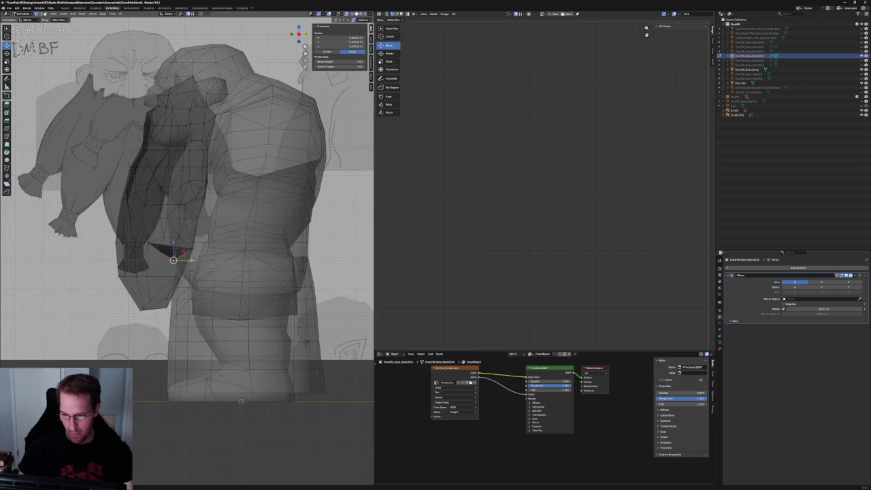
key("alt+z")
middle_click_drag(241, 401, 204, 443)
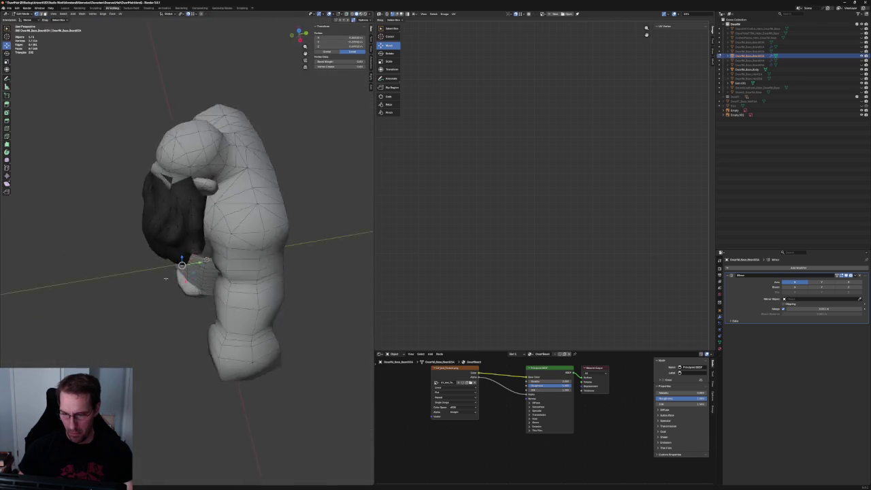
Move the beard vertices at the shoulder so they meet the body
mouse_move(204, 286)
middle_mouse_down()
mouse_move(186, 296)
mouse_move(198, 260)
mouse_move(194, 275)
middle_mouse_up()
scroll(186, 296, "up", 3)
scroll(198, 260, "up", 4)
left_click(194, 276)
key("g")
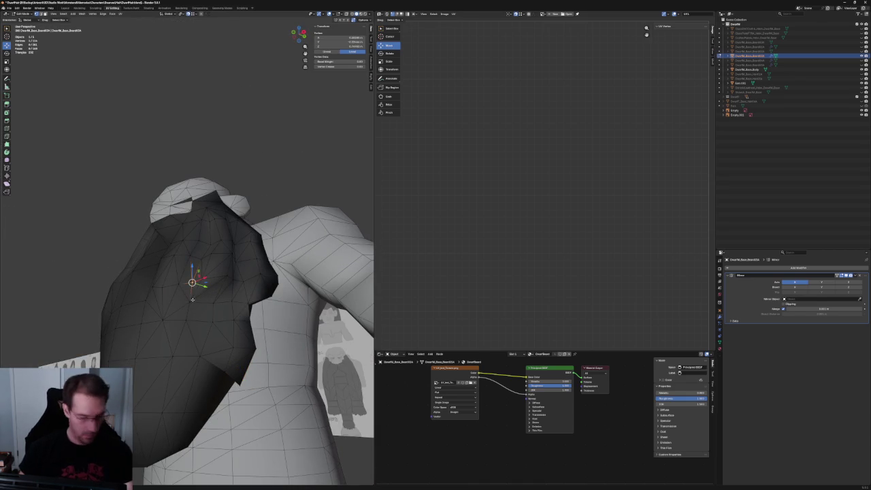
mouse_move(211, 265)
middle_mouse_down()
mouse_move(193, 267)
mouse_move(204, 252)
middle_mouse_up()
left_click(201, 264)
left_click(196, 247)
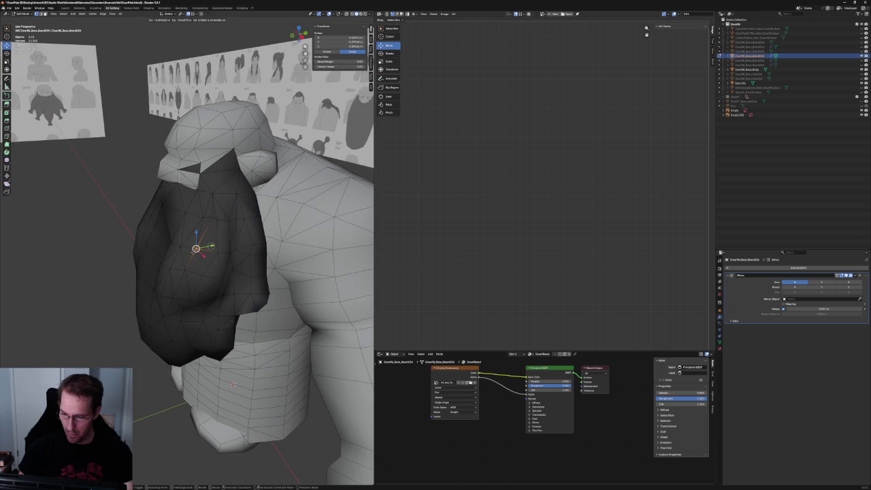
From a back view, select beard side vertices, then clear the selection
mouse_move(233, 384)
middle_mouse_down()
mouse_move(242, 213)
mouse_move(178, 279)
mouse_move(208, 285)
middle_mouse_up()
left_click(242, 213)
scroll(177, 280, "up", 5)
left_click(213, 216)
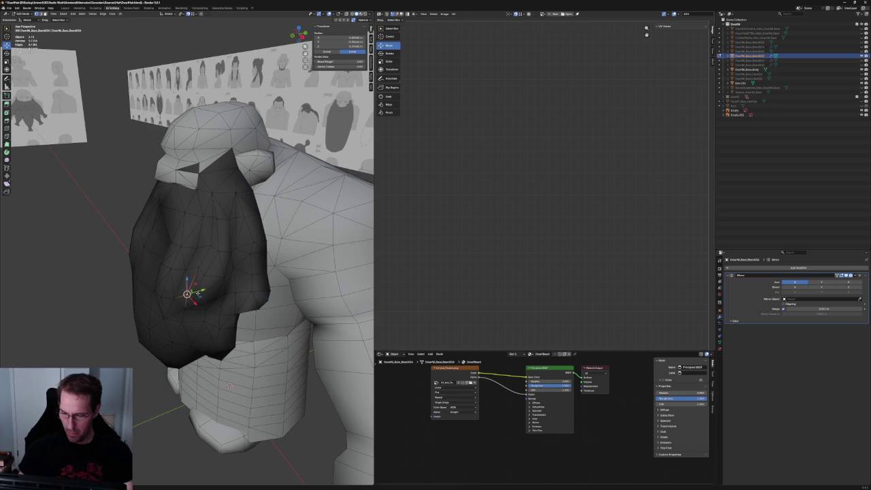
left_click(180, 302, "shift")
mouse_move(181, 302)
middle_mouse_down()
mouse_move(209, 292)
mouse_move(235, 432)
mouse_move(194, 269)
middle_mouse_up()
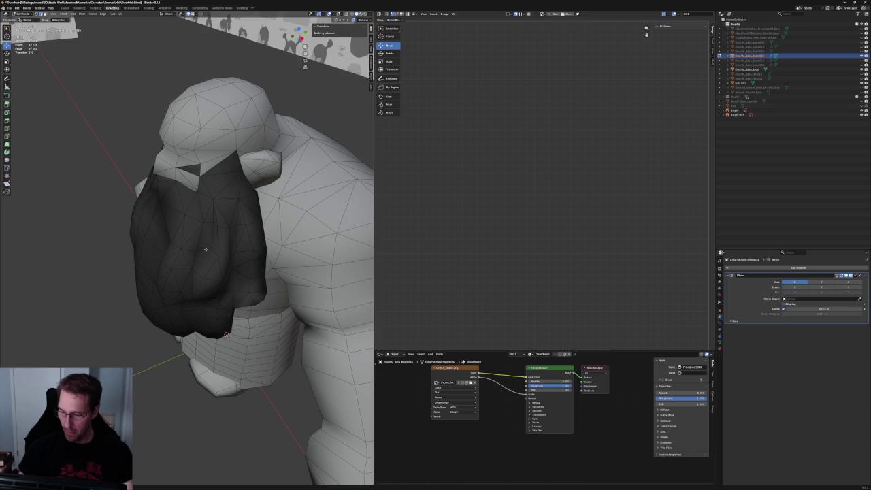
key("alt+a")
Revert the last vertex edit and check the beard's fit against the body in front orthographic view
mouse_move(206, 222)
middle_mouse_down()
mouse_move(177, 252)
mouse_move(181, 315)
mouse_move(257, 281)
mouse_move(167, 294)
mouse_move(230, 259)
middle_mouse_up()
scroll(177, 252, "down", 4)
scroll(176, 271, "down", 4)
scroll(181, 315, "up", 3)
scroll(181, 316, "down", 2)
scroll(258, 281, "down", 2)
scroll(167, 294, "up", 2)
scroll(230, 259, "up", 5)
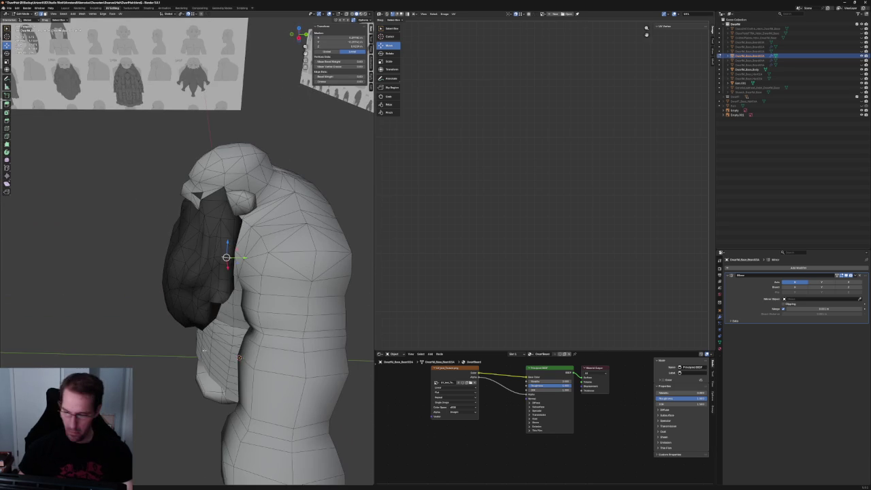
scroll(226, 290, "down", 2)
mouse_move(226, 291)
middle_mouse_down()
mouse_move(165, 314)
mouse_move(202, 263)
mouse_move(193, 230)
mouse_move(224, 220)
middle_mouse_up()
scroll(165, 313, "up", 2)
key("ctrl+z")
scroll(202, 263, "up", 3)
middle_click_drag(209, 250, 217, 250)
key("KP_1")
scroll(222, 250, "up", 2)
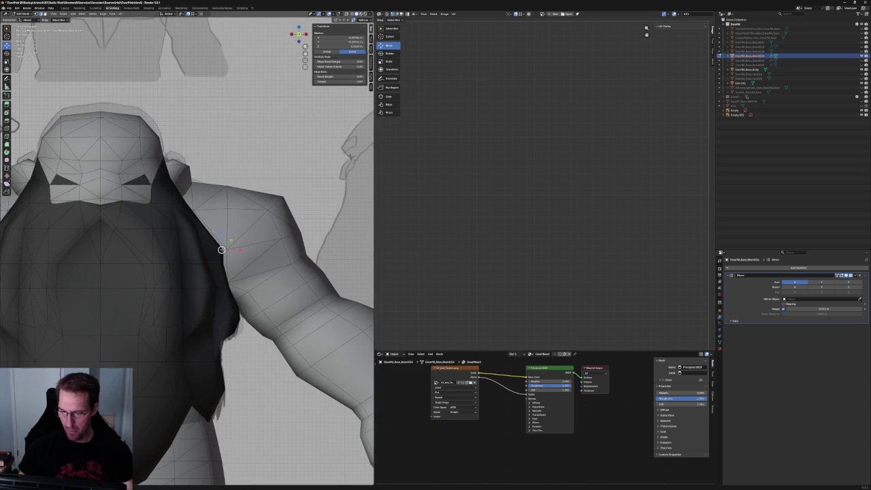
In X-ray, slide the beard's shoulder-outline vertex along X to meet the shoulder silhouette
key("alt+z")
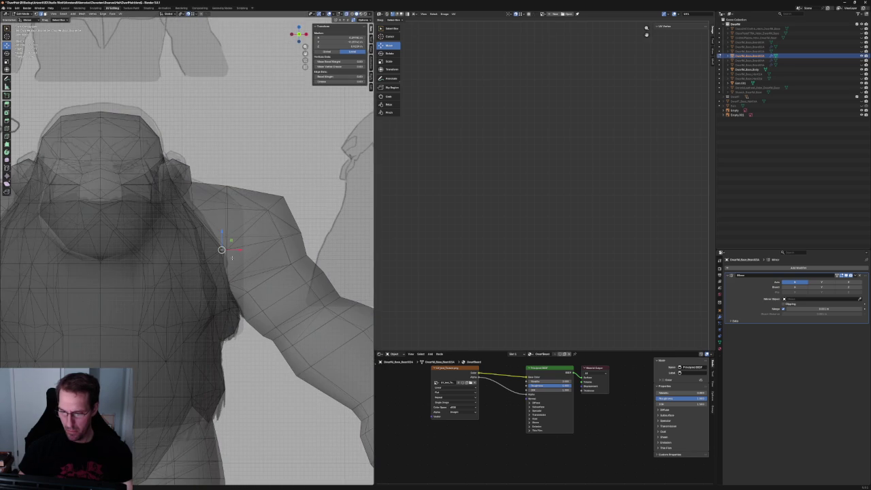
key("alt+z")
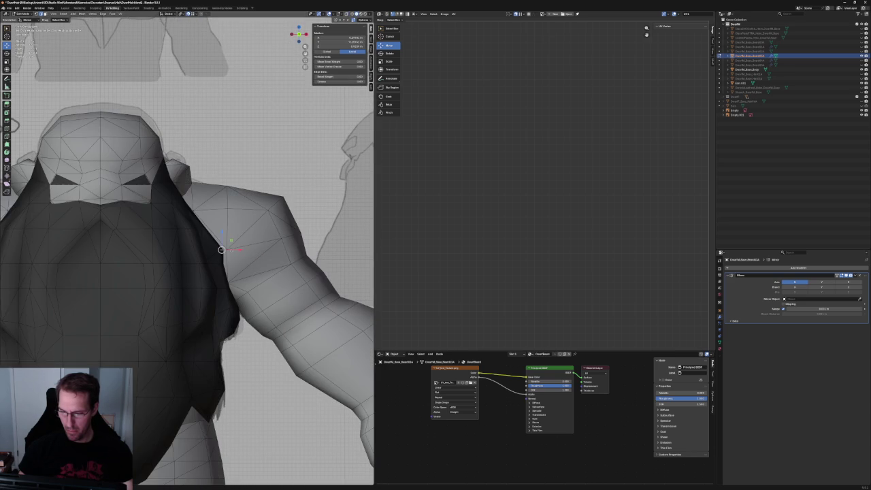
key("alt+z")
key("alt+z")
key("alt+z")
key("alt+z")
left_click(221, 250)
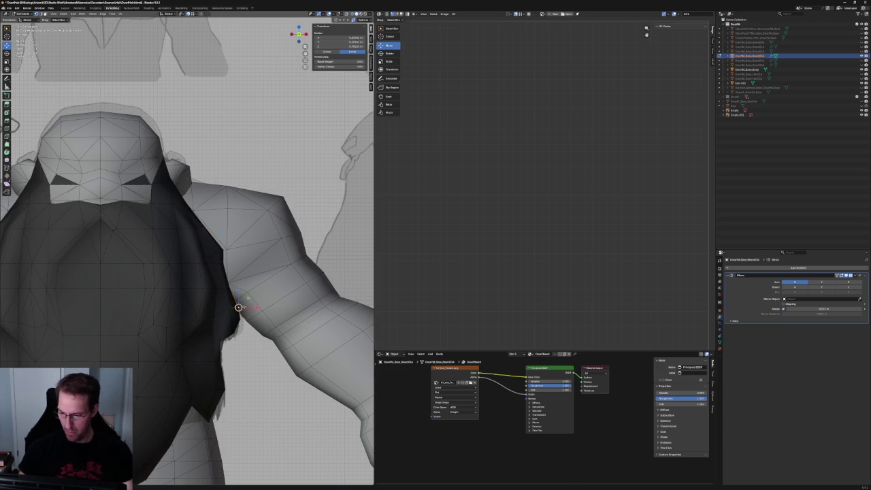
key("g")
key("x")
left_click(249, 306)
Inspect the shoulder from below, checking the nearby vertices, then clear the selection and leave X-ray
mouse_move(249, 307)
middle_mouse_down()
mouse_move(234, 278)
mouse_move(215, 282)
middle_mouse_up()
mouse_move(178, 312)
middle_mouse_down()
mouse_move(180, 344)
mouse_move(211, 335)
middle_mouse_up()
left_click(184, 319, "shift")
key("alt+z")
left_click(212, 335)
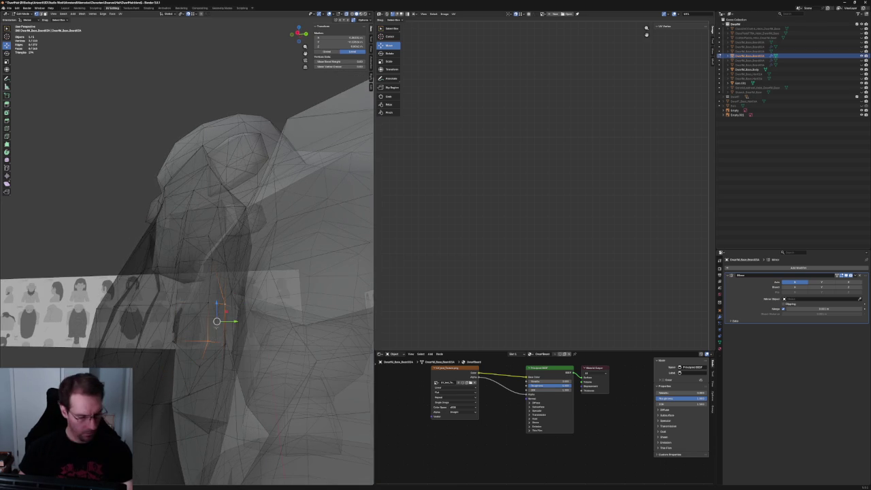
key("alt+a")
key("alt+z")
Orbit and zoom around the shoulder and beard to confirm the fit on the whole character
mouse_move(213, 339)
middle_mouse_down()
mouse_move(114, 251)
mouse_move(227, 278)
middle_mouse_up()
scroll(226, 278, "up", 2)
scroll(227, 277, "up", 2)
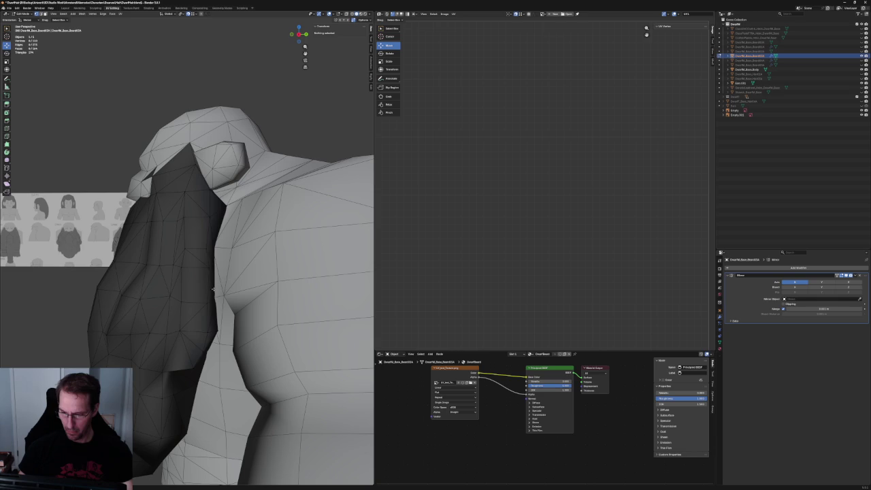
left_click(183, 267)
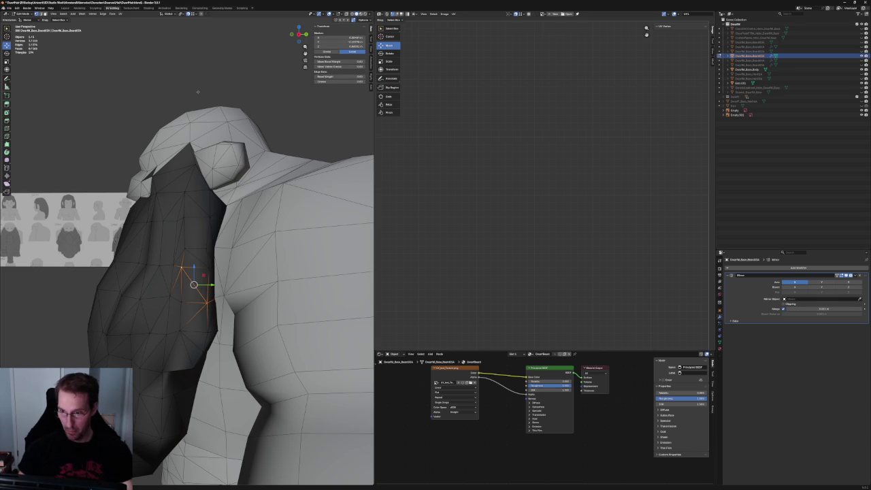
key("alt+a")
mouse_move(187, 282)
middle_mouse_down()
mouse_move(188, 247)
mouse_move(211, 234)
mouse_move(195, 264)
mouse_move(193, 242)
middle_mouse_up()
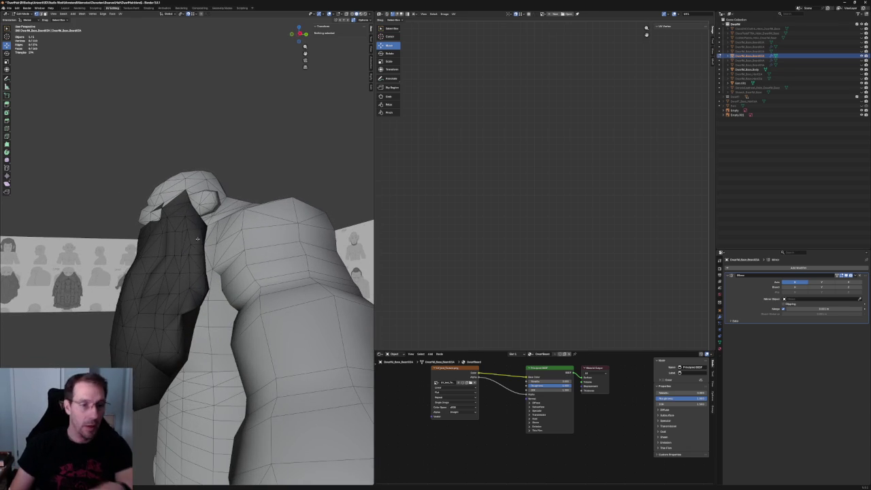
mouse_move(194, 243)
middle_mouse_down()
mouse_move(176, 147)
mouse_move(174, 445)
mouse_move(169, 253)
middle_mouse_up()
scroll(176, 147, "up", 5)
scroll(169, 254, "up", 3)
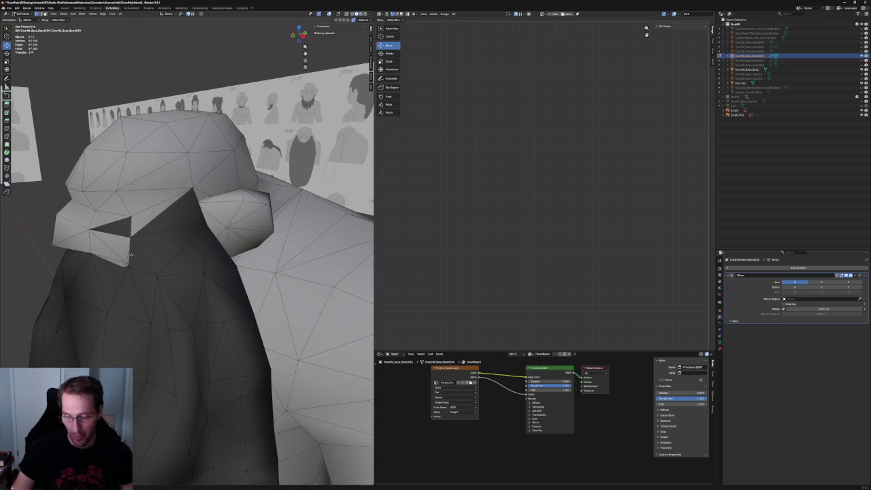
Raise the beard vertex below the ear up under the ear, against the reference image
left_click(171, 258)
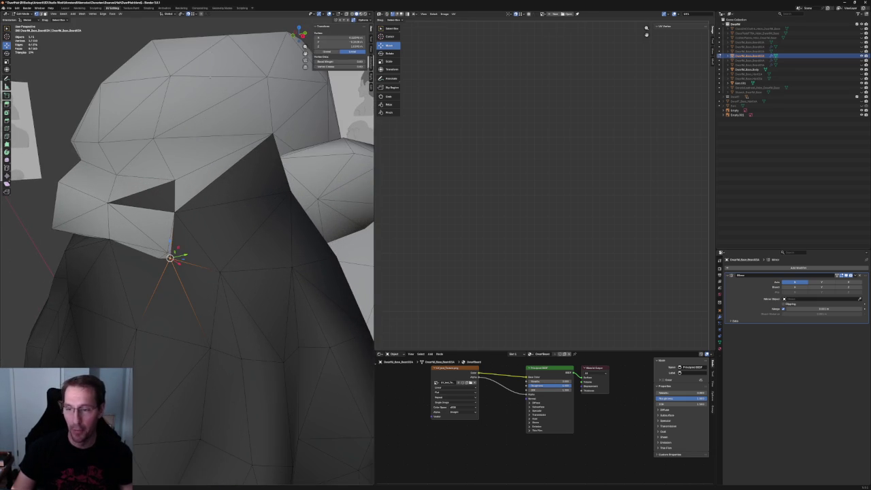
left_click_drag(169, 258, 109, 239)
middle_click_drag(95, 254, 93, 220)
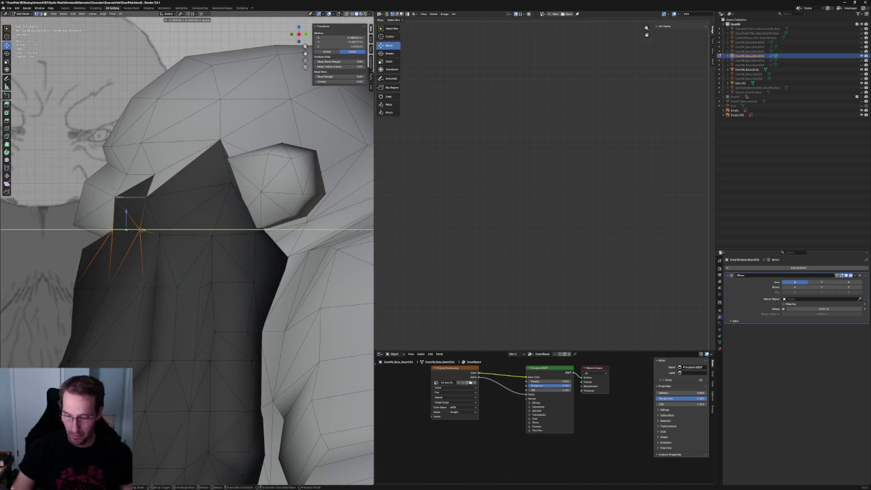
left_click_drag(144, 230, 147, 197)
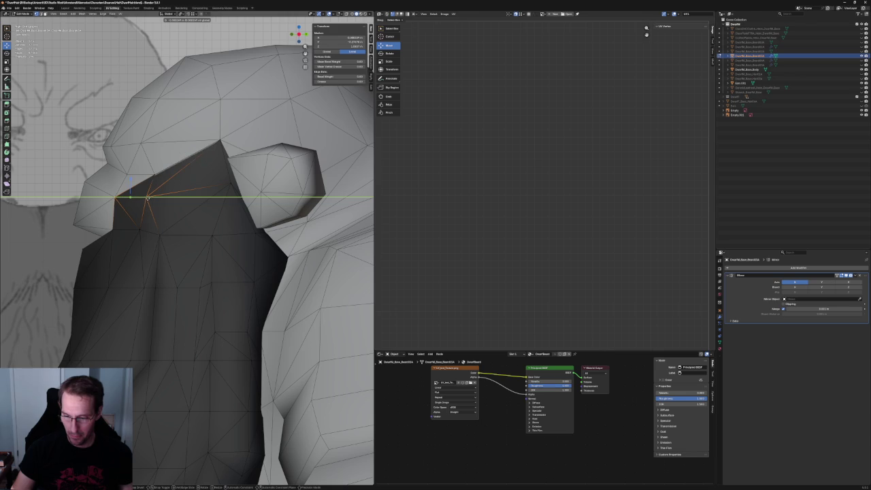
left_click(147, 198)
Slide the vertices beside the ear along X to tighten them against the head
middle_click_drag(186, 186, 248, 198)
left_click_drag(221, 239, 222, 239)
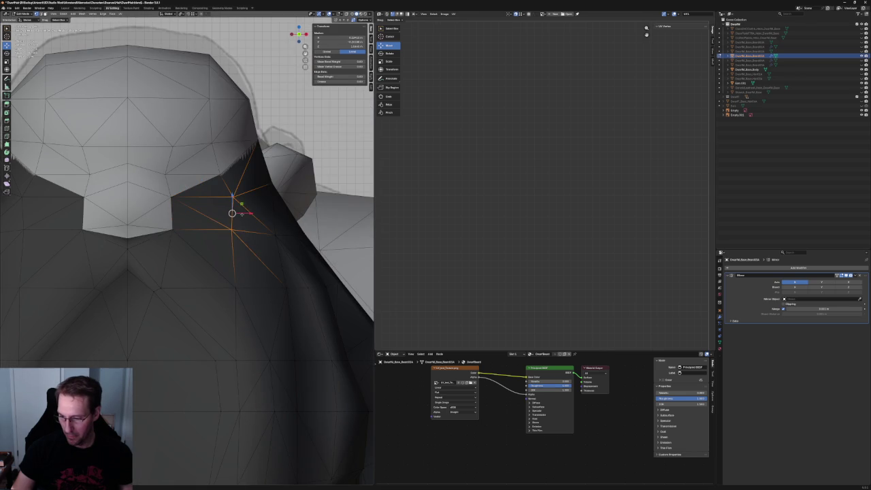
key("g")
key("x")
left_click(243, 213)
left_click(252, 146)
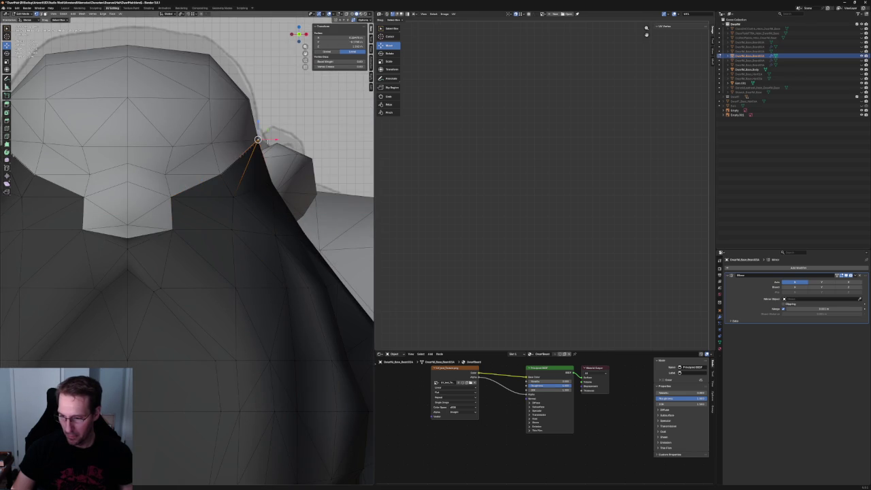
key("alt+a")
Check the beard's edge vertex at the torso with a trial X move, leaving it unchanged
scroll(228, 176, "down", 5)
middle_click_drag(228, 176, 203, 248)
scroll(203, 247, "up", 5)
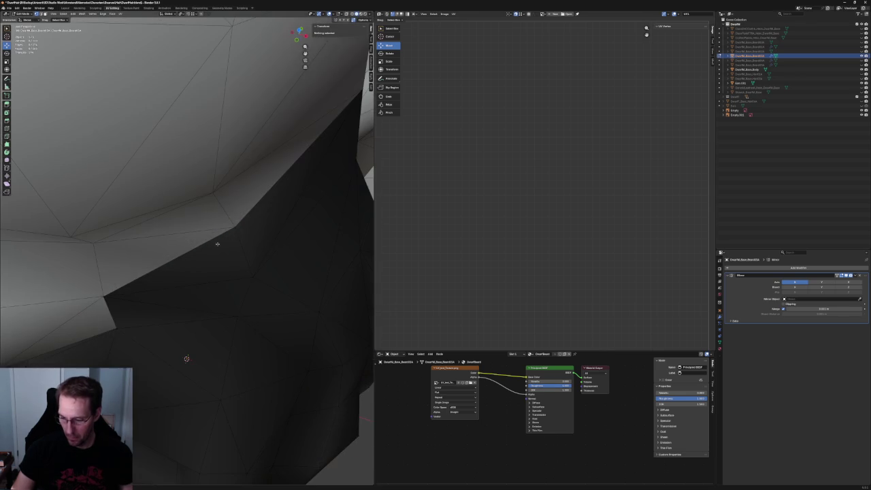
left_click(238, 229)
key("g")
key("x")
key("Escape")
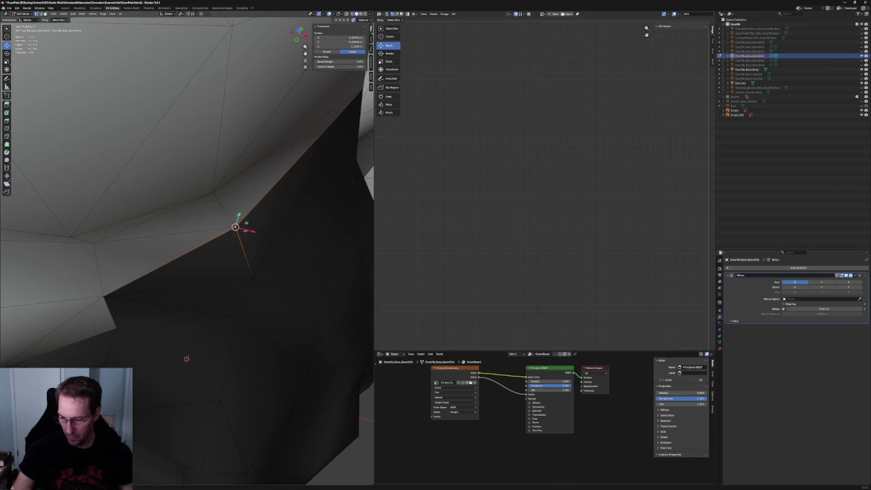
scroll(221, 294, "down", 5)
key("alt+a")
Switch to the right orthographic view (Numpad 3) and zoom in
mouse_move(221, 294)
middle_mouse_down()
mouse_move(226, 265)
mouse_move(192, 269)
middle_mouse_up()
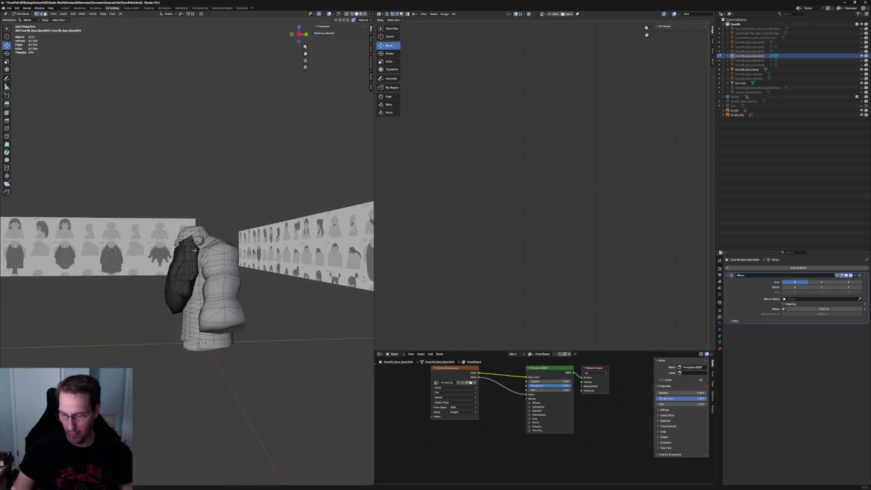
key("KP_3")
scroll(192, 269, "up", 6)
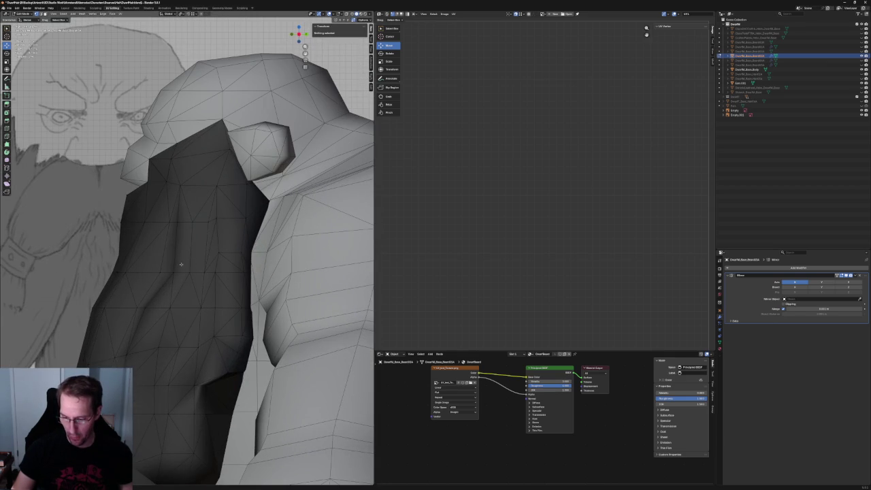
Move a vertex on the beard's side along Y, then view it from the front
left_click_drag(146, 280, 147, 280)
key("alt+z")
key("alt+z")
key("g")
key("y")
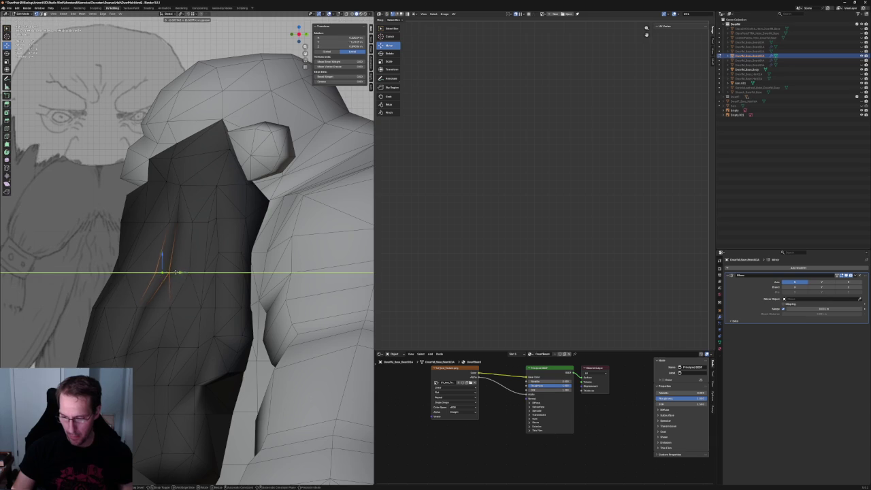
left_click(172, 272)
key("KP_1")
scroll(249, 289, "up", 2)
key("alt+z")
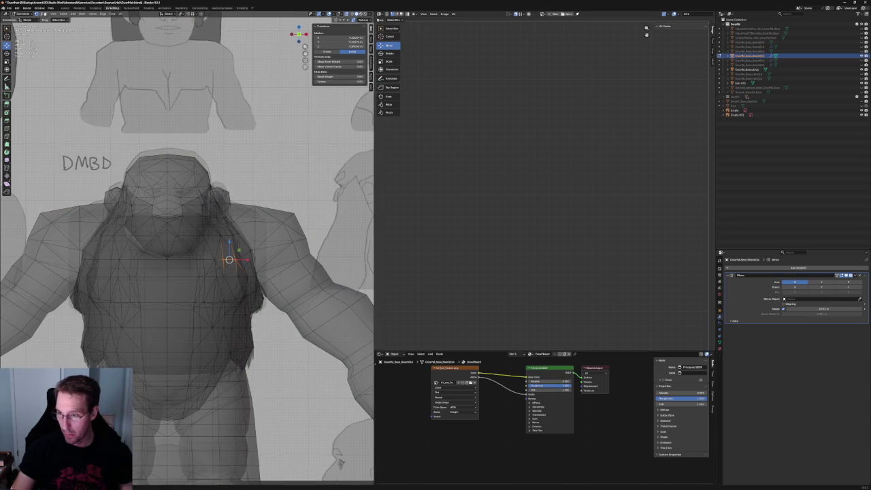
In wireframe front view, move the beard's chest vertices along Y toward the reference
left_click(352, 15)
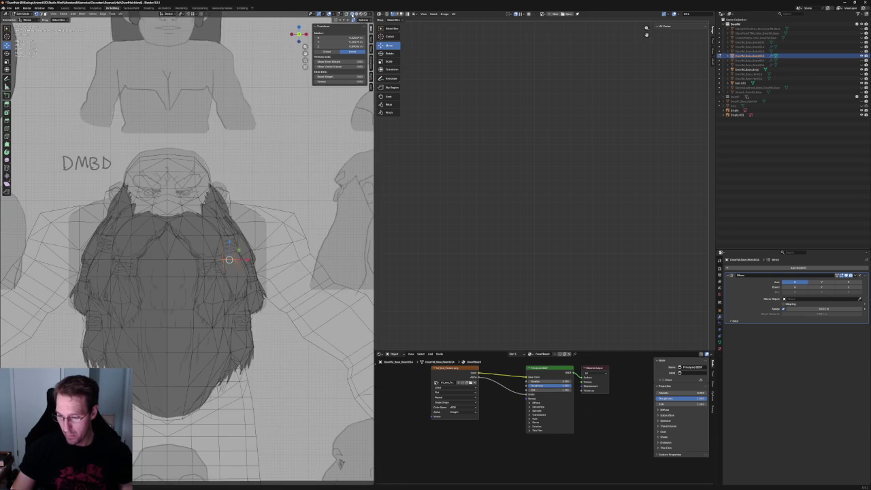
mouse_move(204, 272)
middle_mouse_down()
mouse_move(177, 259)
mouse_move(164, 265)
middle_mouse_up()
key("KP_1")
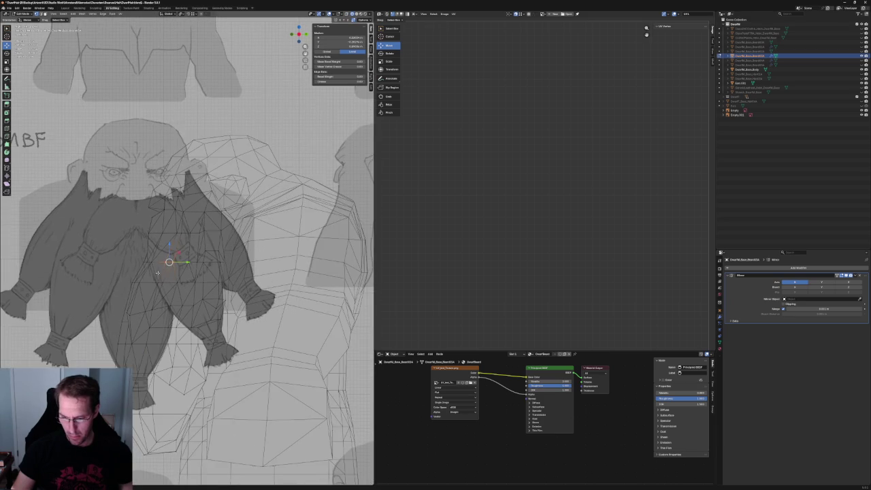
scroll(155, 263, "up", 3)
left_click_drag(127, 280, 124, 279)
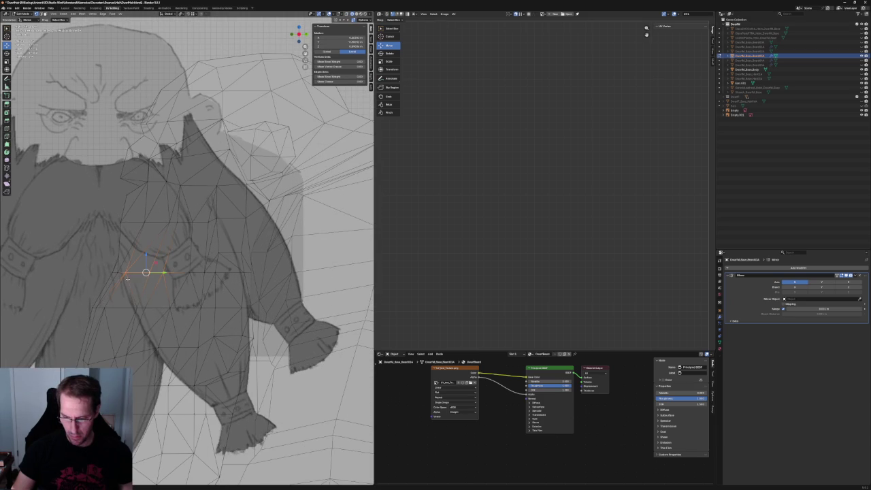
left_click(187, 224)
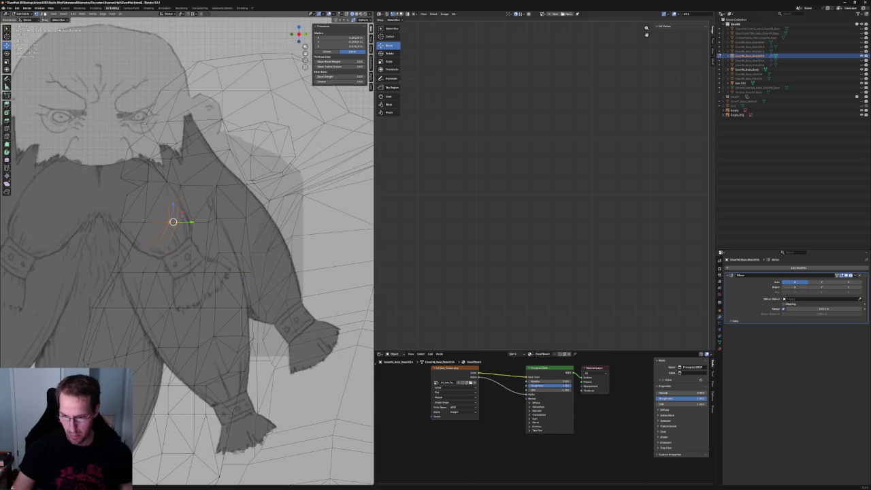
key("g")
key("y")
left_click(176, 221)
Move another beard-edge vertex along Y and check the fit in solid shading
left_click(167, 223)
key("g")
key("y")
left_click(164, 224)
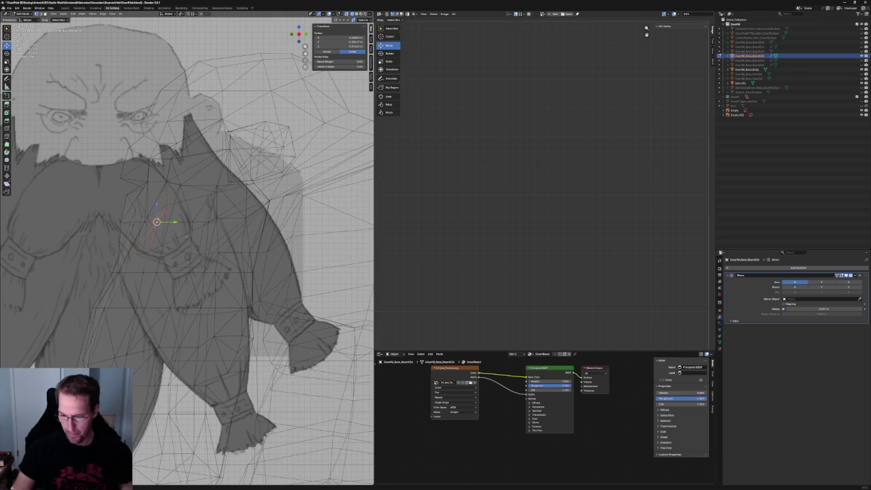
left_click(355, 13)
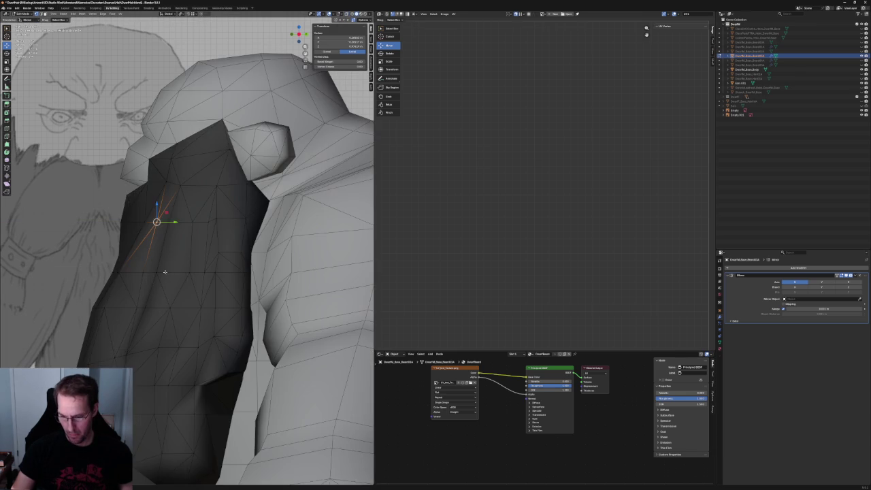
key("g")
key("x")
key("Escape")
scroll(136, 306, "down", 4)
scroll(156, 338, "up", 4)
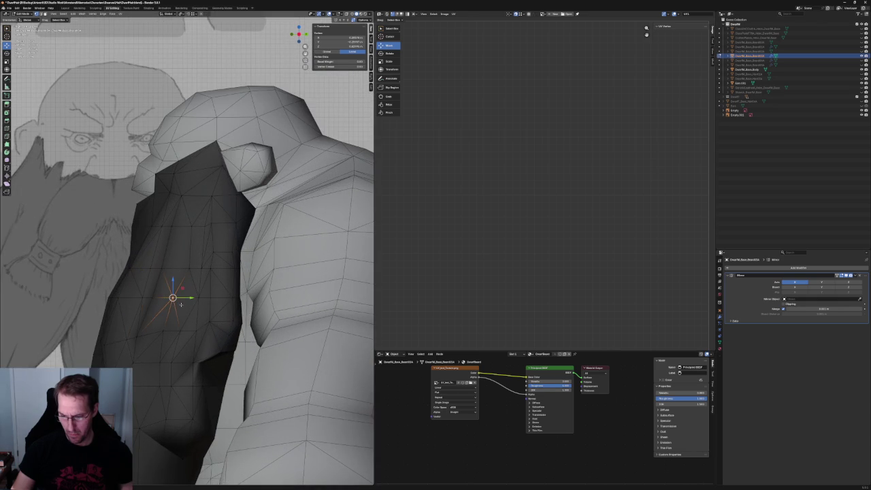
In X-ray, nudge a vertex slightly outward along X and raise it along Z
middle_click_drag(173, 300, 234, 275)
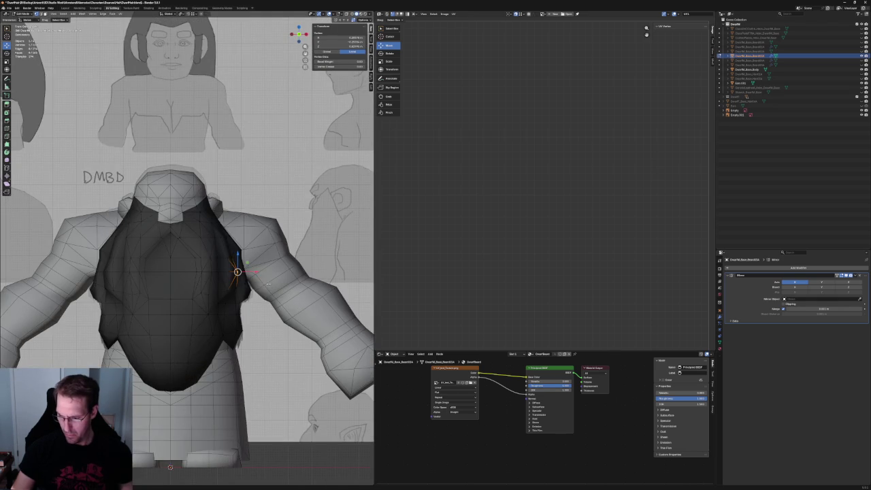
scroll(234, 276, "up", 2)
scroll(234, 276, "up", 2)
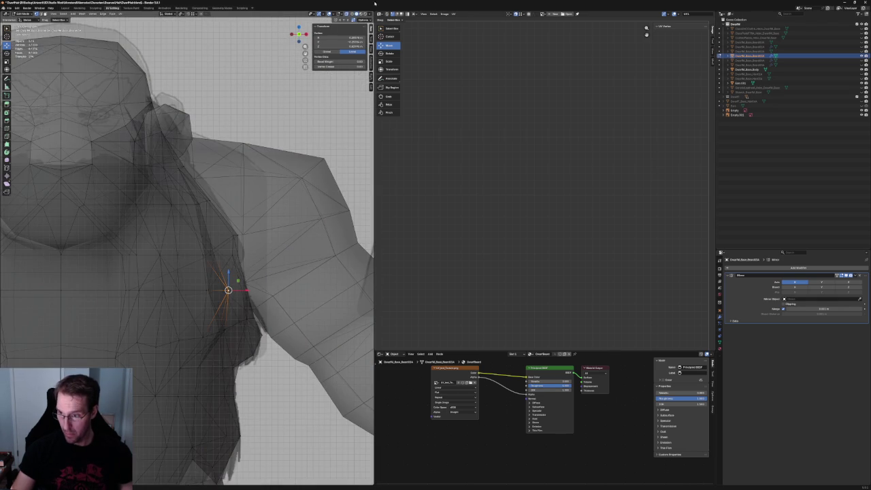
left_click(352, 14)
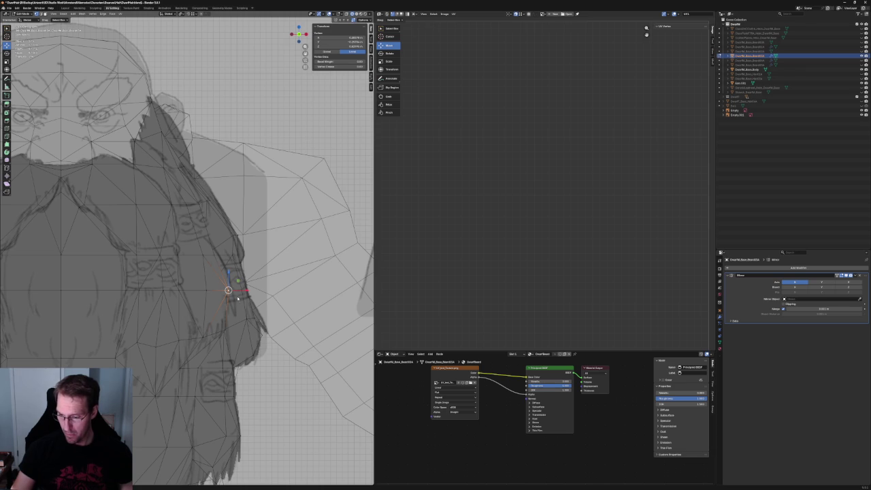
left_click_drag(221, 291, 225, 290)
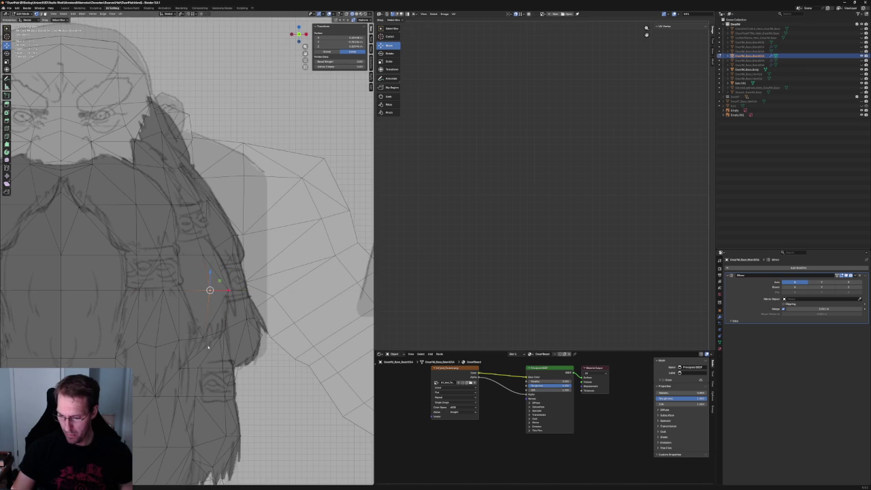
mouse_move(227, 322)
left_mouse_down()
mouse_move(227, 304)
mouse_move(225, 322)
mouse_move(201, 308)
left_mouse_up()
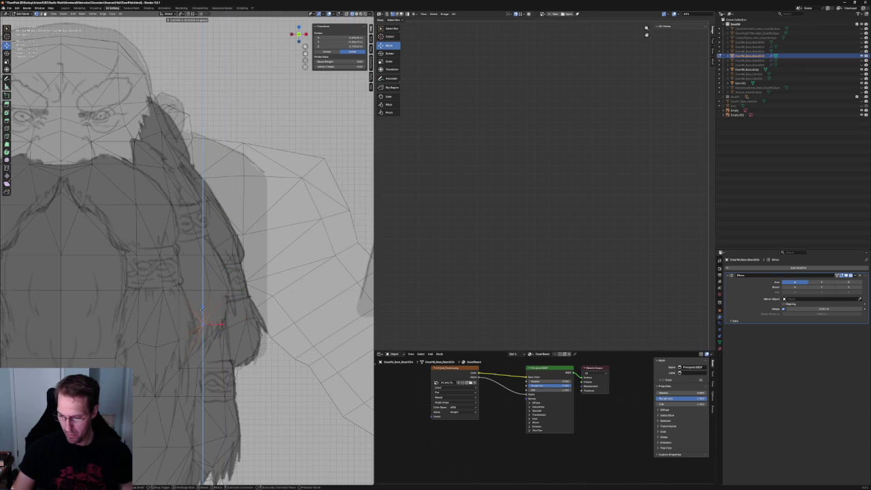
left_click(202, 310)
scroll(204, 314, "down", 3)
scroll(204, 307, "down", 3)
scroll(225, 354, "down", 2)
mouse_move(237, 387)
middle_mouse_down()
mouse_move(201, 291)
mouse_move(179, 286)
mouse_move(194, 298)
middle_mouse_up()
scroll(194, 299, "up", 2)
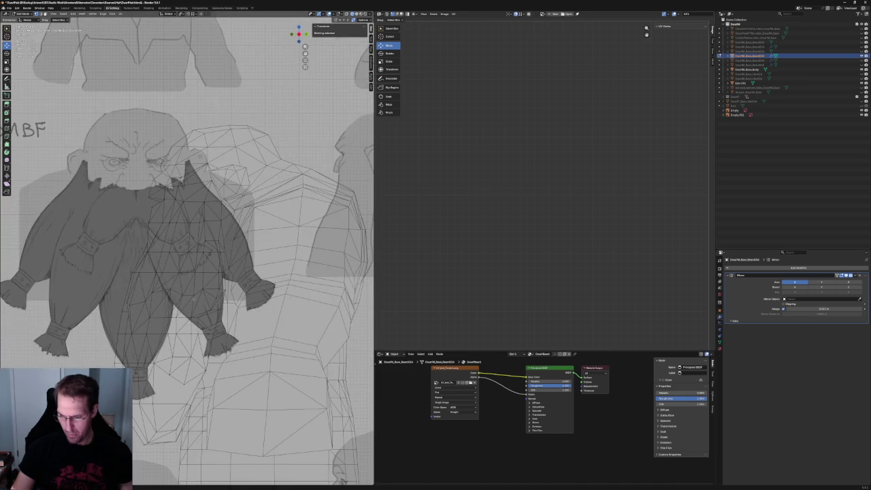
Try depth adjustments along Y on the lower beard vertices, then orbit to review the mesh
left_click(171, 289)
left_click(182, 270, "shift")
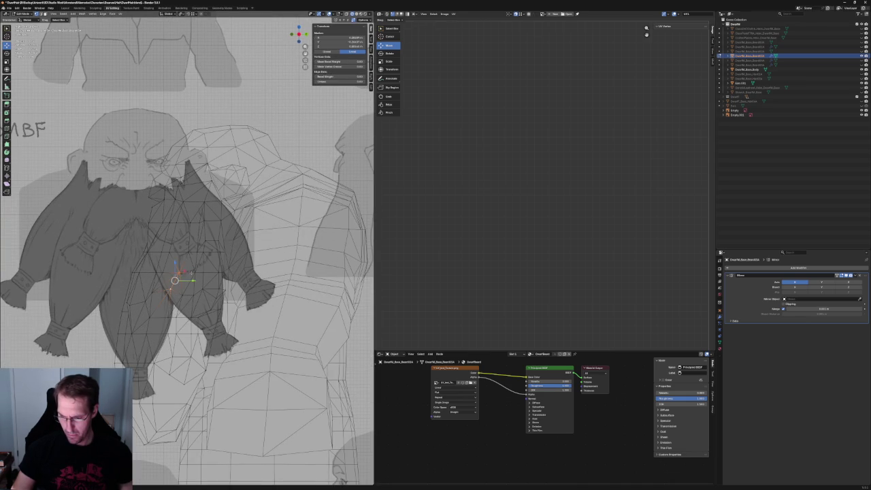
key("g")
key("y")
key("Escape")
left_click(183, 289)
key("g")
key("y")
key("Escape")
scroll(195, 293, "down", 2)
mouse_move(195, 300)
middle_mouse_down()
mouse_move(203, 269)
mouse_move(178, 259)
middle_mouse_up()
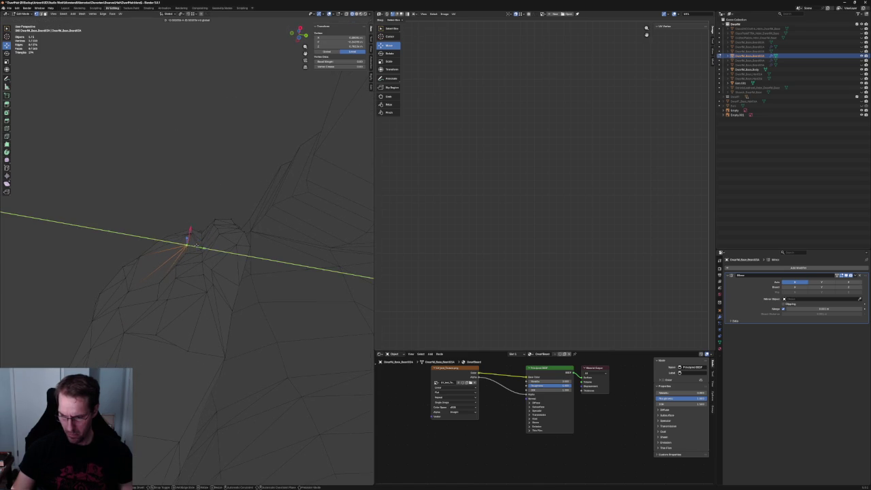
middle_click_drag(179, 258, 194, 261)
In front view, move the selected vertex along Y to match the reference outline
key("KP_1")
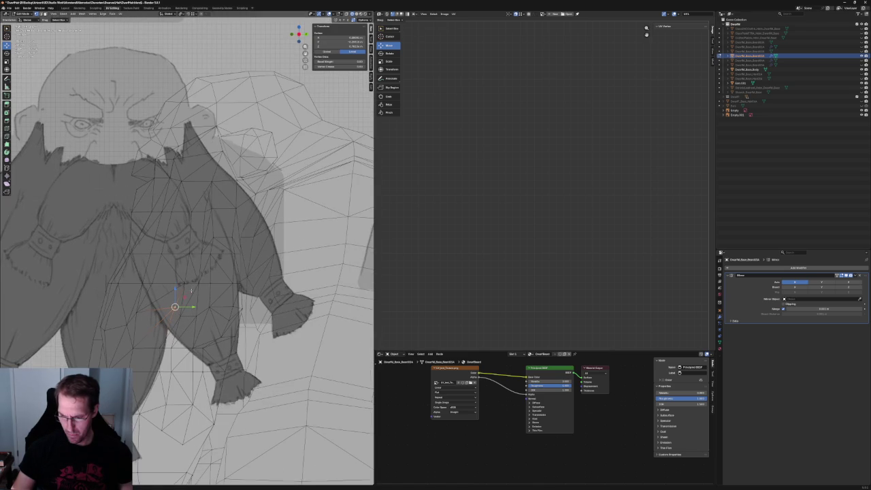
key("g")
key("z")
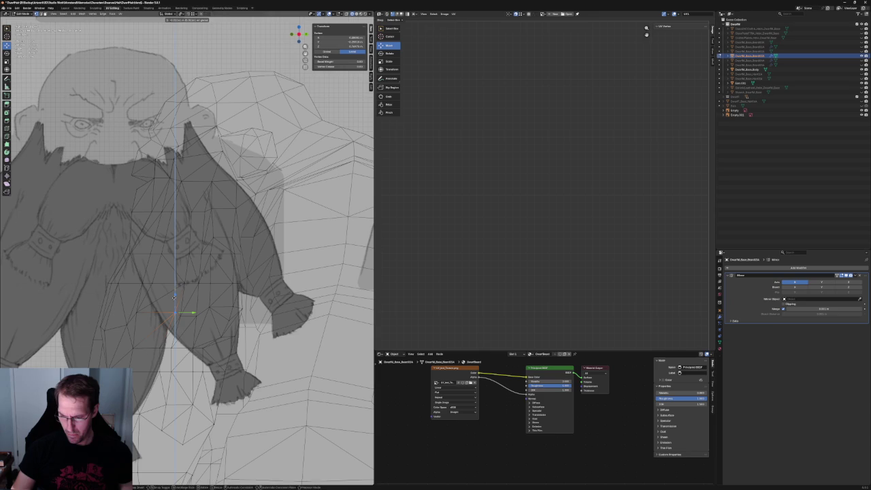
key("y")
key("Return")
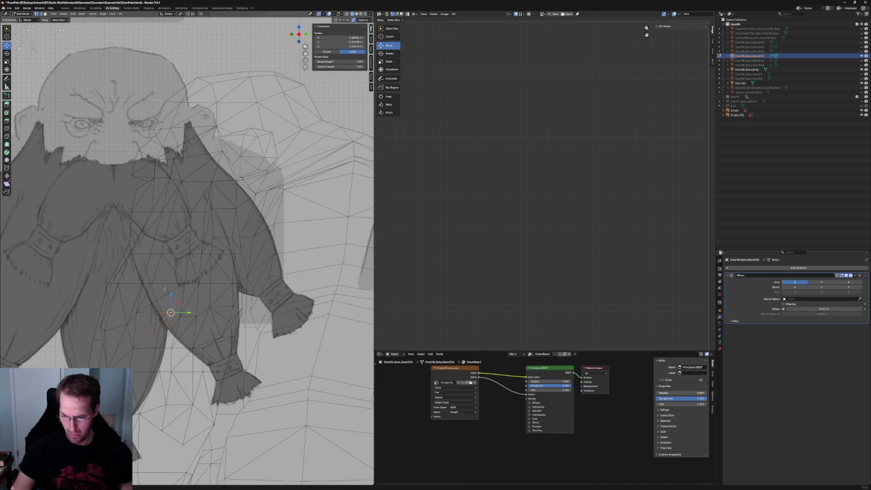
key("g")
key("y")
key("Escape")
Move a lower beard vertex along Y and slide the bottom edge along X, then check in solid view
left_click(172, 313)
key("g")
key("y")
left_click(179, 313)
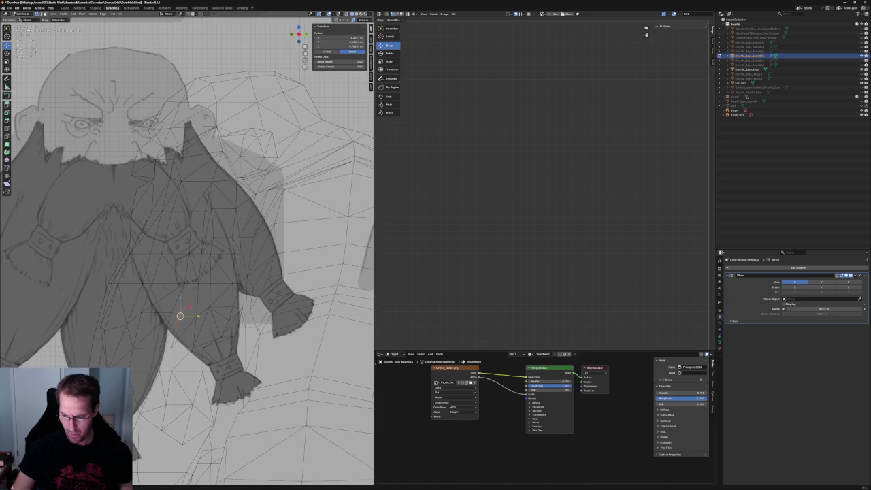
left_click(181, 349)
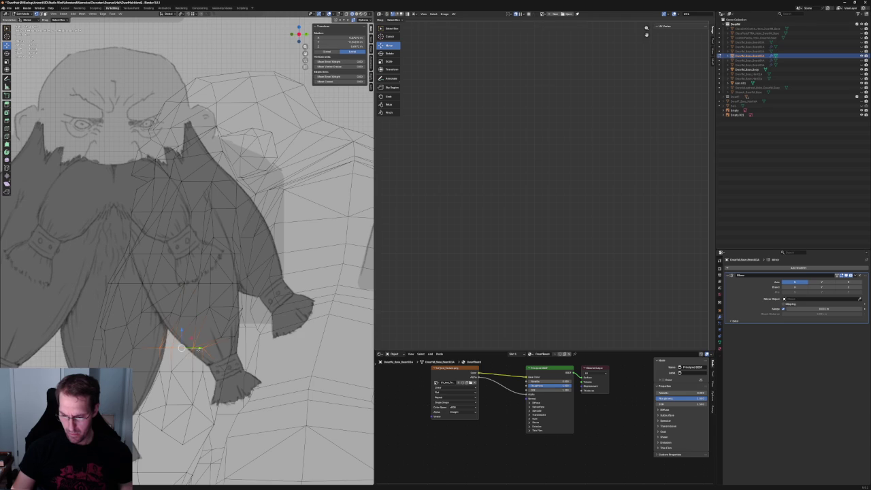
key("g")
key("x")
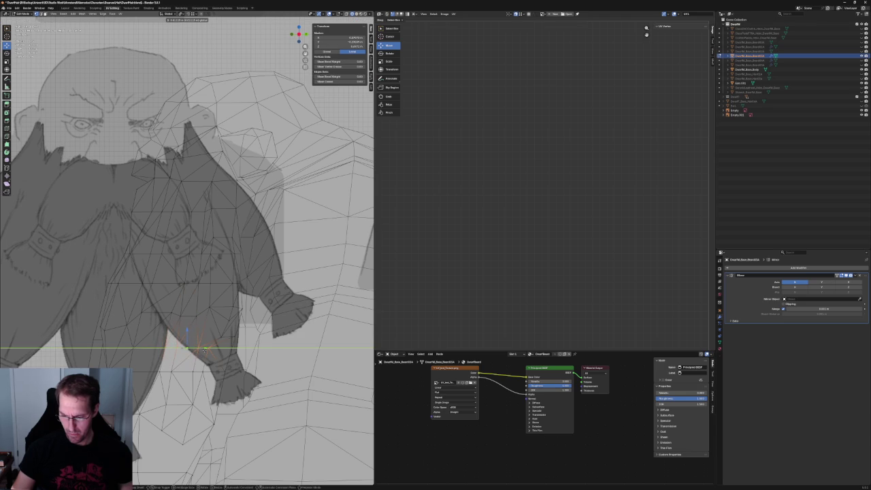
left_click(204, 349)
scroll(203, 368, "down", 5)
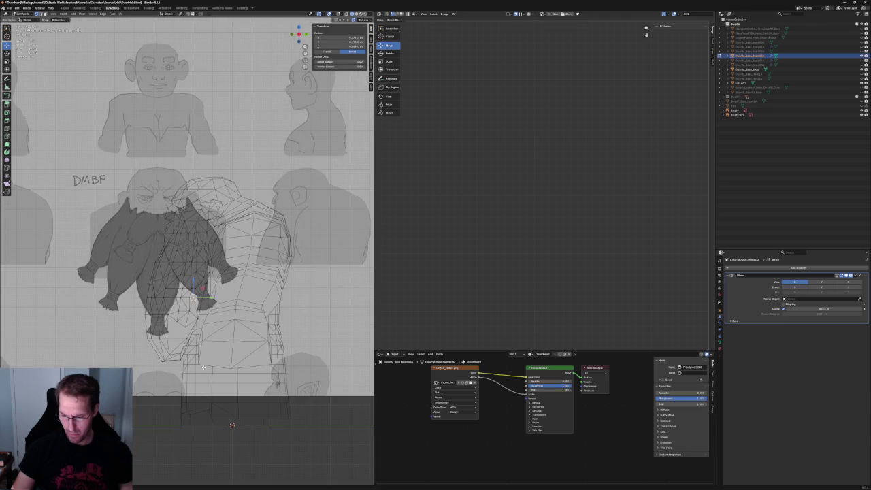
left_click(355, 15)
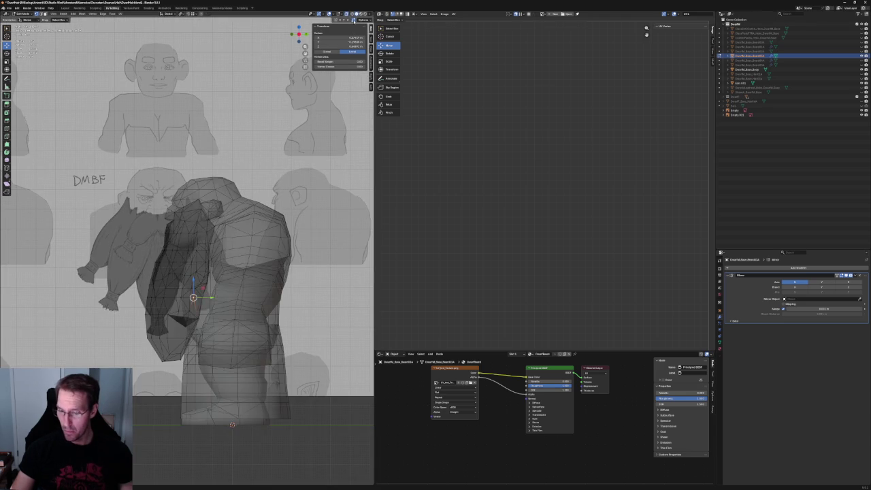
Slide the beard's lower inner-edge vertices along Y toward the body
left_click(192, 426)
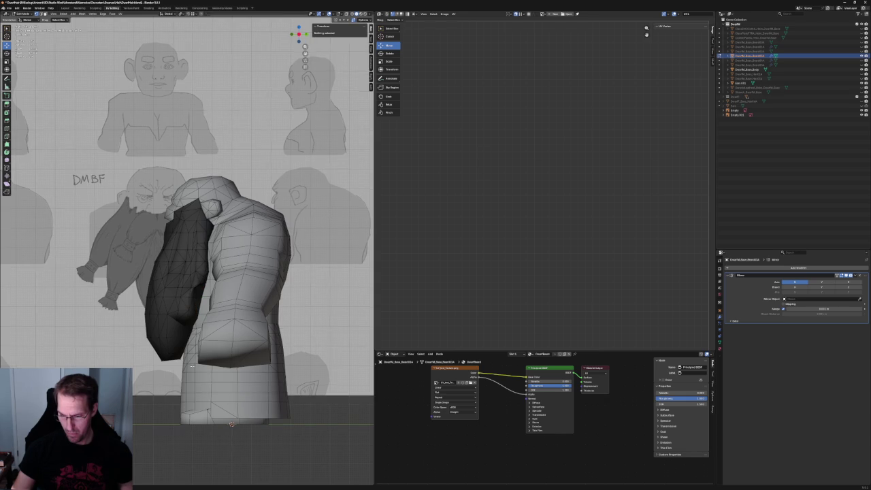
scroll(195, 368, "up", 2)
scroll(177, 366, "up", 3)
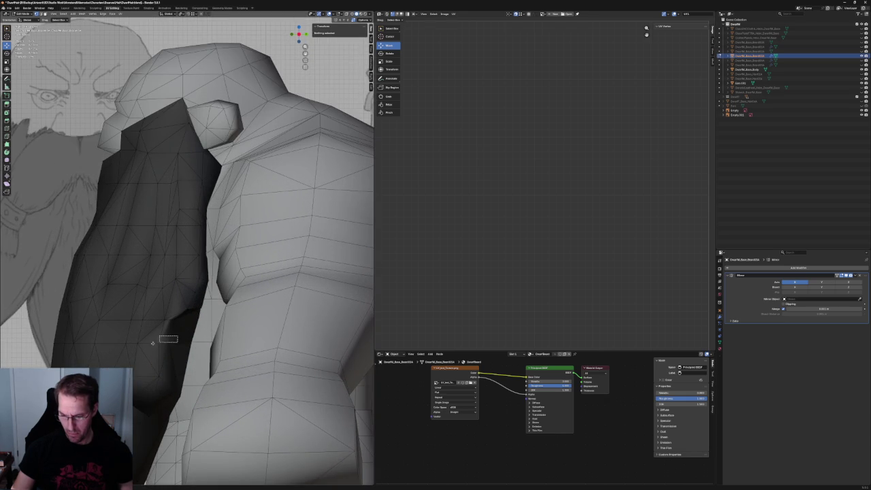
left_click_drag(160, 341, 163, 344)
key("g")
key("y")
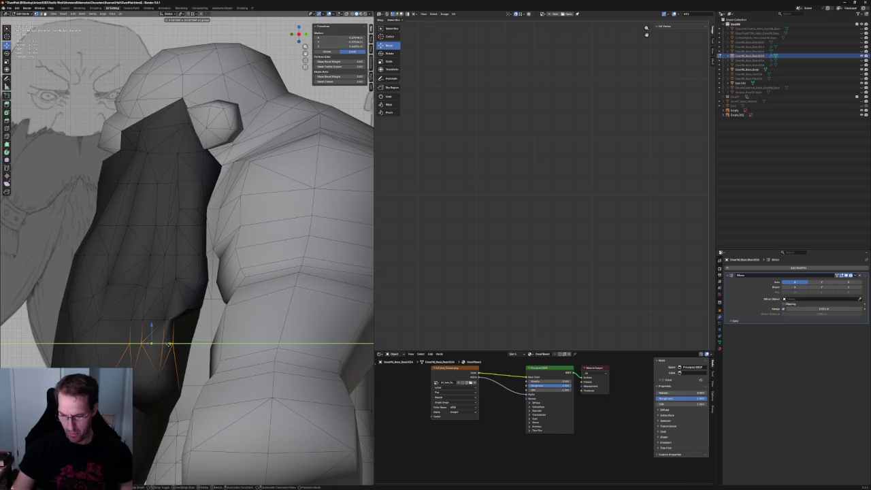
left_click(169, 345)
scroll(151, 371, "down", 6)
Move the vertices where the beard meets the body along Y to close the gap
left_click(153, 437)
scroll(165, 330, "up", 4)
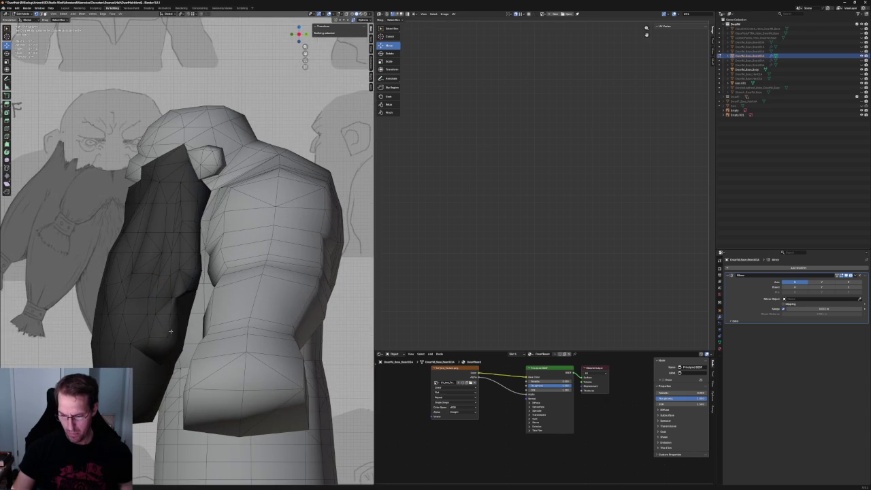
left_click(171, 331)
key("g")
key("y")
left_click(171, 340)
scroll(180, 395, "down", 5)
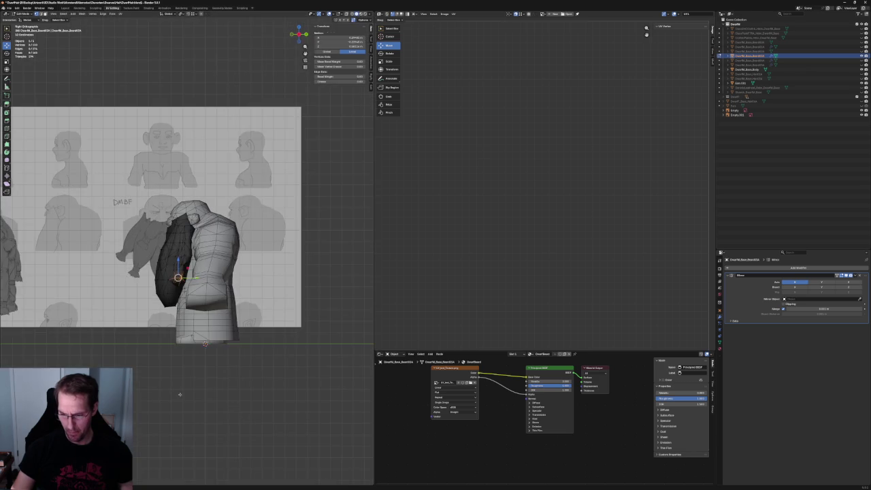
In X-ray view, select the beard vertex at the shoulder and shift it along Y
left_click(180, 395)
middle_click_drag(180, 395, 225, 381)
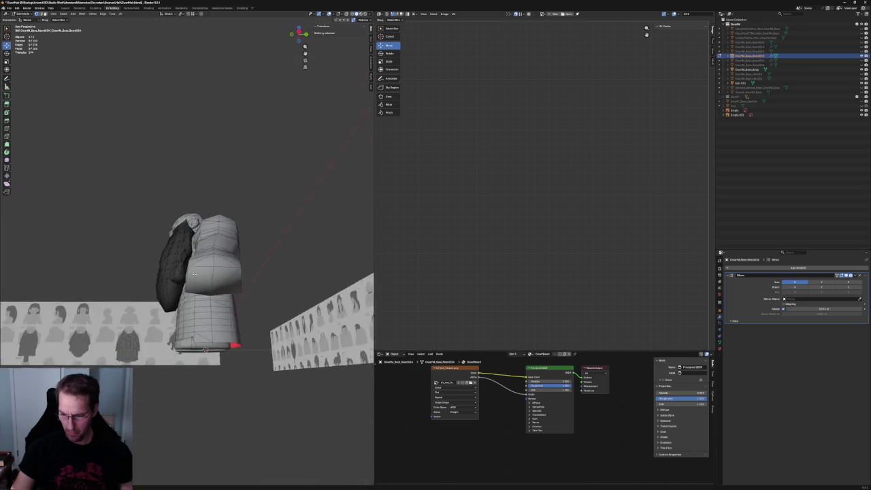
middle_click_drag(206, 349, 209, 280)
scroll(204, 286, "up", 6)
key("alt+z")
left_click(208, 279)
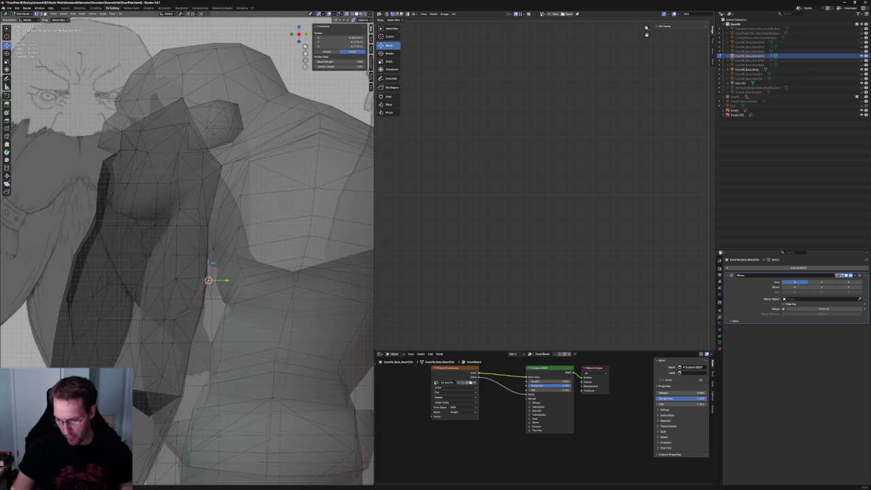
key("g")
key("z")
key("Escape")
key("g")
key("y")
left_click(204, 286)
Nudge the shoulder vertex further along the Y axis
scroll(199, 238, "up", 3)
scroll(199, 237, "up", 2)
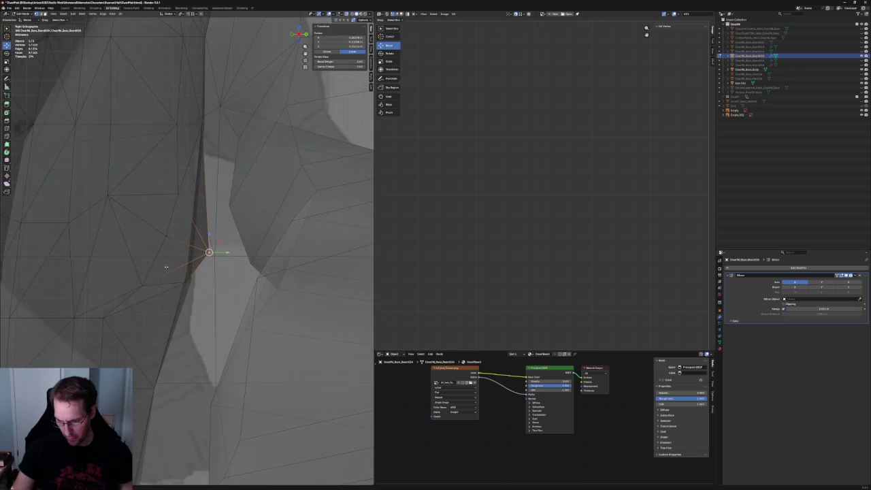
key("g")
key("y")
key("Return")
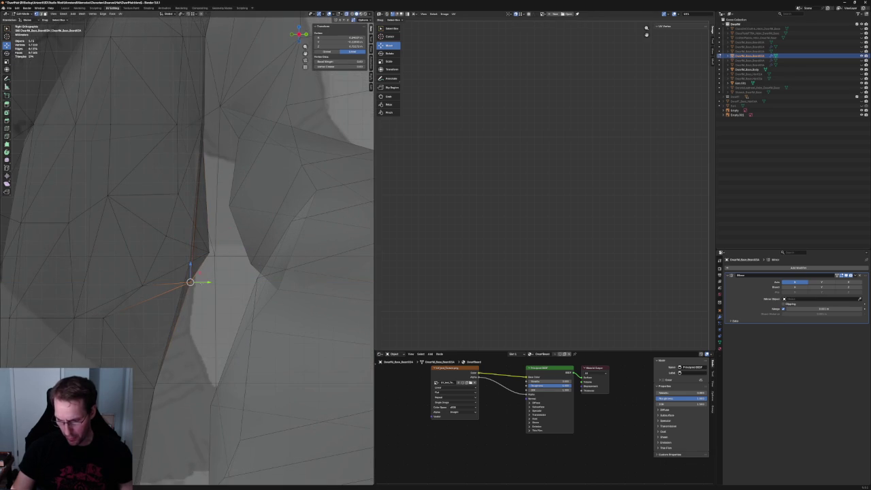
key("g")
key("y")
key("Return")
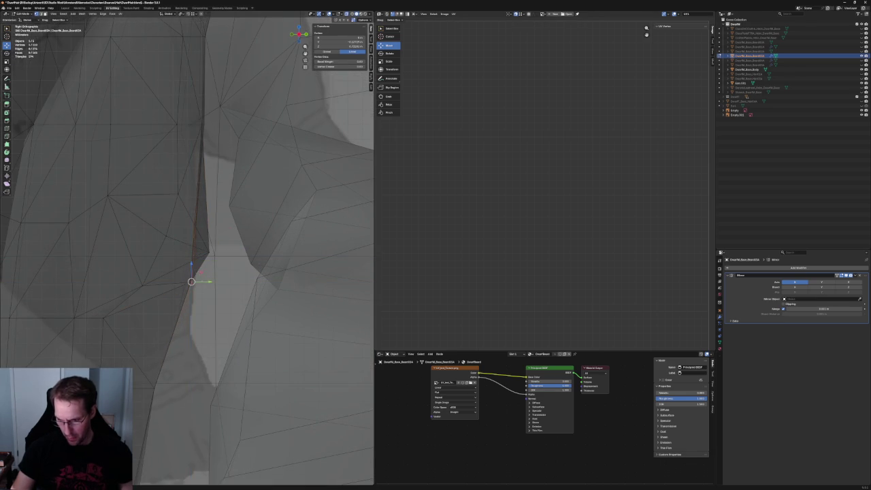
scroll(215, 301, "down", 5)
Move the beard vertex at the shoulder seam along X onto the arm
middle_click_drag(215, 301, 224, 272)
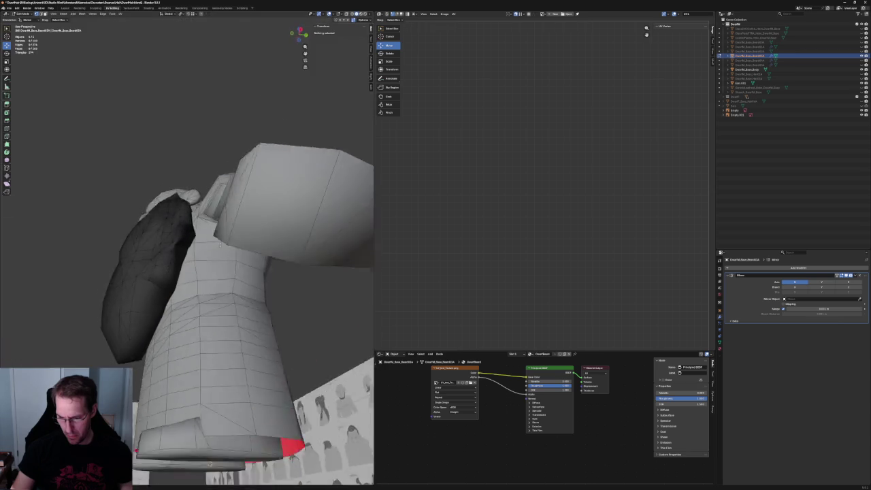
scroll(165, 265, "up", 3)
key("alt+z")
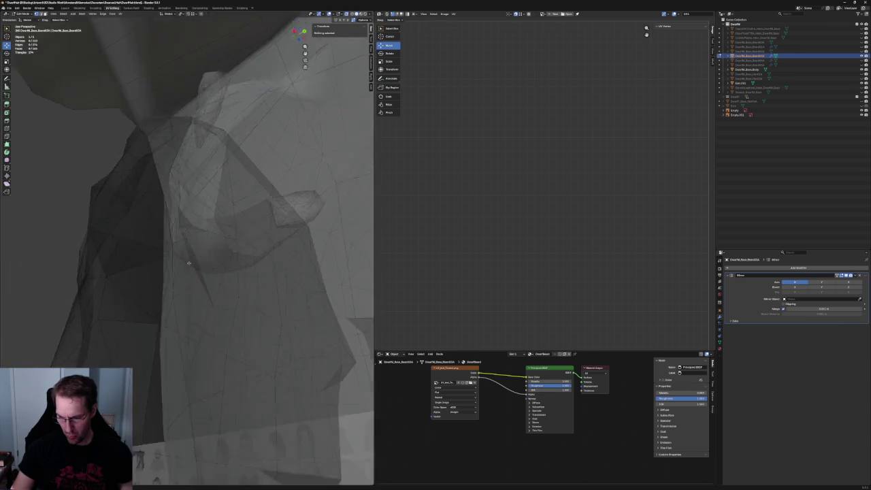
scroll(165, 265, "up", 4)
left_click(165, 265)
mouse_move(165, 265)
middle_mouse_down()
mouse_move(160, 236)
mouse_move(192, 230)
mouse_move(209, 279)
middle_mouse_up()
key("alt+z")
key("g")
key("x")
left_click(163, 231)
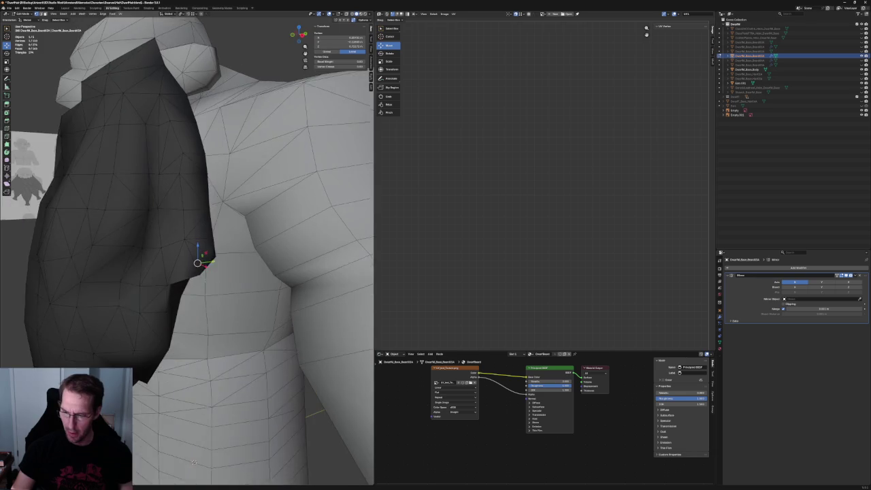
Zoom in on the shoulder seam in X-ray and nudge the vertex slightly into place
scroll(242, 217, "up", 4)
key("alt+z")
key("alt+z")
key("alt+z")
scroll(239, 250, "down", 3)
scroll(235, 327, "down", 3)
key("KP_Decimal")
middle_click_drag(231, 397, 205, 307)
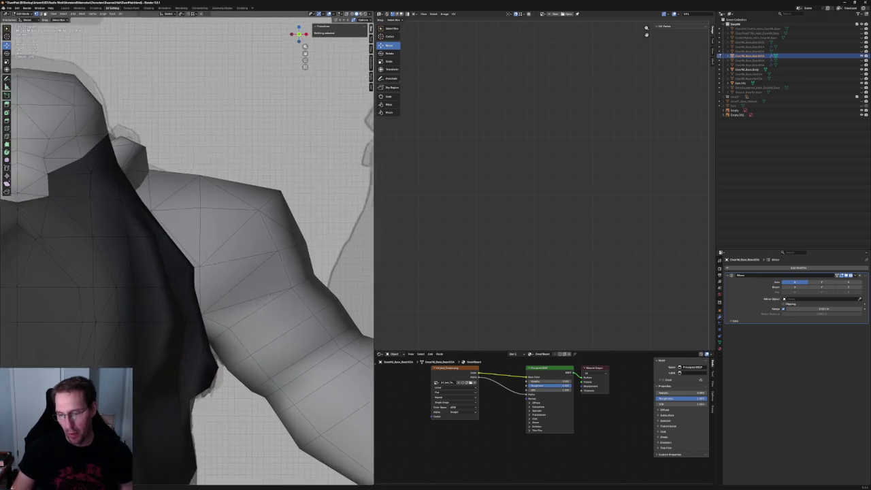
mouse_move(202, 304)
left_mouse_down()
mouse_move(210, 306)
mouse_move(196, 304)
left_mouse_up()
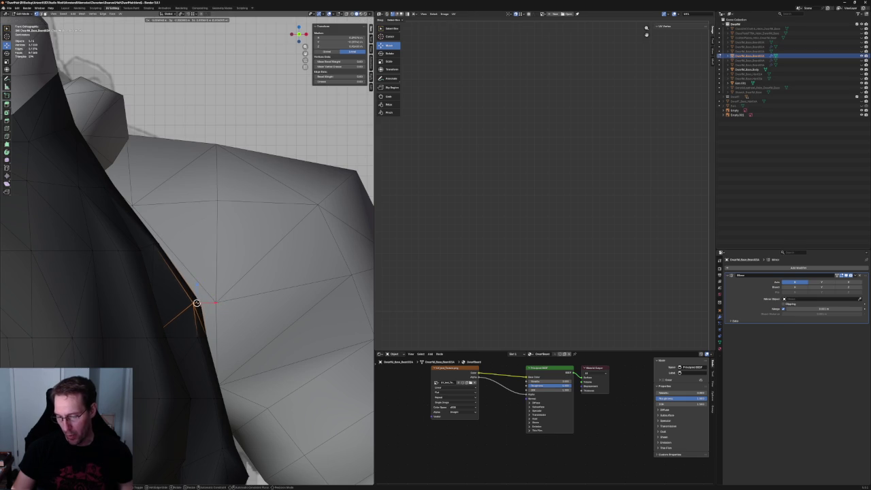
Select a vertex on the beard's outline and inspect it from around the torso
scroll(196, 303, "down", 5)
scroll(196, 303, "down", 2)
scroll(196, 302, "up", 4)
scroll(196, 303, "up", 3)
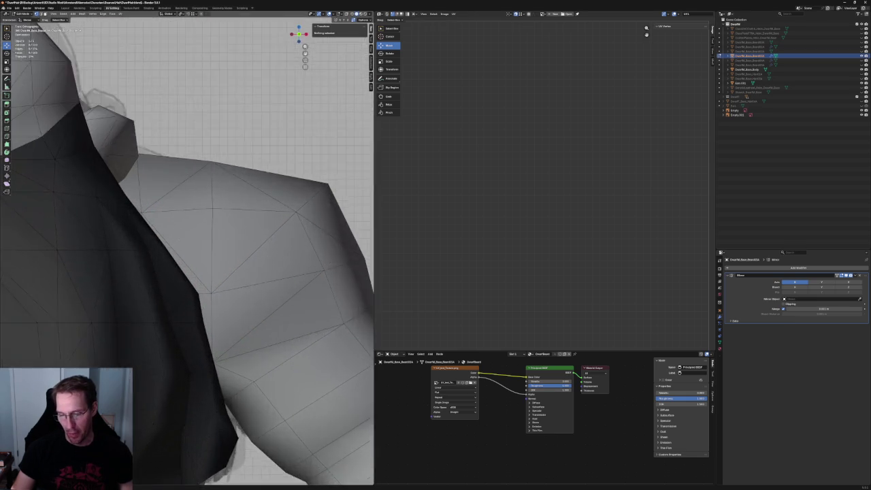
middle_click_drag(196, 303, 184, 223)
left_click(171, 225)
left_click(213, 304)
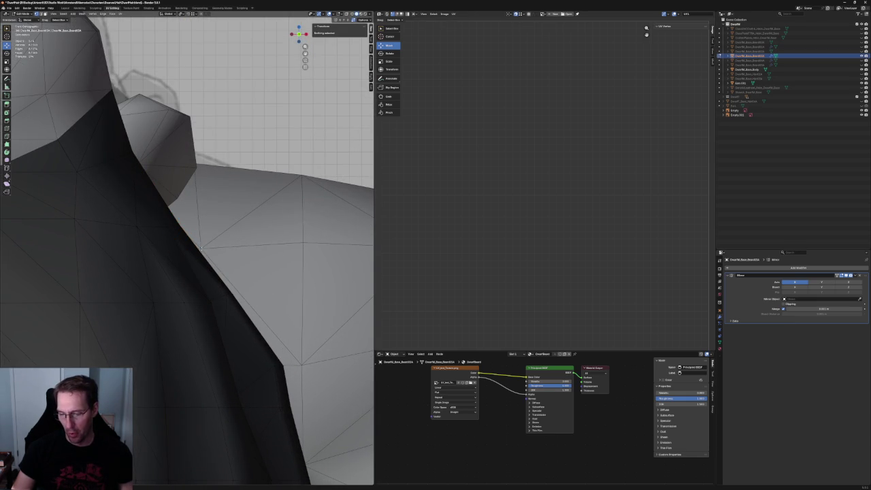
scroll(200, 246, "down", 5)
middle_click_drag(201, 247, 175, 243)
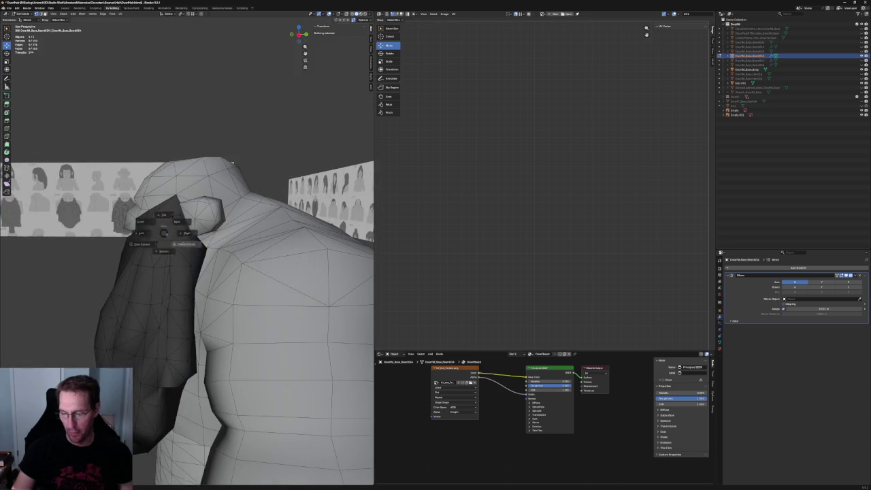
With X-ray off, check a beard vertex at the armpit edge, then clear the selection
scroll(213, 309, "up", 5)
mouse_move(213, 308)
middle_mouse_down()
mouse_move(225, 314)
mouse_move(196, 292)
mouse_move(204, 245)
middle_mouse_up()
scroll(218, 313, "down", 3)
scroll(199, 292, "up", 3)
scroll(224, 307, "up", 5)
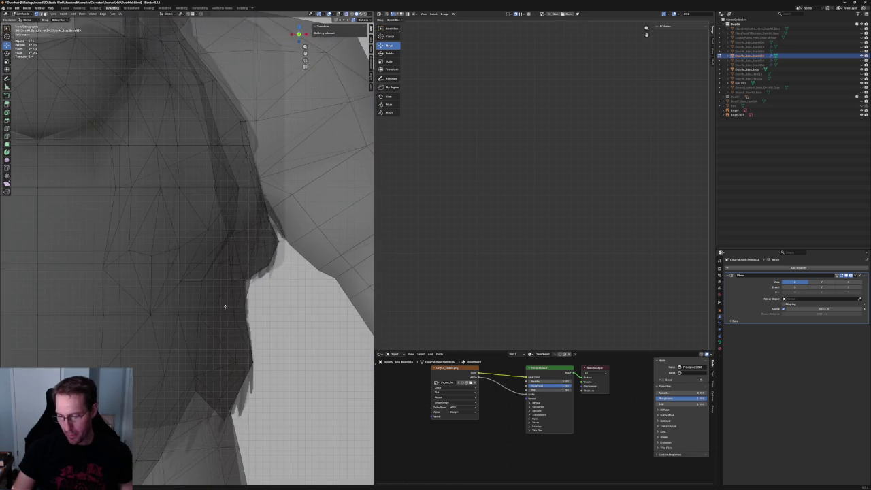
key("alt+z")
left_click(232, 280)
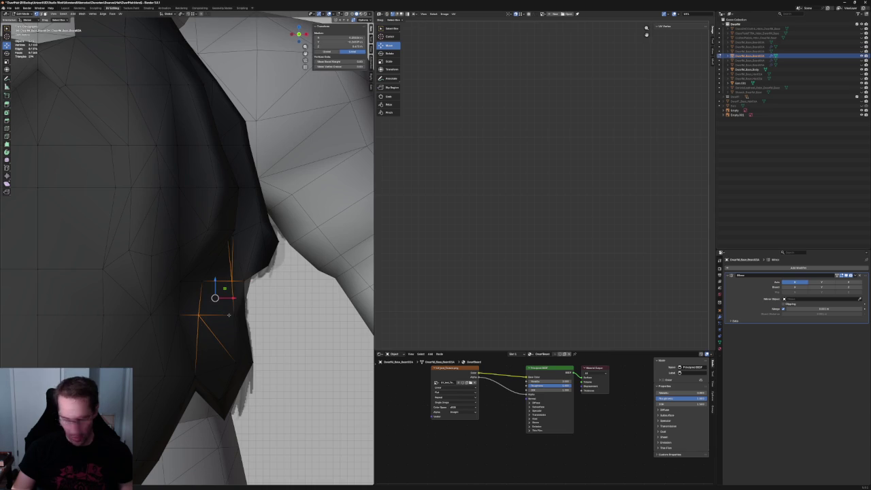
scroll(229, 314, "down", 3)
scroll(228, 310, "down", 5)
key("alt+a")
scroll(227, 309, "up", 4)
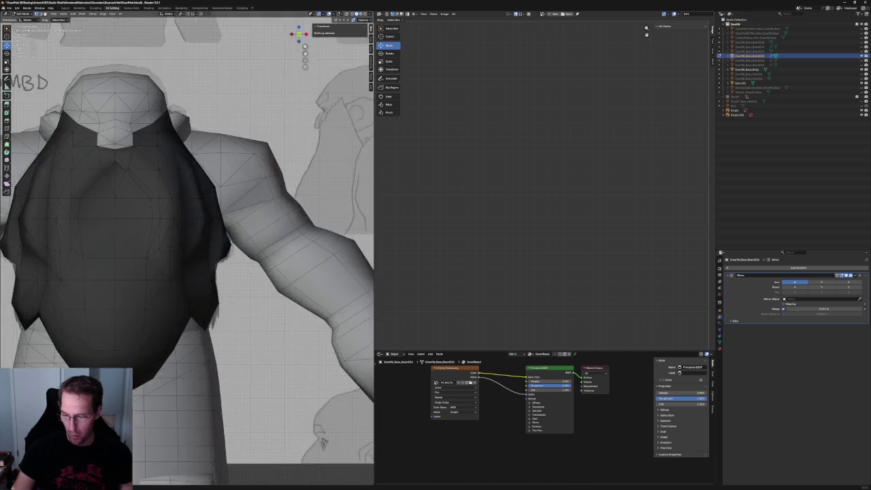
Move the beard's lower corner vertex vertically along Z so it sits against the arm
middle_click_drag(228, 308, 139, 284)
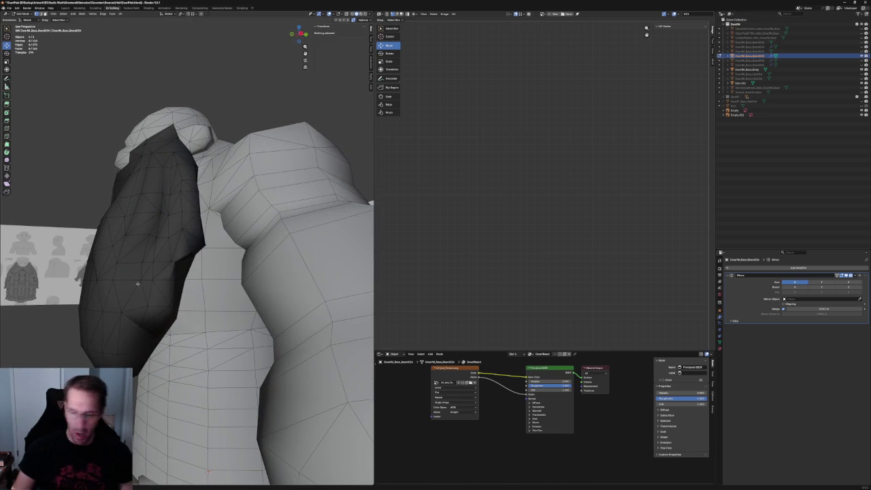
middle_click_drag(139, 283, 186, 309)
scroll(182, 317, "up", 3)
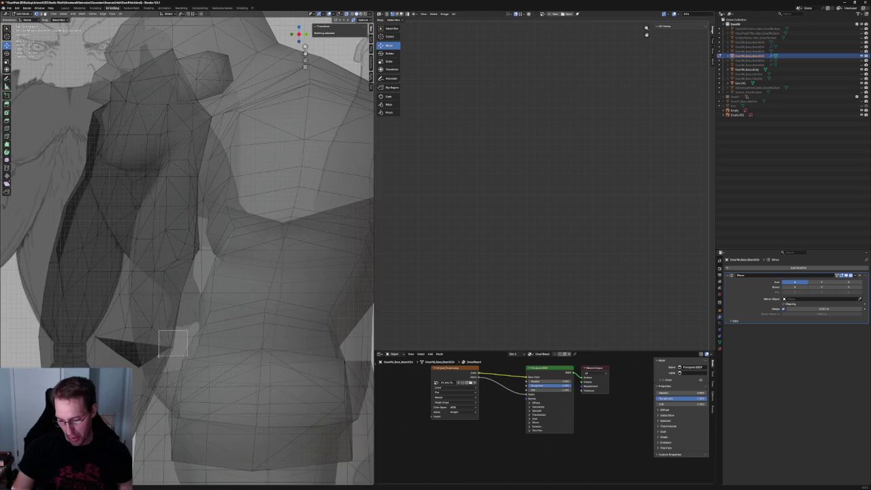
left_click_drag(160, 355, 161, 354)
key("g")
key("z")
left_click(179, 323)
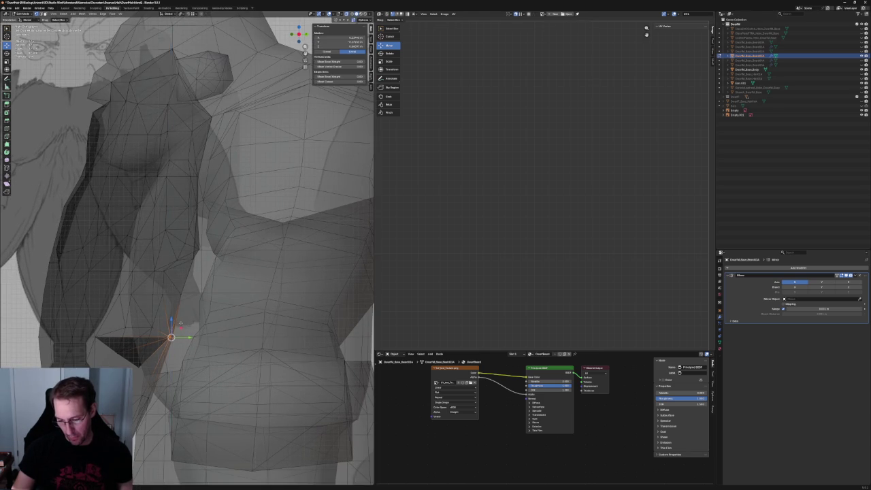
scroll(171, 337, "down", 8)
Inspect a beard vertex against the chest in see-through view, then deselect it
scroll(131, 297, "up", 3)
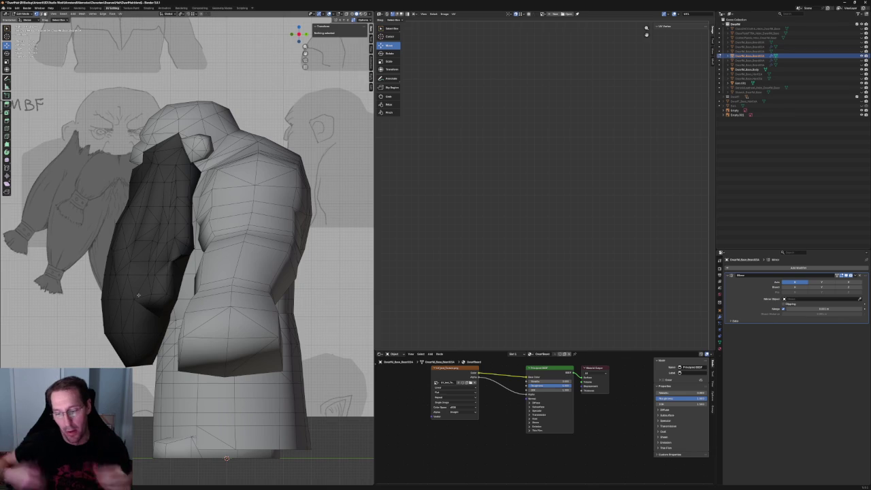
scroll(164, 245, "up", 1)
scroll(190, 199, "up", 3)
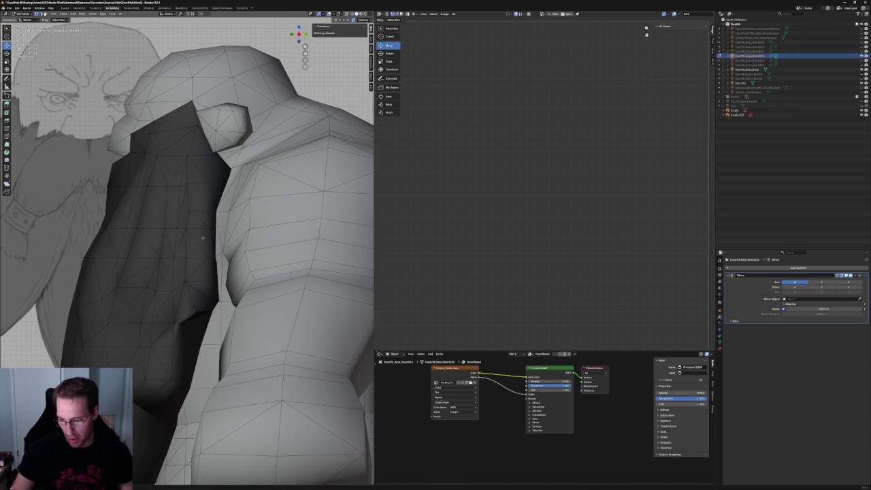
key("alt+z")
key("alt+z")
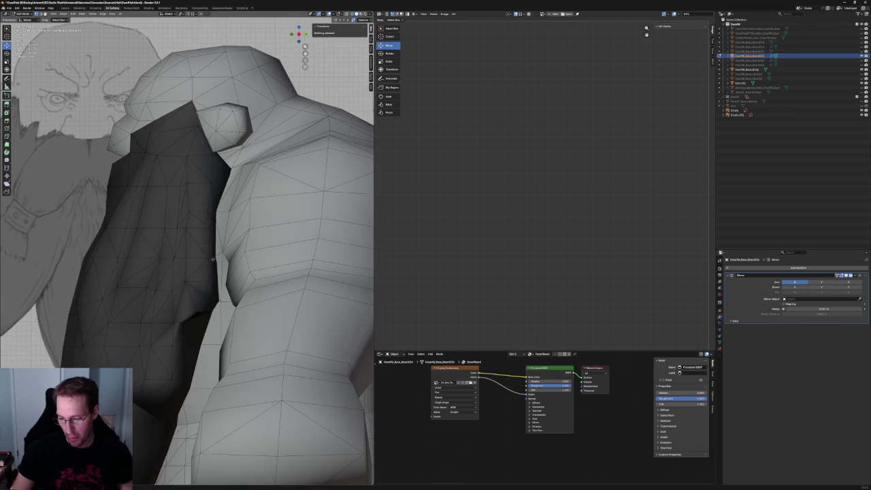
left_click(213, 259)
middle_click_drag(213, 258, 203, 311)
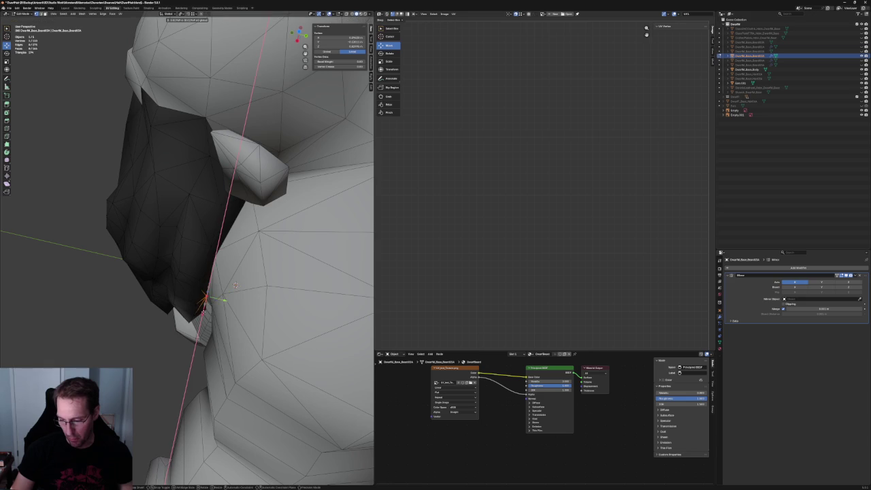
key("alt+a")
scroll(236, 284, "down", 5)
Review the model from the front view and side angles against the references
middle_click_drag(236, 285, 225, 248)
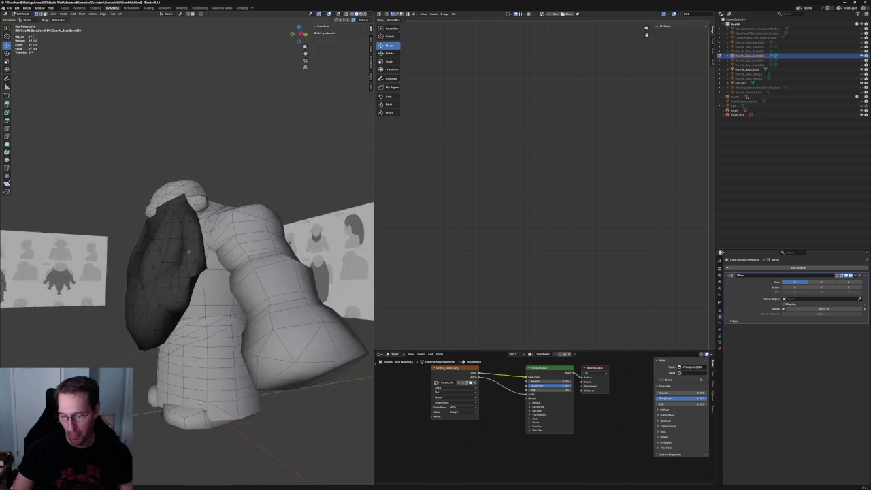
key("KP_1")
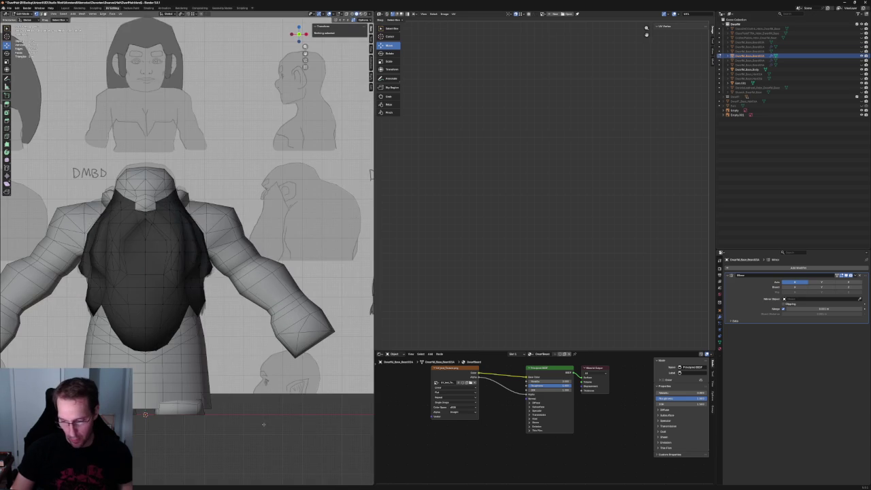
scroll(263, 425, "down", 4)
middle_click_drag(263, 426, 225, 415)
mouse_move(233, 295)
middle_mouse_down()
mouse_move(254, 307)
mouse_move(215, 311)
middle_mouse_up()
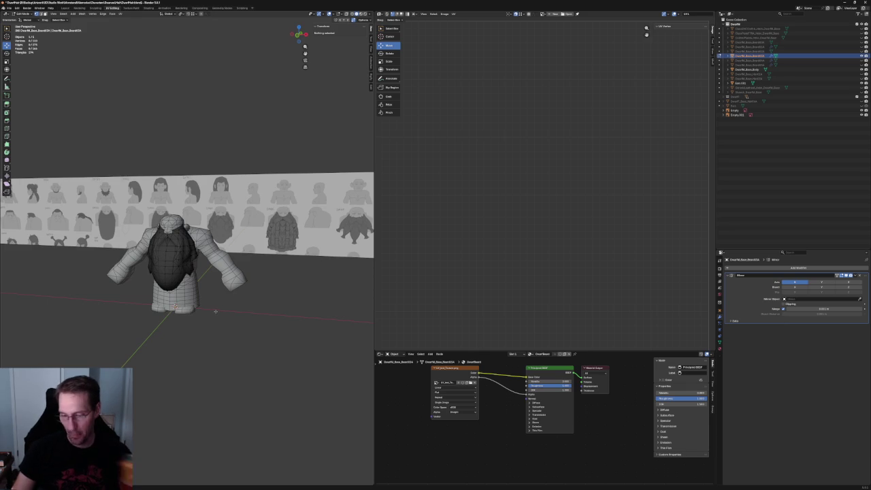
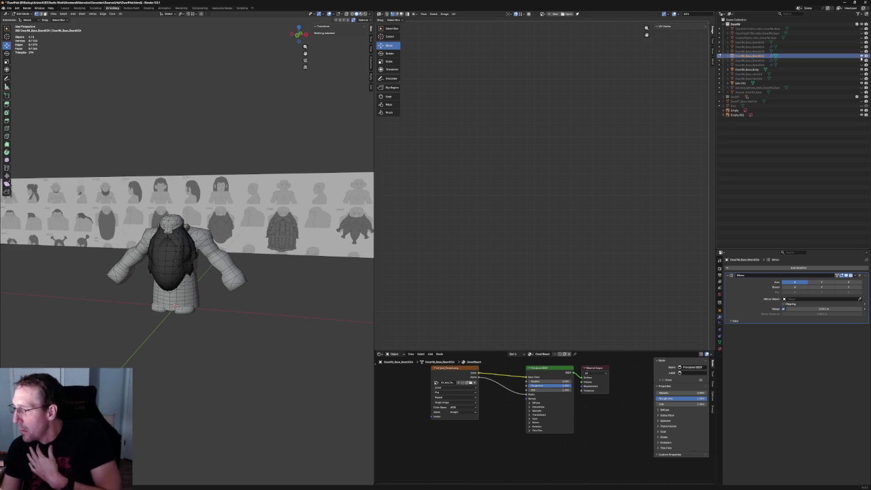
Hide the beard mesh to reveal the head and centre the character in front orthographic view
left_click(862, 60)
scroll(176, 265, "up", 3)
scroll(175, 266, "down", 3)
key("KP_3")
scroll(201, 314, "down", 2)
scroll(191, 303, "up", 3)
key("KP_1")
scroll(175, 291, "up", 1)
scroll(176, 291, "down", 3)
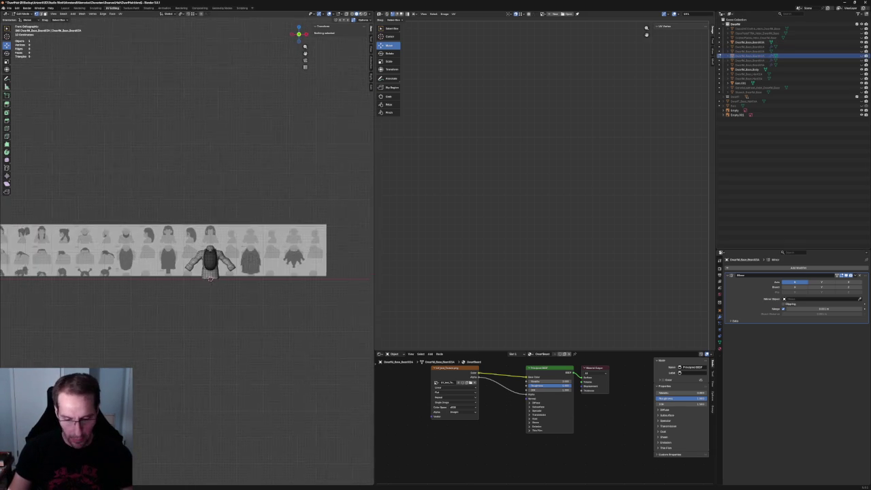
scroll(192, 284, "up", 5)
middle_click_drag(326, 286, 184, 272, "shift")
scroll(197, 238, "up", 4)
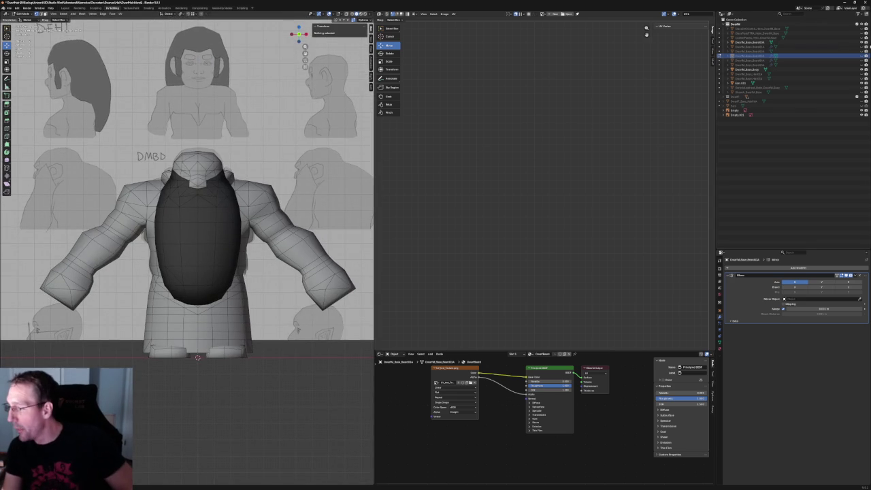
Hide the oval beard, show the braided beard, and frame the hairstyle reference strip
left_click(866, 43)
left_click(866, 47)
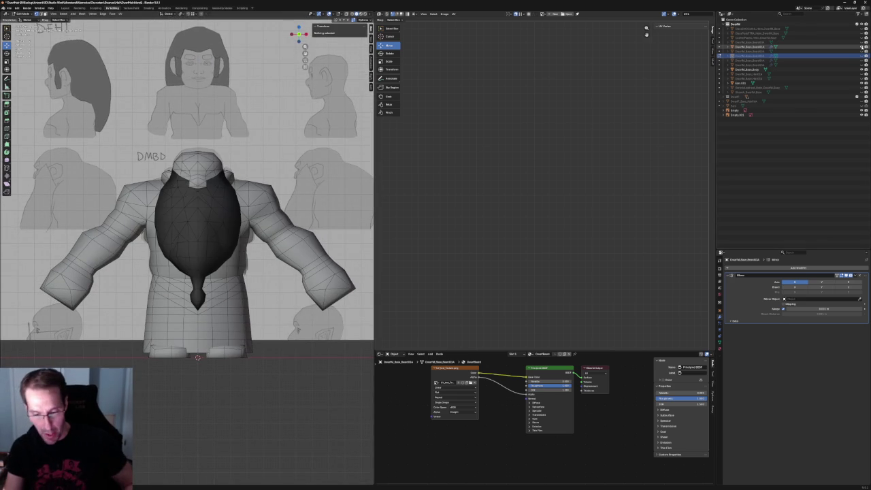
key("Home")
key("KP_3")
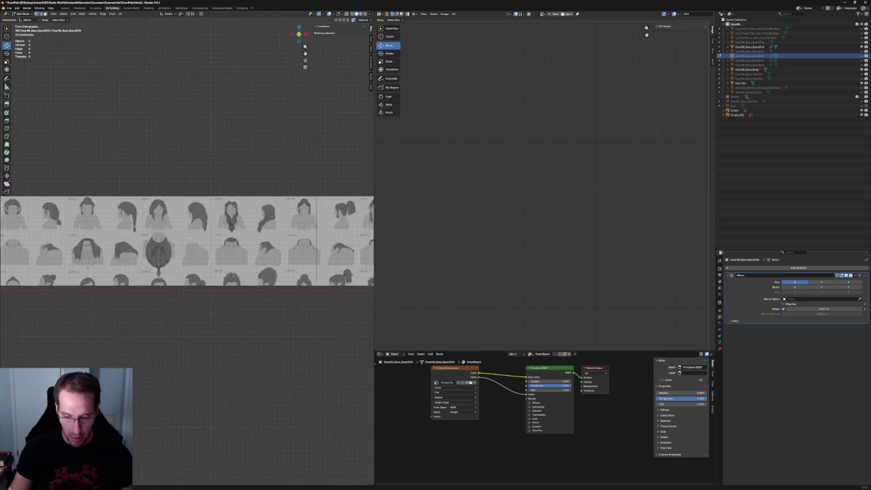
scroll(99, 232, "up", 8)
key("Home")
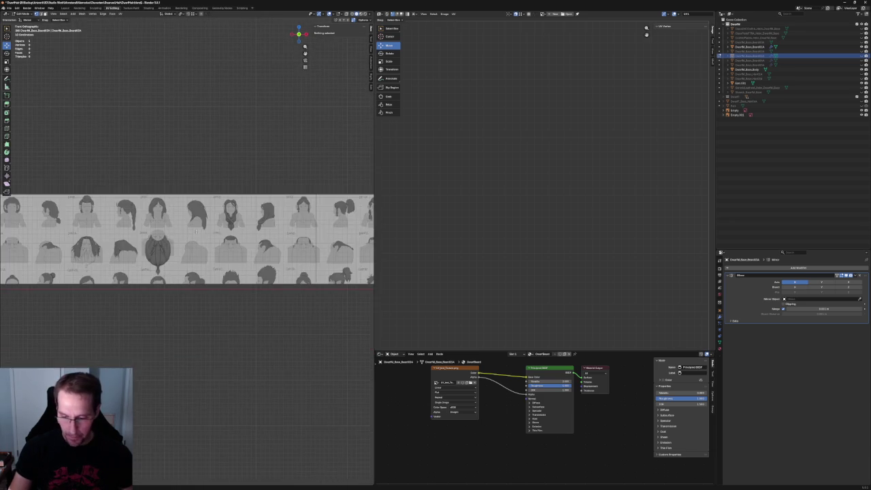
Inspect the braided beard in perspective and front view, then select it in Object Mode
key("alt+h")
scroll(170, 224, "up", 3)
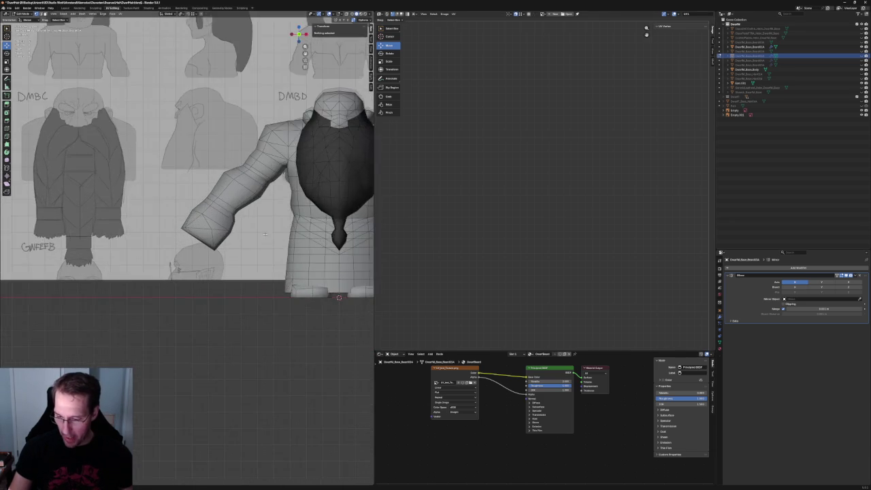
scroll(136, 222, "up", 2)
scroll(117, 219, "up", 2)
scroll(117, 219, "down", 5)
mouse_move(117, 220)
middle_mouse_down()
mouse_move(157, 220)
mouse_move(177, 198)
middle_mouse_up()
key("KP_1")
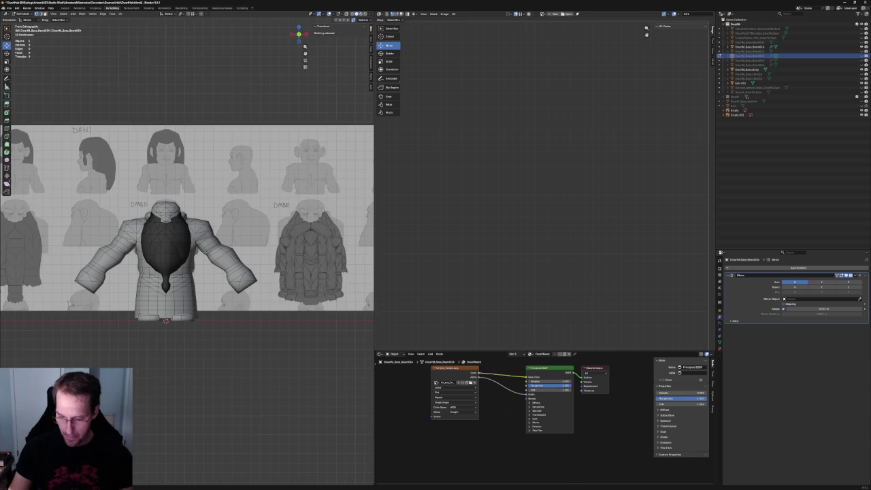
scroll(168, 239, "up", 2)
key("Tab")
left_click(155, 232)
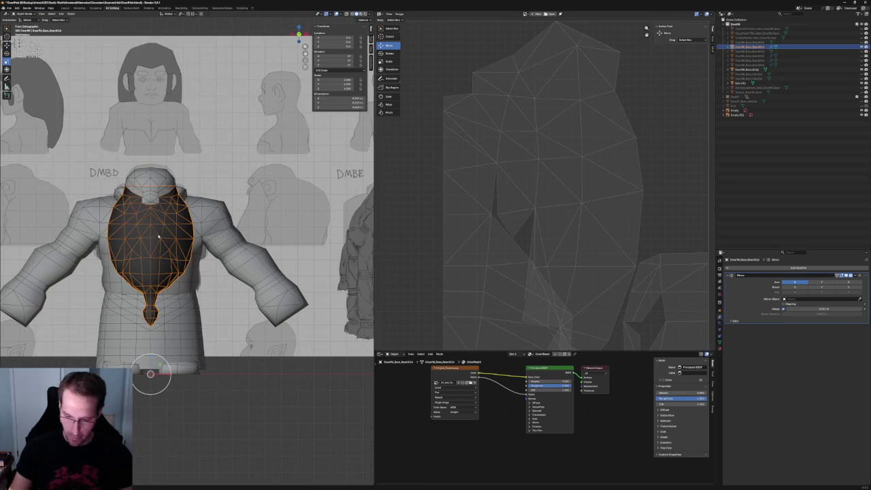
Deselect the beard and cycle from the braided to the oval to the wide flat beard
scroll(171, 238, "down", 3)
key("alt+a")
mouse_move(156, 259)
middle_mouse_down()
mouse_move(178, 243)
mouse_move(209, 285)
middle_mouse_up()
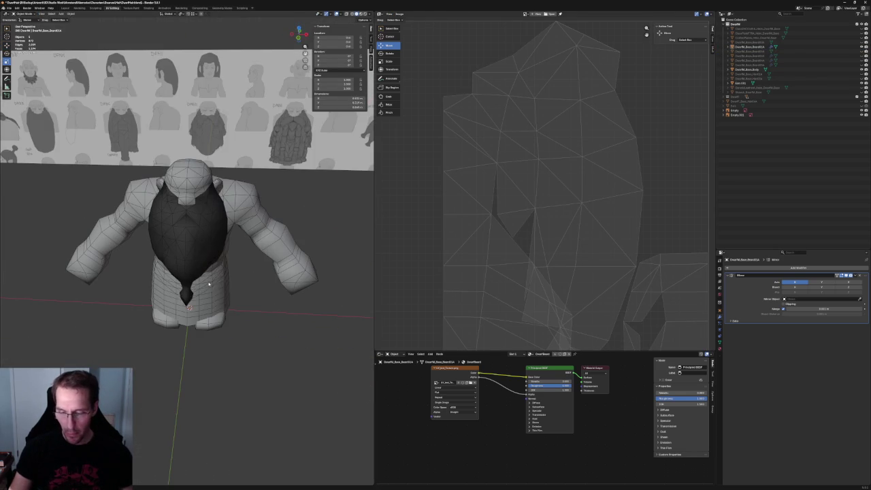
key("KP_1")
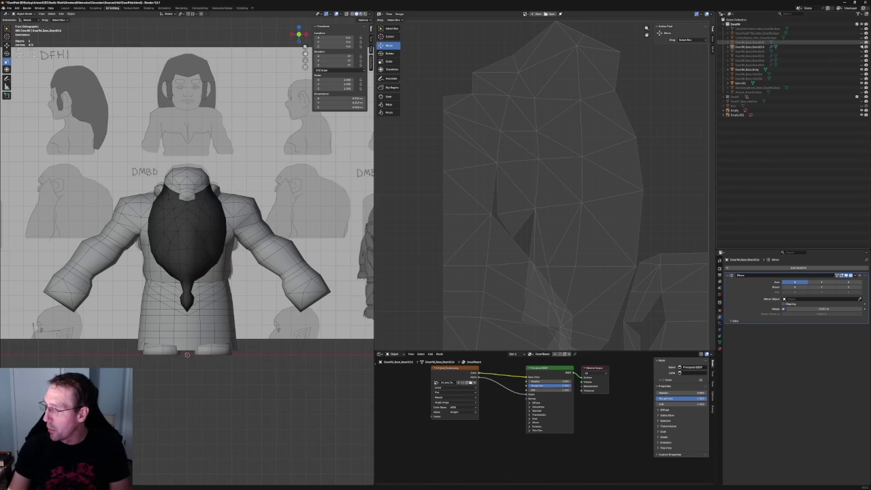
left_click(862, 43)
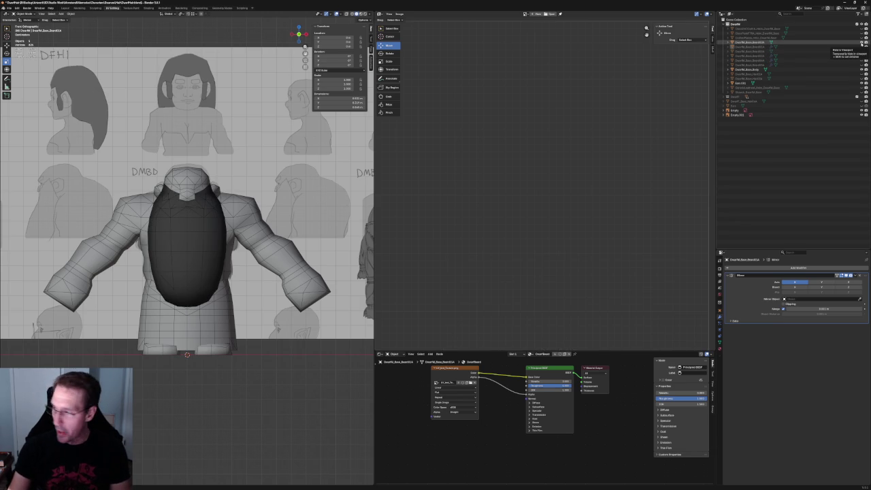
left_click(862, 47)
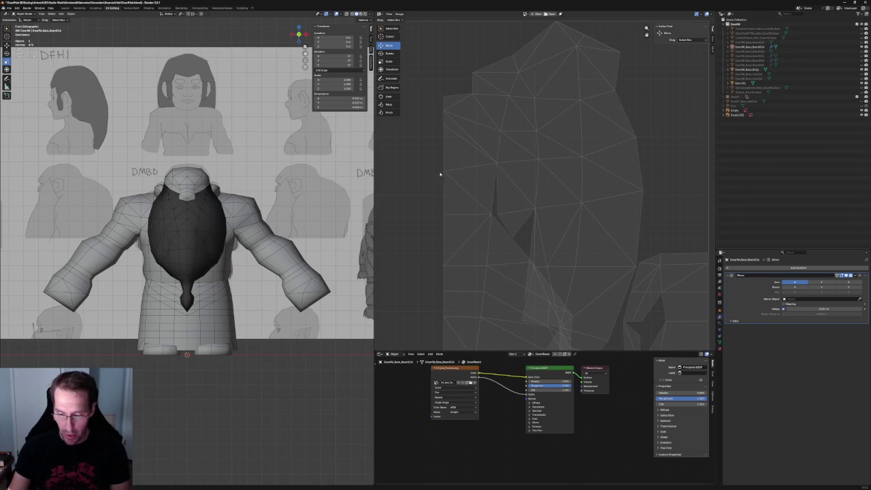
left_click(862, 48)
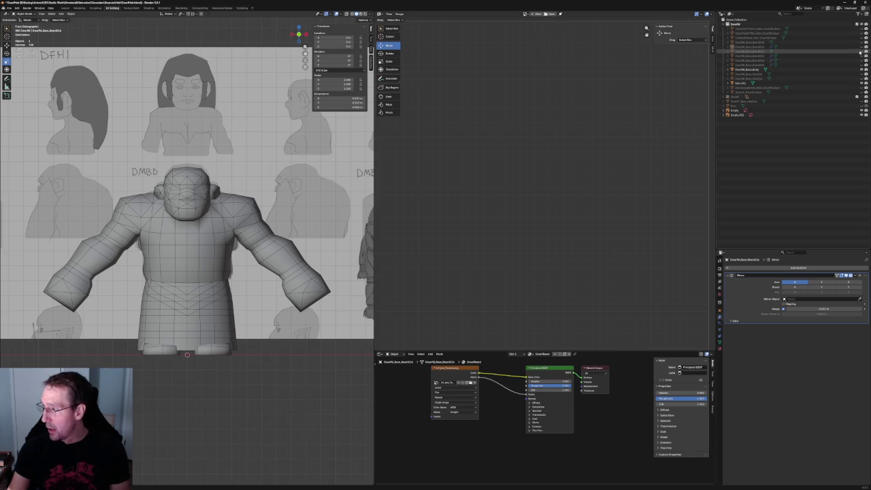
left_click(861, 51)
Compare the wide flat beard with the DMBC reference drawing from front and above
scroll(125, 251, "down", 3)
scroll(125, 252, "up", 3)
middle_click_drag(3, 225, 163, 225, "shift")
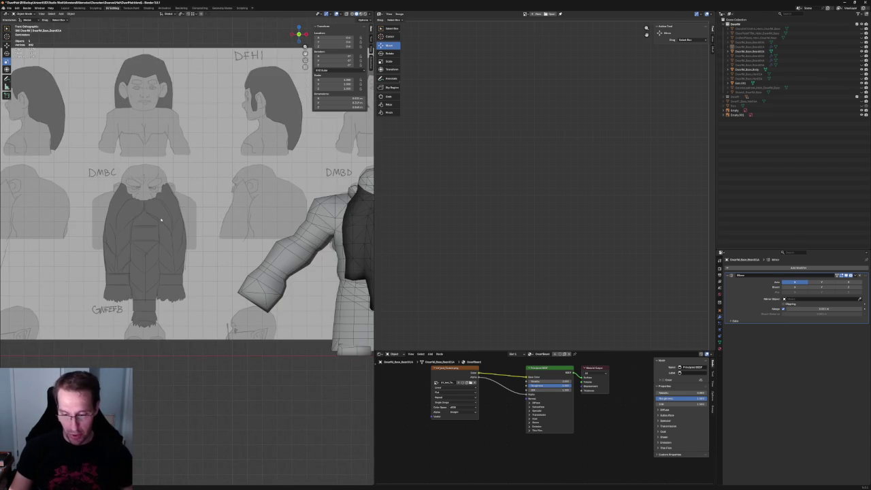
middle_click_drag(248, 233, 102, 238, "shift")
scroll(210, 268, "up", 2)
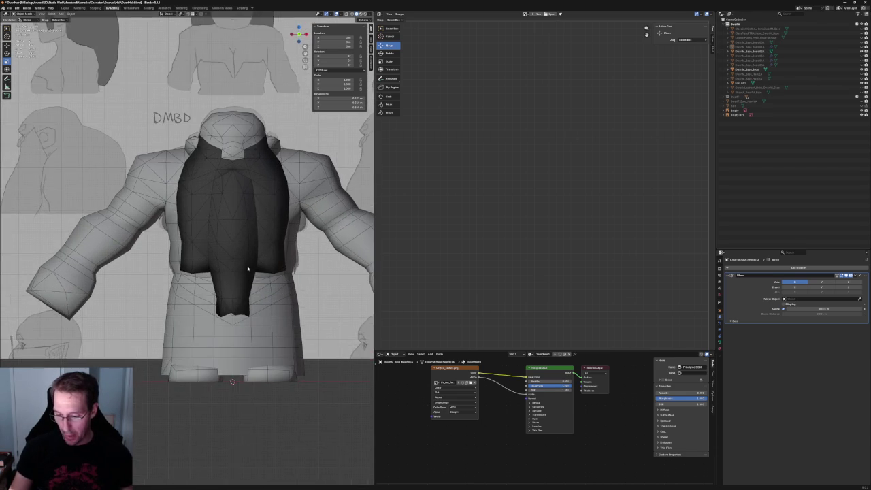
scroll(209, 267, "up", 2)
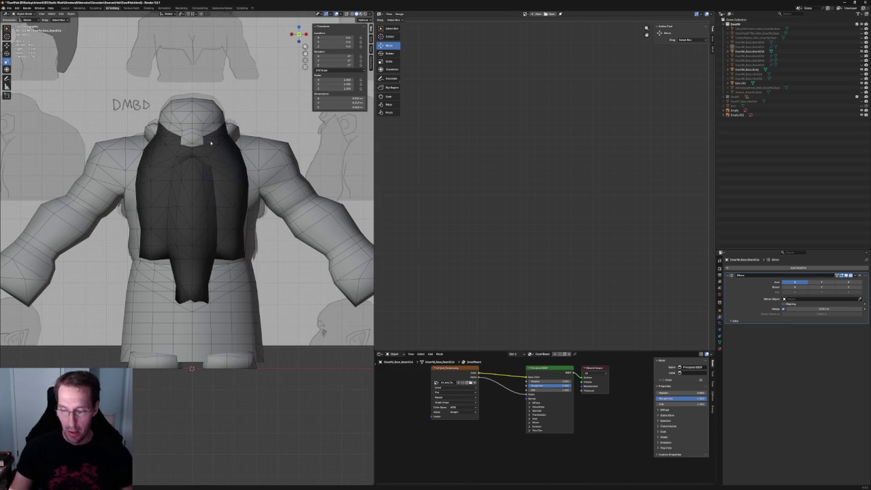
scroll(196, 182, "down", 4)
middle_click_drag(196, 183, 220, 188)
key("KP_1")
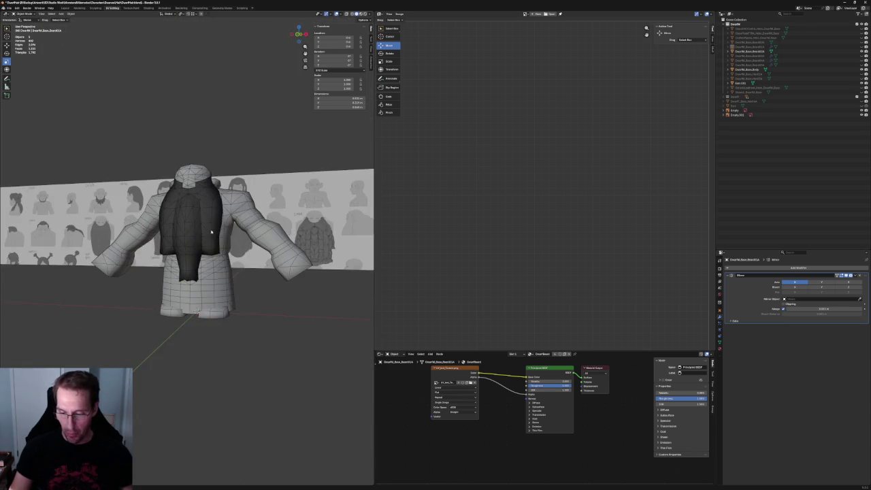
scroll(222, 229, "up", 2)
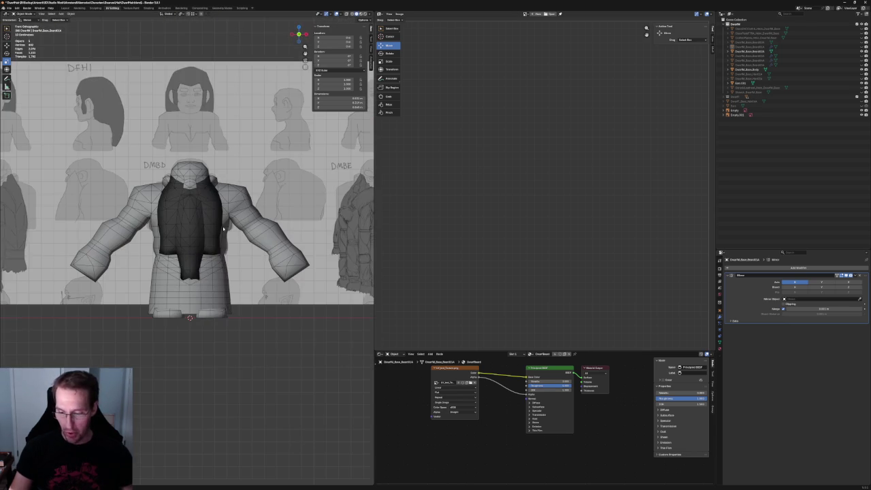
Replace the wide flat beard with the rounded side-flap beard and view more reference drawings
left_click(863, 51)
left_click(863, 56)
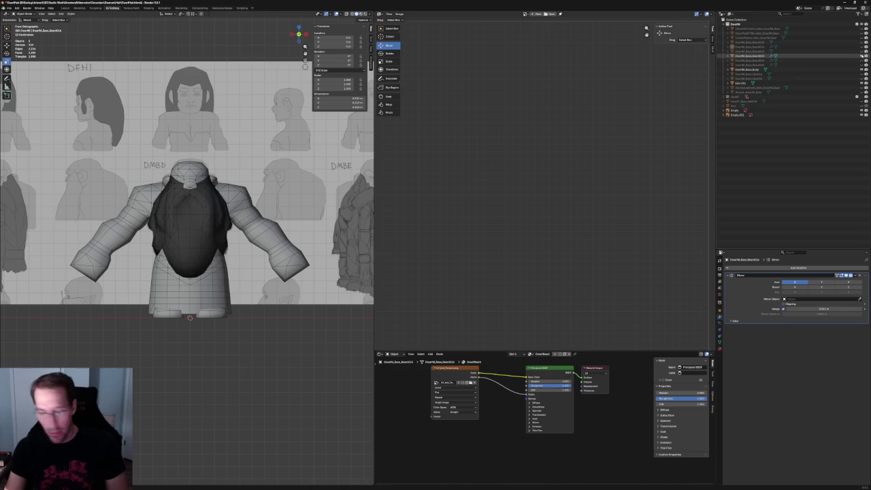
left_click(862, 55)
left_click(863, 56)
scroll(239, 171, "up", 5)
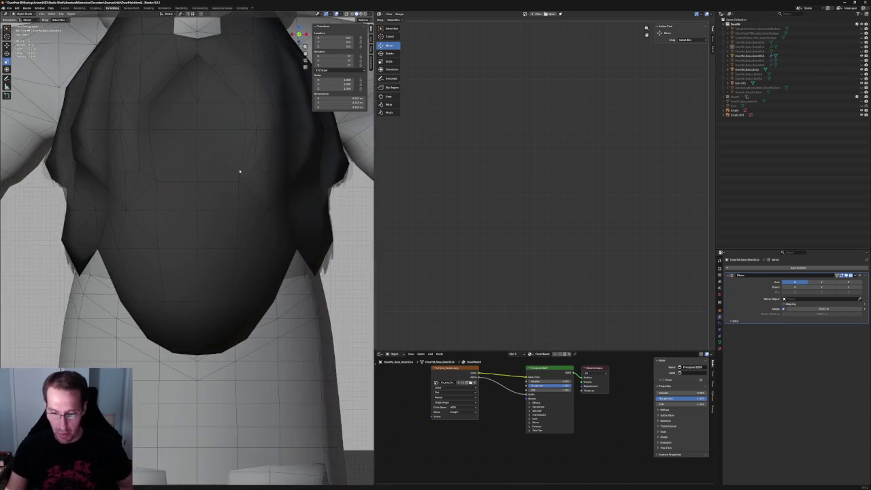
scroll(239, 171, "down", 3)
scroll(239, 171, "down", 3)
mouse_move(239, 171)
middle_mouse_down("shift")
mouse_move(131, 190)
mouse_move(239, 208)
middle_mouse_up("shift")
scroll(131, 189, "down", 2)
left_click(242, 187)
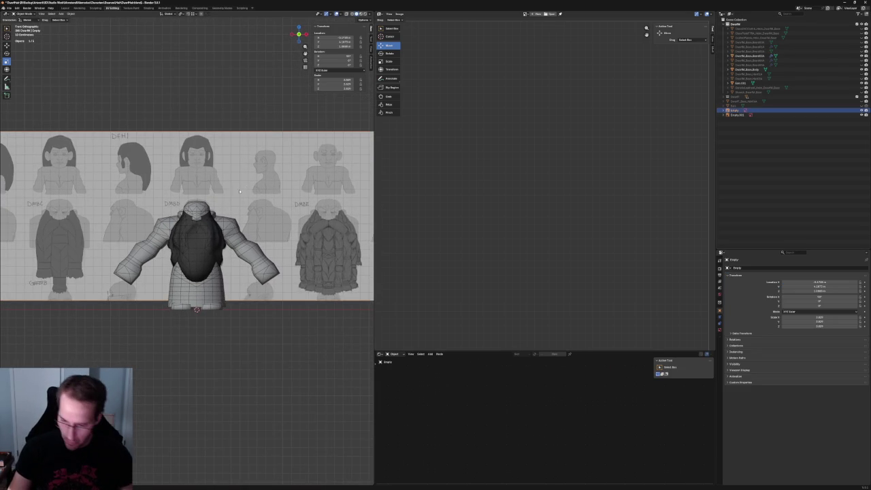
Move the reference sheet sideways so the body sits beside the DMBD drawing
key("g")
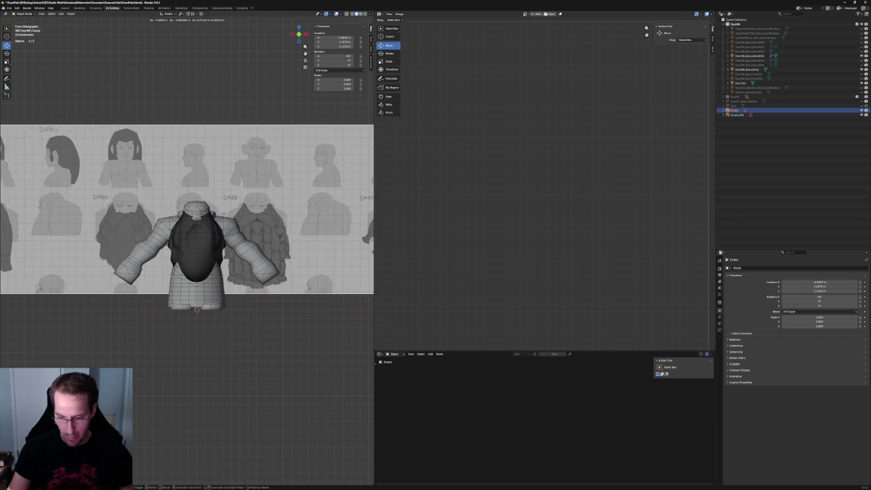
left_click(125, 250)
scroll(126, 250, "up", 1)
middle_click_drag(126, 250, 196, 256, "shift")
scroll(197, 256, "up", 1)
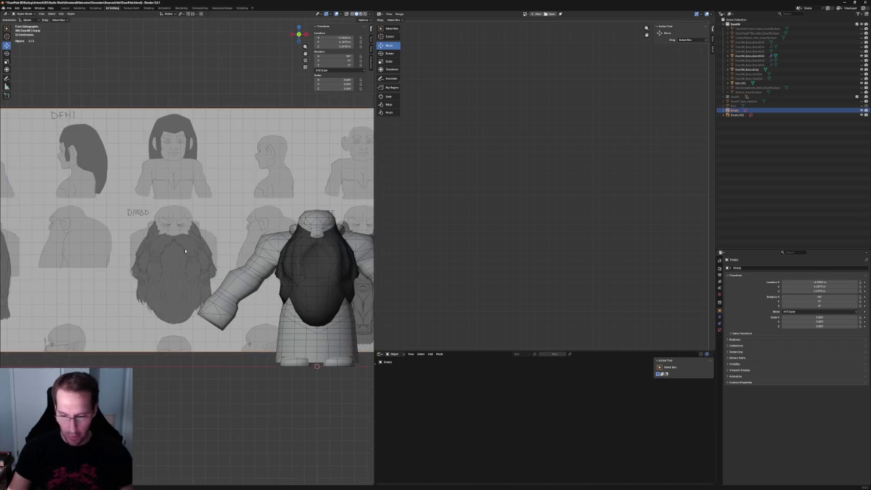
scroll(142, 247, "down", 3)
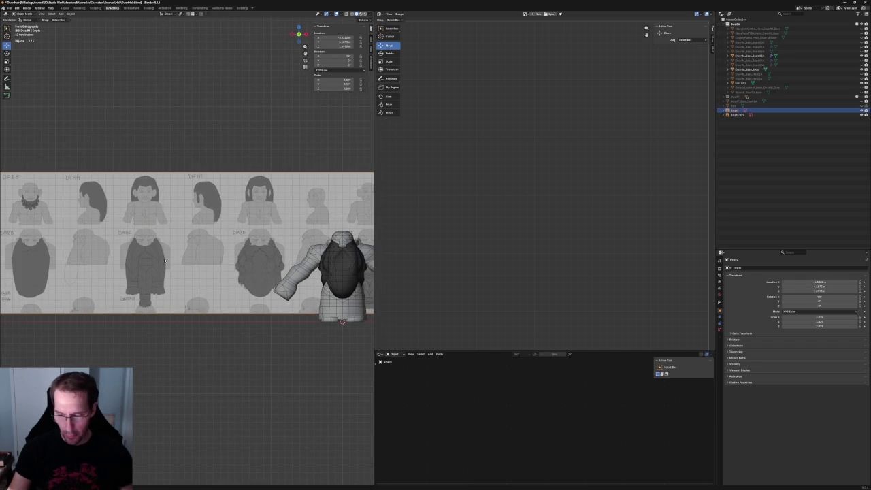
middle_click_drag(247, 278, 153, 234, "shift")
scroll(175, 252, "up", 3)
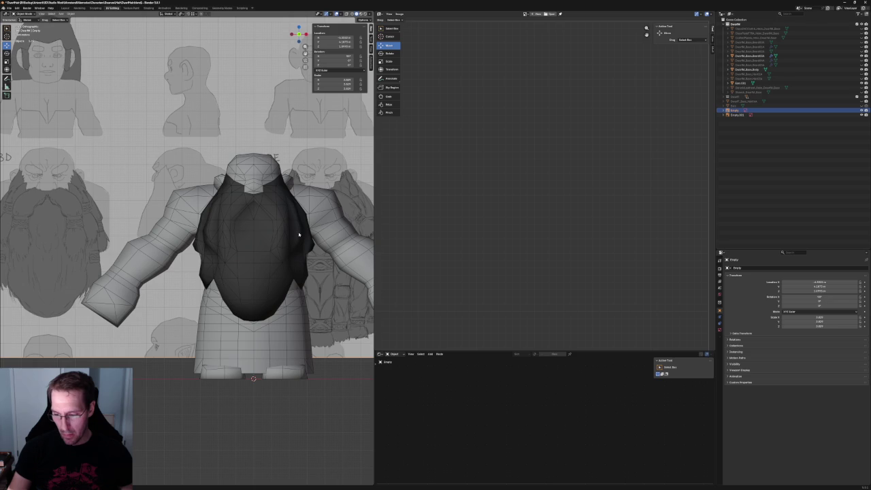
Hide the rounded beard and show the bushy curly beard in straight-on view
left_click(862, 56)
left_click(863, 60)
scroll(99, 247, "down", 3)
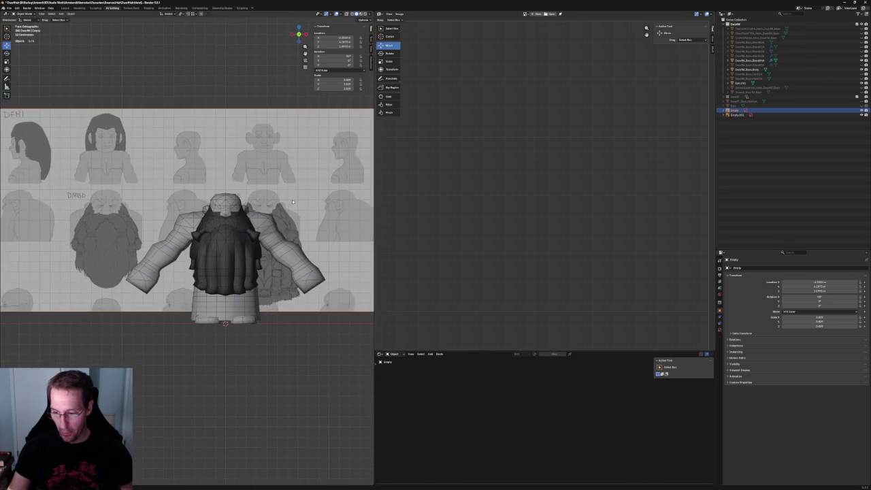
key("KP_1")
left_click_drag(177, 213, 236, 221)
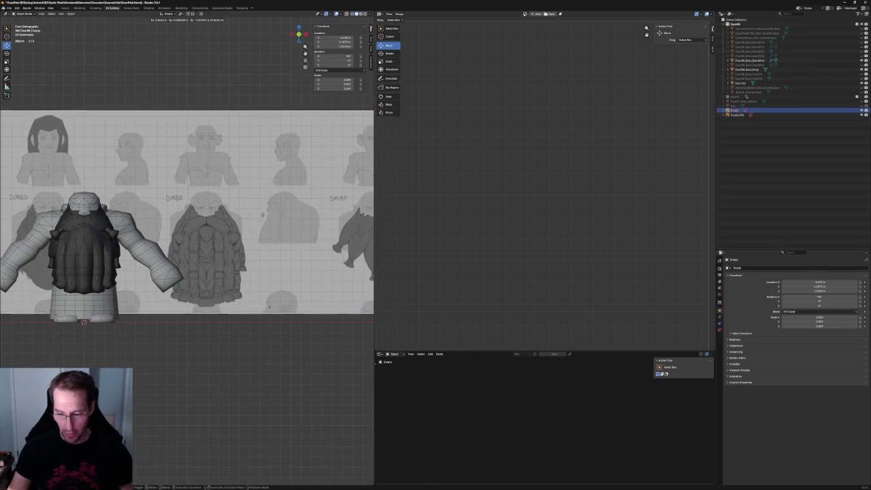
scroll(236, 221, "up", 2)
scroll(236, 222, "down", 2)
scroll(140, 256, "down", 1)
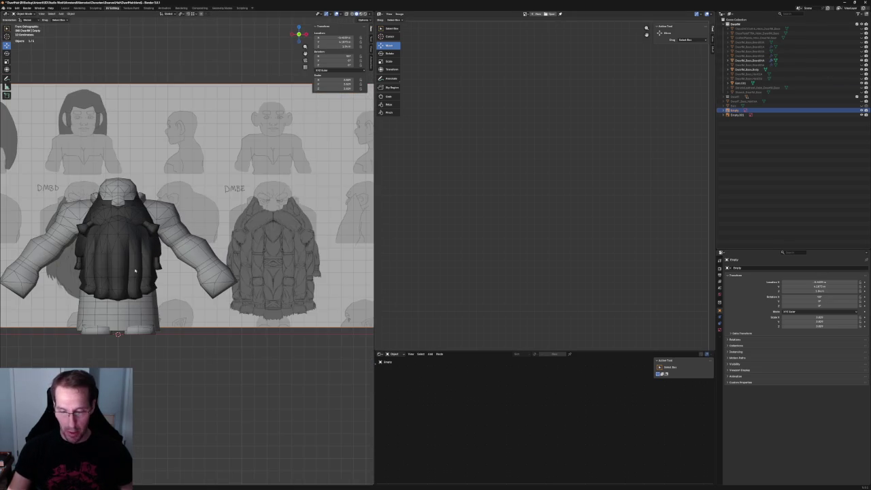
Deselect the reference empty and select the bushy beard mesh to orbit around it
left_click(212, 413)
scroll(238, 262, "down", 2)
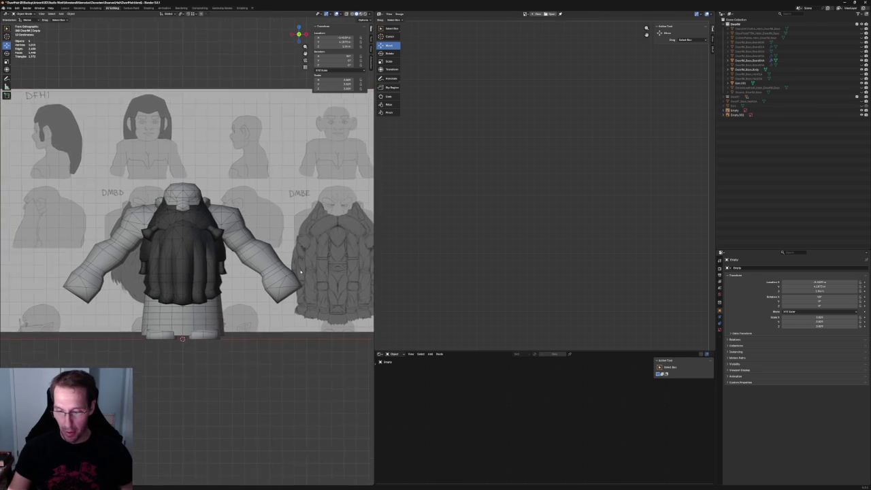
scroll(237, 262, "up", 1)
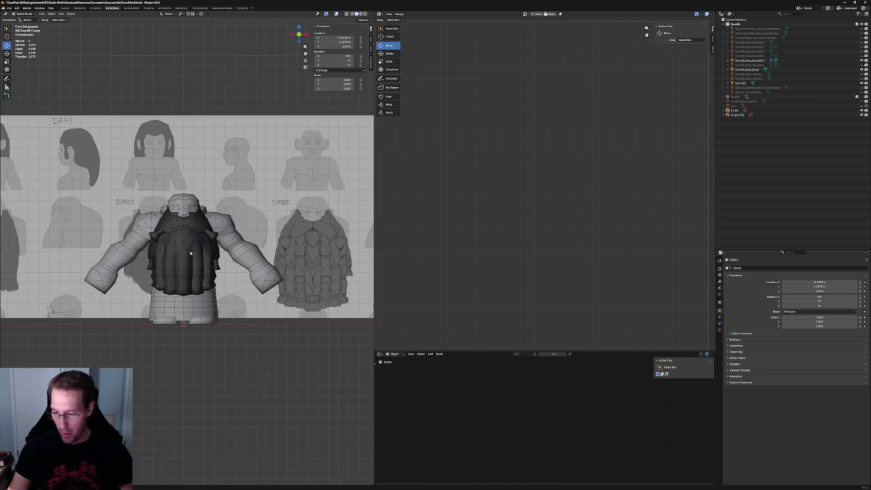
left_click(190, 253)
middle_click_drag(190, 254, 250, 386)
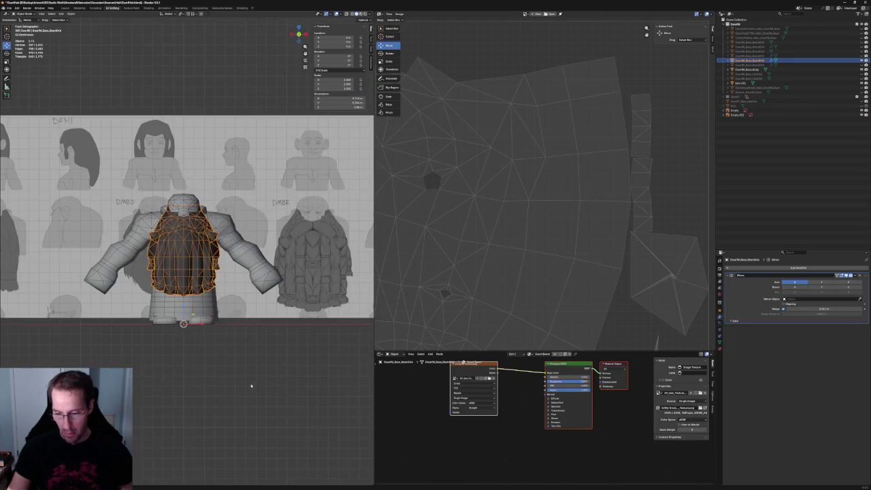
Hide the full beard, show the braided moustache beard, and centre the dwarf in view
left_click(266, 345)
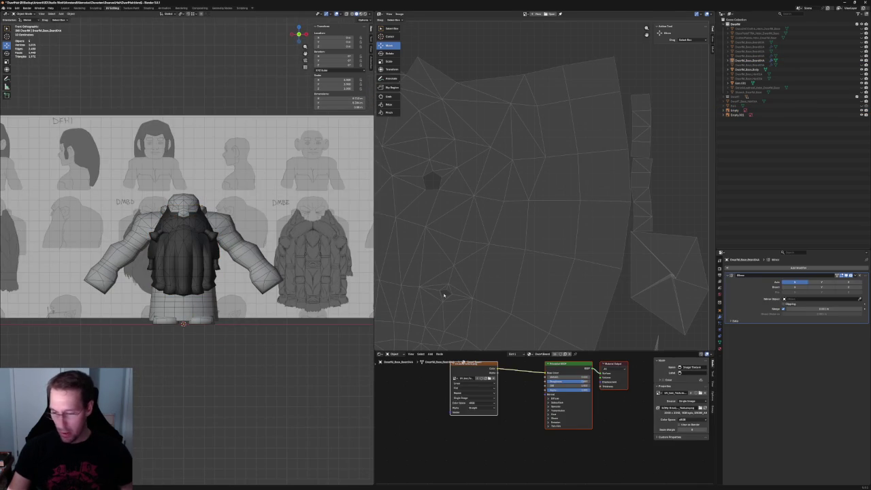
left_click(863, 60)
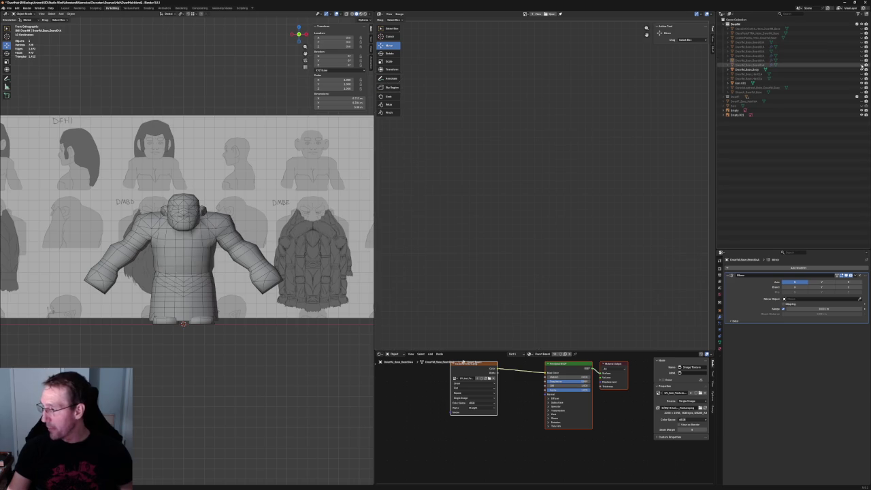
left_click(862, 66)
scroll(236, 218, "down", 3)
middle_click_drag(299, 215, 236, 219, "shift")
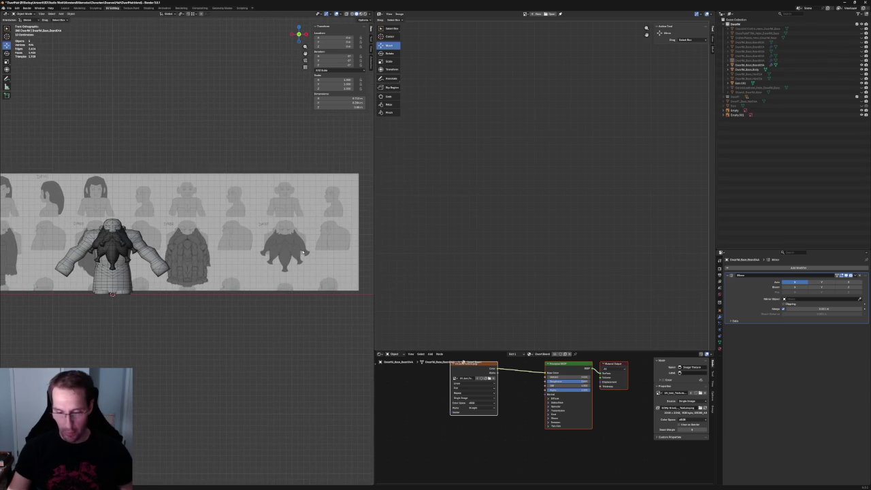
middle_click_drag(117, 239, 194, 258, "shift")
scroll(198, 262, "up", 3)
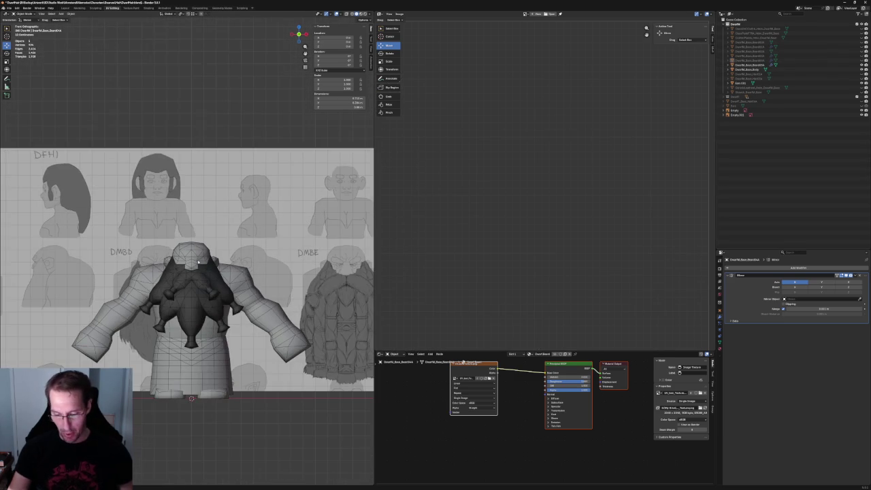
scroll(198, 262, "down", 4)
scroll(197, 262, "up", 5)
Orbit around the braided moustache beard, return to front view, and select the reference empty
mouse_move(197, 262)
middle_mouse_down()
mouse_move(221, 310)
mouse_move(167, 262)
mouse_move(200, 302)
middle_mouse_up()
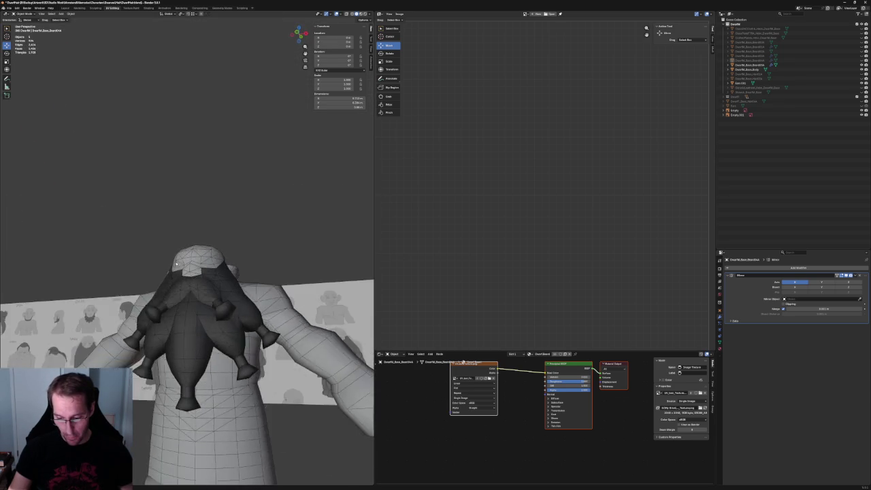
key("KP_1")
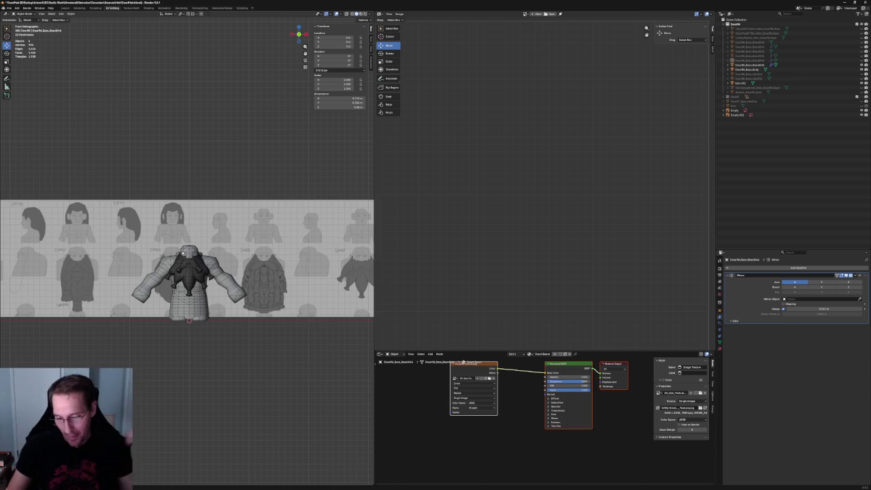
left_click(290, 217)
scroll(289, 217, "down", 4)
Bring the hair reference image into view and unhide the dwarf body mesh
middle_click_drag(62, 252, 220, 251, "shift")
scroll(333, 247, "up", 2)
scroll(334, 246, "up", 2)
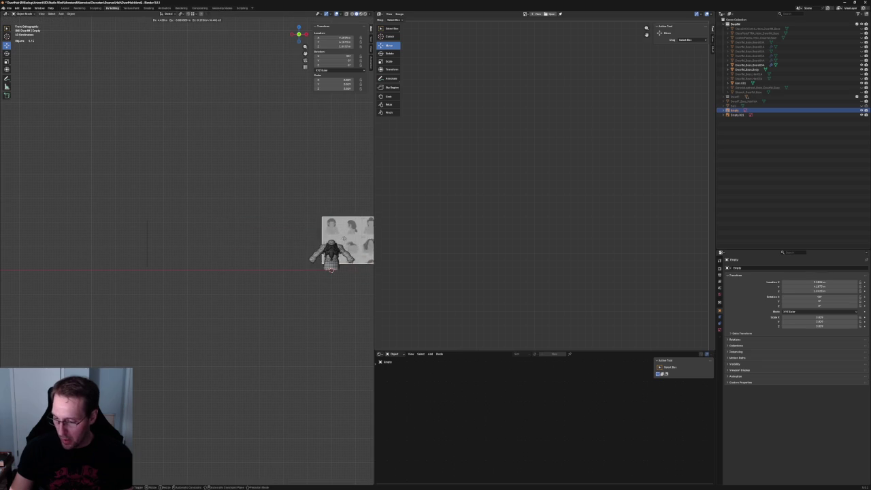
scroll(339, 243, "up", 3)
middle_click_drag(339, 243, 164, 236, "shift")
scroll(373, 194, "up", 4)
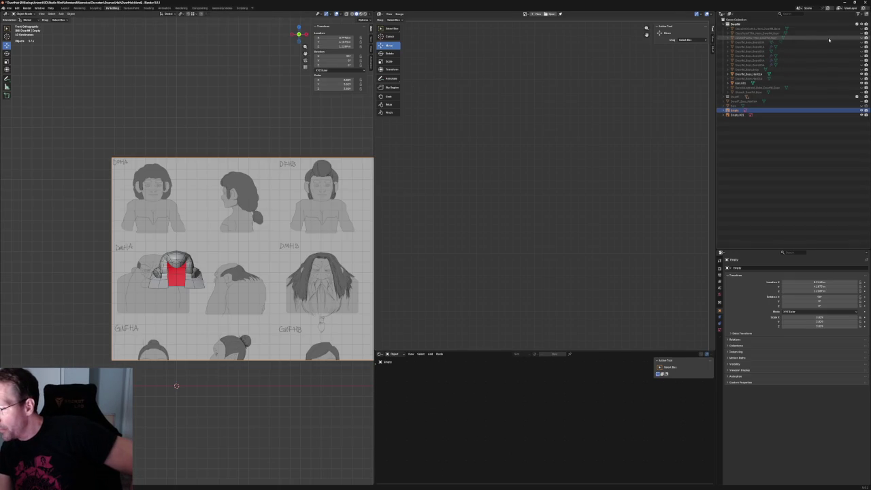
left_click(861, 69)
Pan across the wide hair reference sheet and reselect the reference empty
left_click(294, 377)
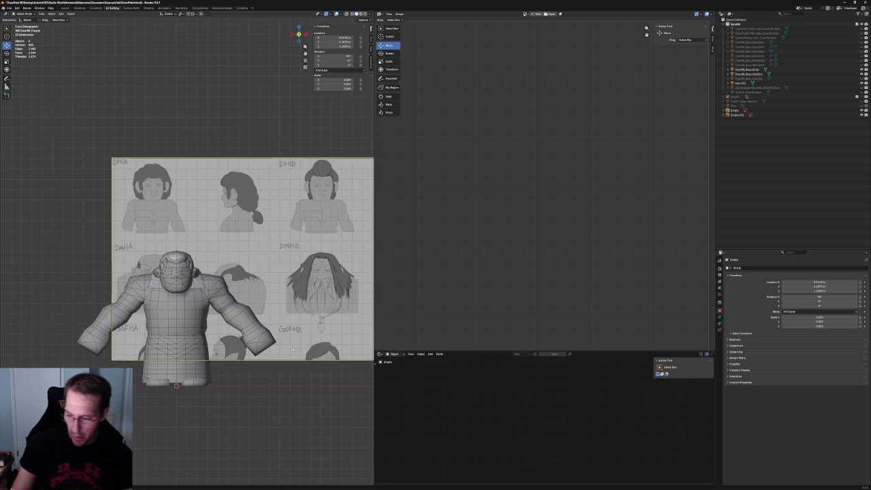
scroll(251, 309, "down", 3)
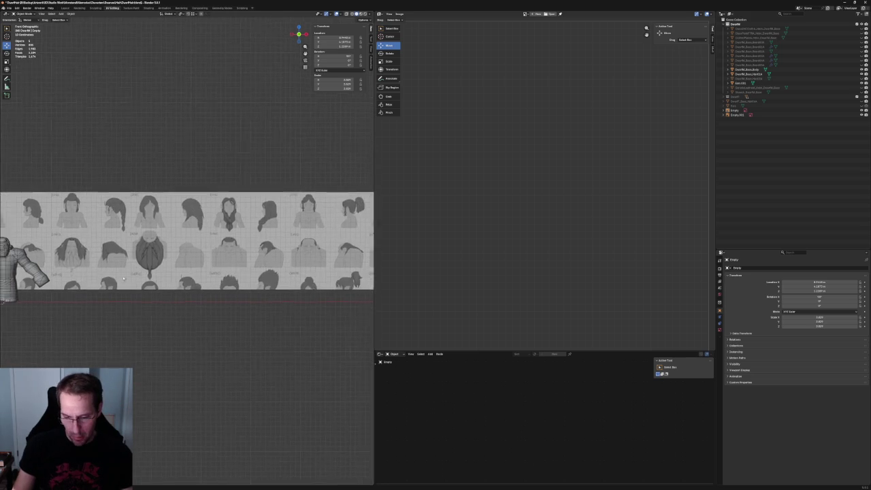
middle_click_drag(251, 309, 123, 267, "shift")
scroll(201, 259, "up", 5)
left_click(312, 257)
scroll(312, 257, "down", 2)
scroll(311, 255, "down", 2)
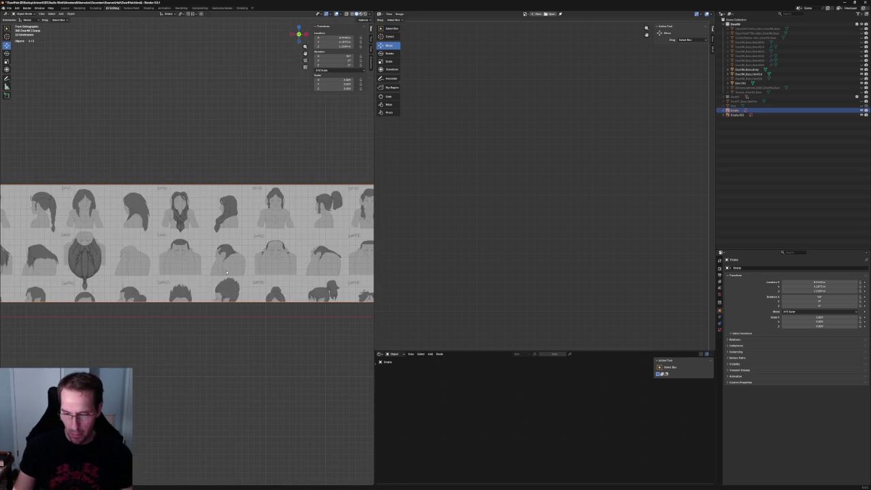
scroll(309, 253, "down", 1)
scroll(308, 252, "down", 1)
left_click_drag(308, 251, 150, 252)
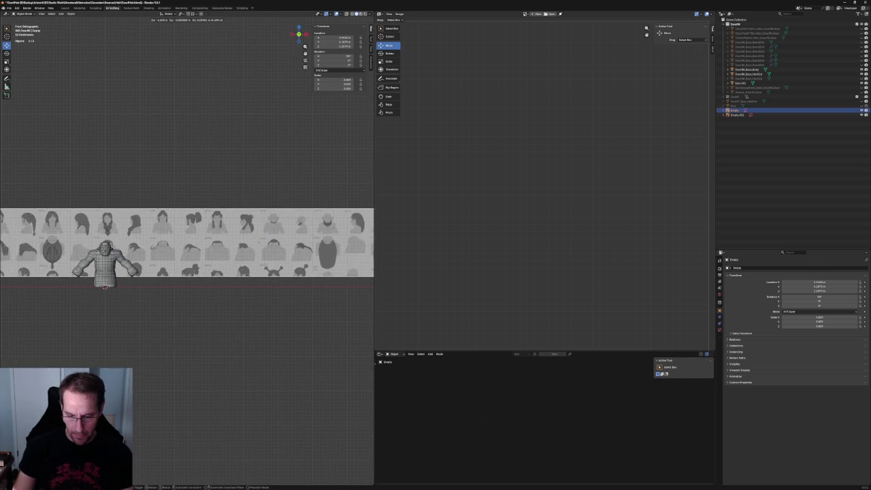
scroll(150, 252, "up", 5)
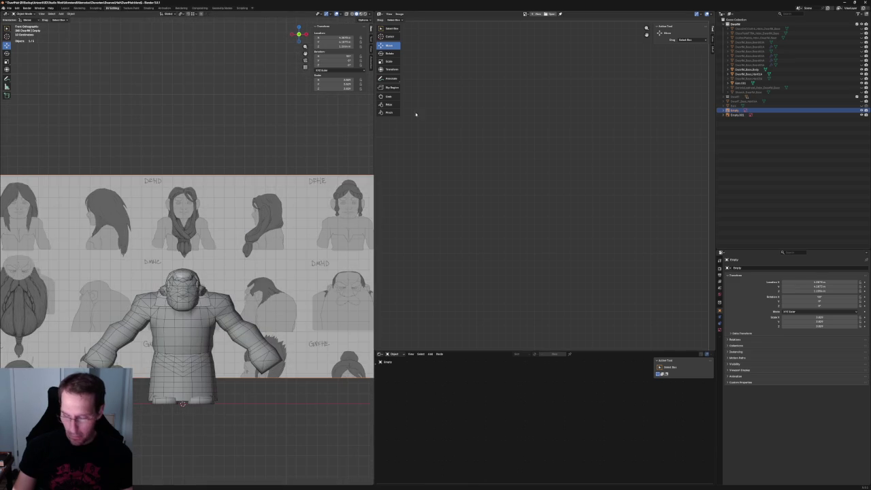
scroll(278, 304, "up", 2)
scroll(279, 305, "up", 2)
Move the reference sheet with G until the DMHC sketch sits behind the body
key("g")
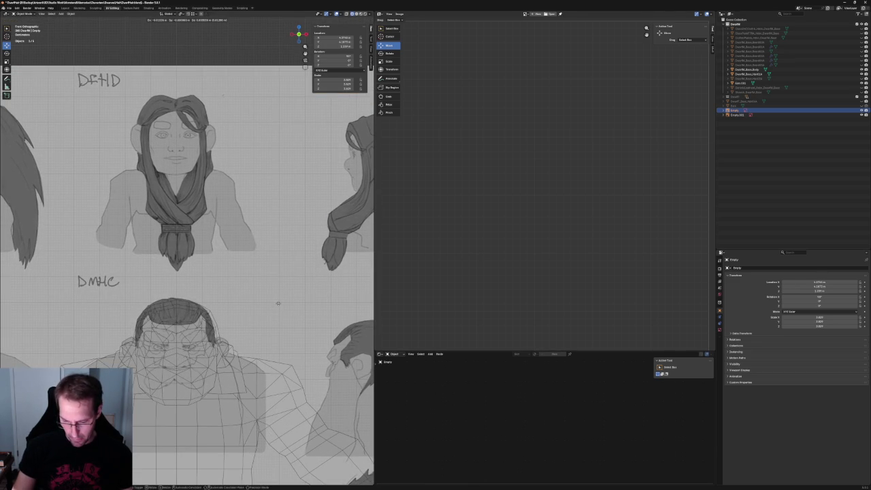
left_click(280, 305)
scroll(279, 305, "down", 3)
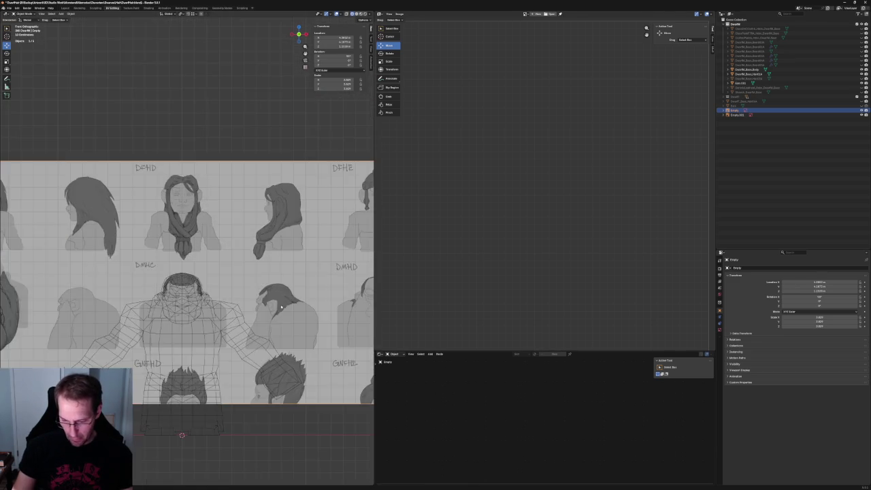
scroll(265, 286, "up", 3)
scroll(252, 276, "up", 2)
left_click(251, 275)
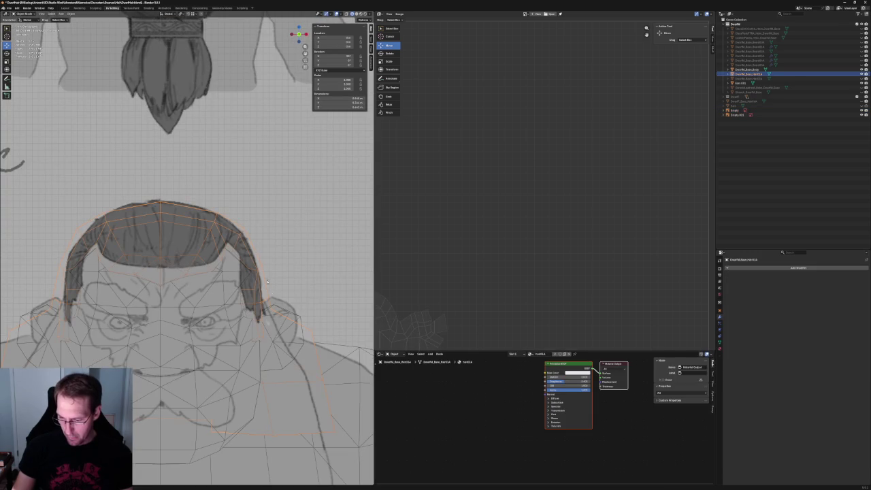
In Edit Mode, slide a side hair vertex along X to follow the DMHC outline
key("Tab")
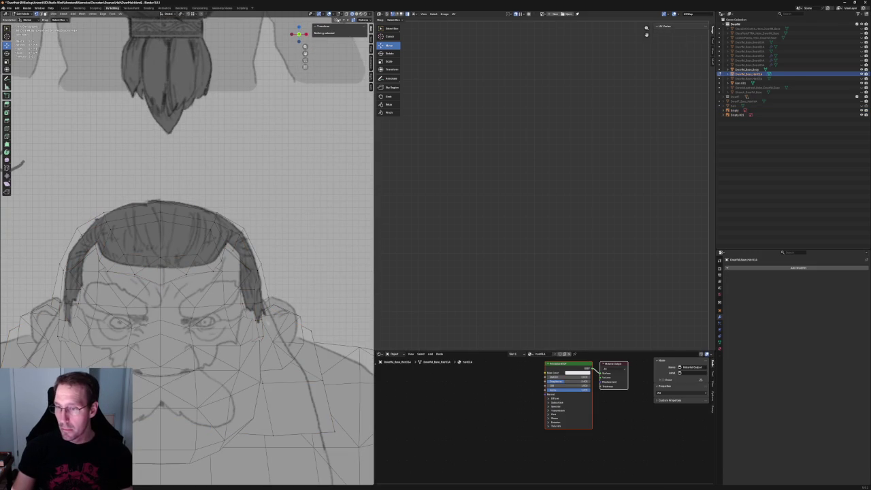
left_click(282, 298)
key("g")
key("x")
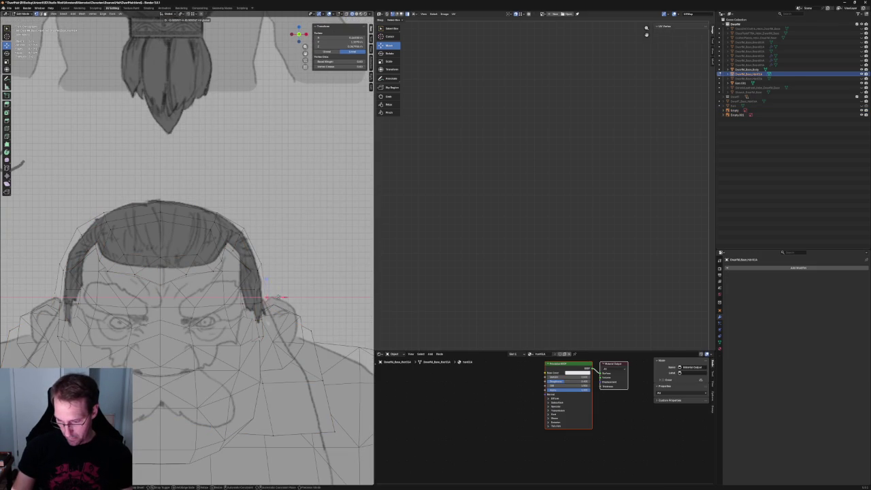
left_click(276, 298)
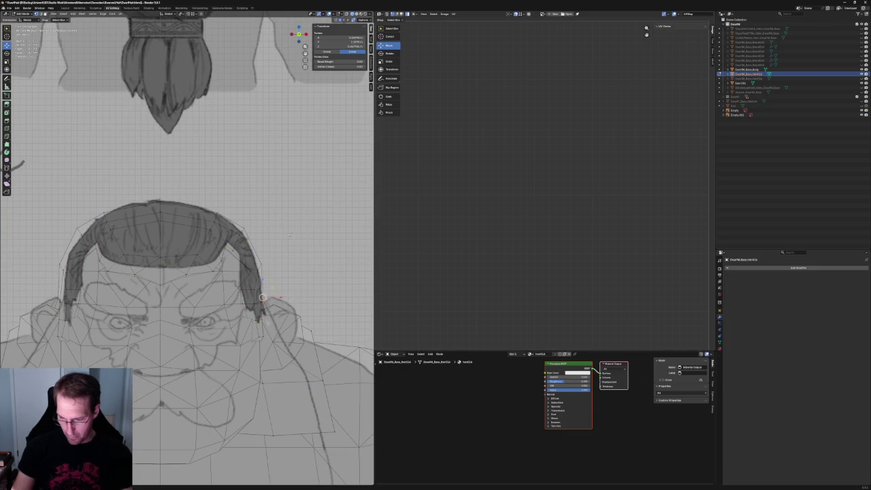
key("g")
key("x")
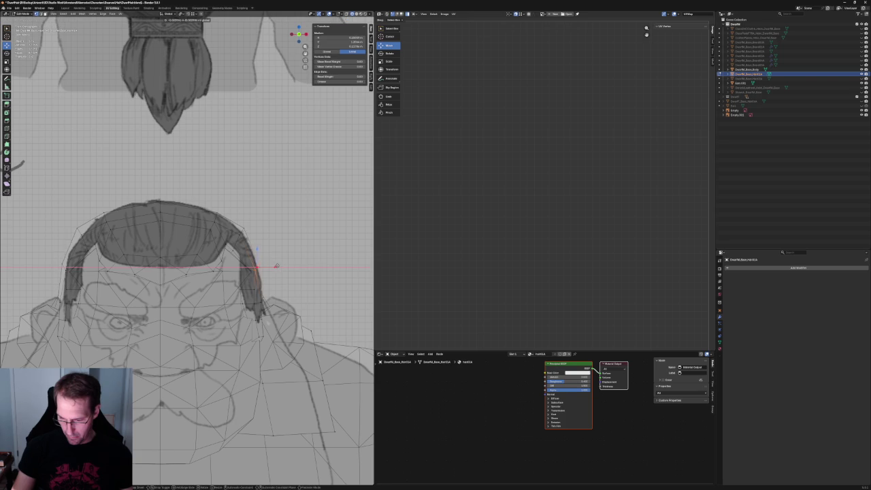
double_click(276, 265)
Select another side hair vertex, then check the hair shape from the side view
left_click(259, 264)
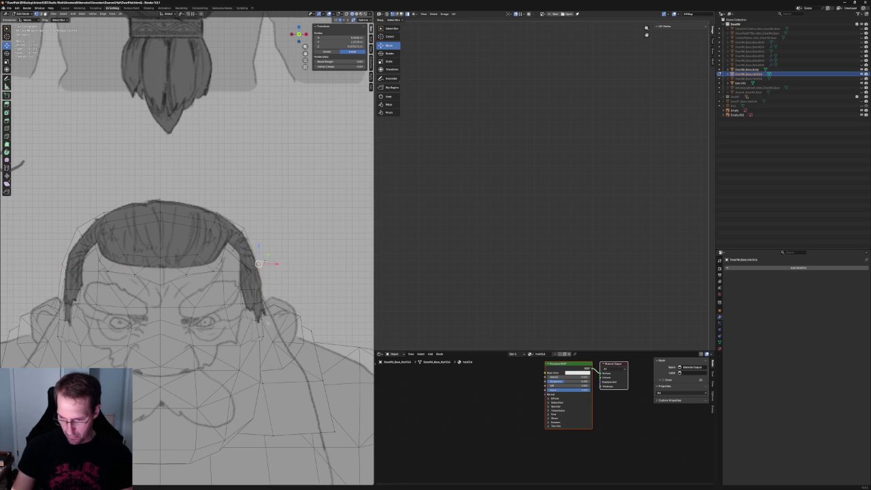
scroll(277, 272, "down", 3)
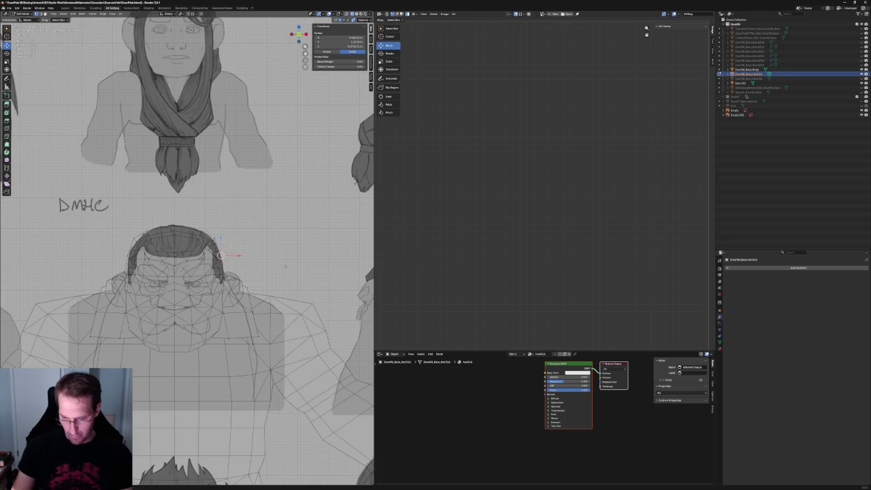
left_click(285, 266)
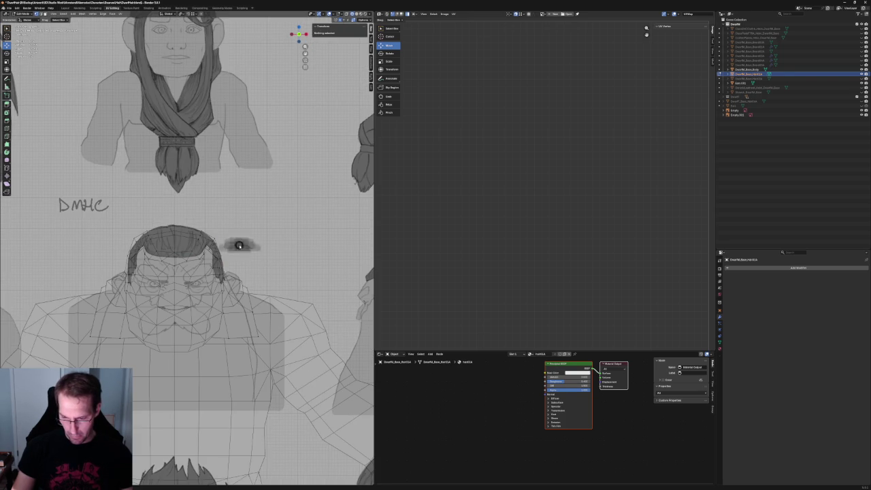
key("KP_3")
scroll(187, 249, "down", 4)
scroll(187, 249, "down", 2)
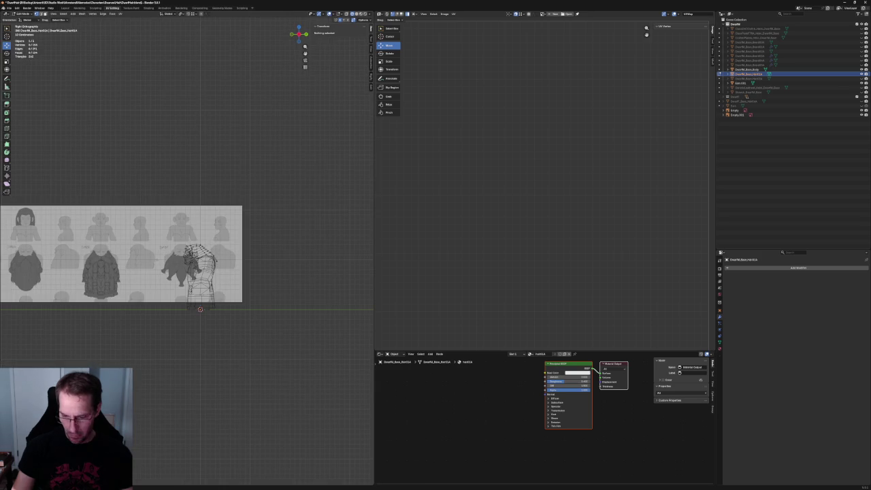
Back in Object Mode, select the side-view reference Empty.001, then move and scale it up
key("Tab")
left_click(132, 286)
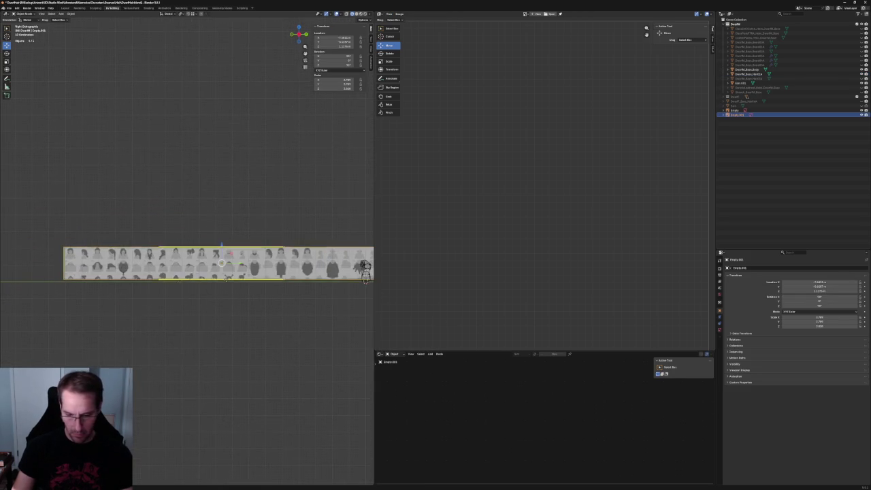
scroll(117, 271, "up", 3, "ctrl")
scroll(117, 279, "up", 2)
scroll(117, 286, "up", 2)
scroll(117, 298, "up", 2)
key("g")
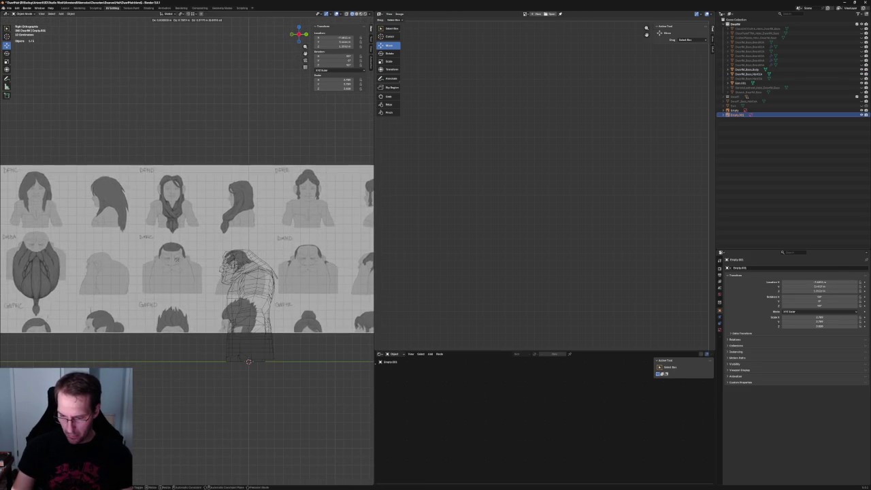
scroll(167, 265, "up", 2)
scroll(160, 266, "up", 3)
scroll(154, 265, "up", 3)
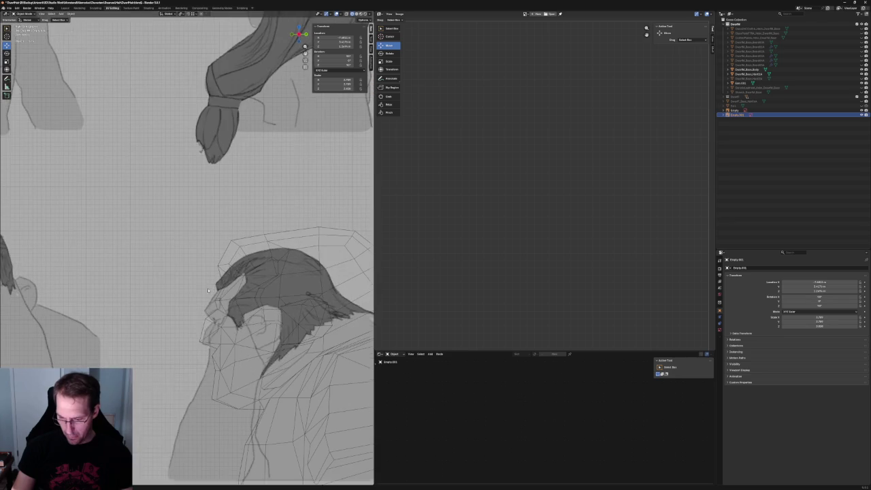
left_click(154, 266)
scroll(153, 266, "down", 2)
scroll(156, 264, "down", 3)
scroll(163, 264, "down", 3)
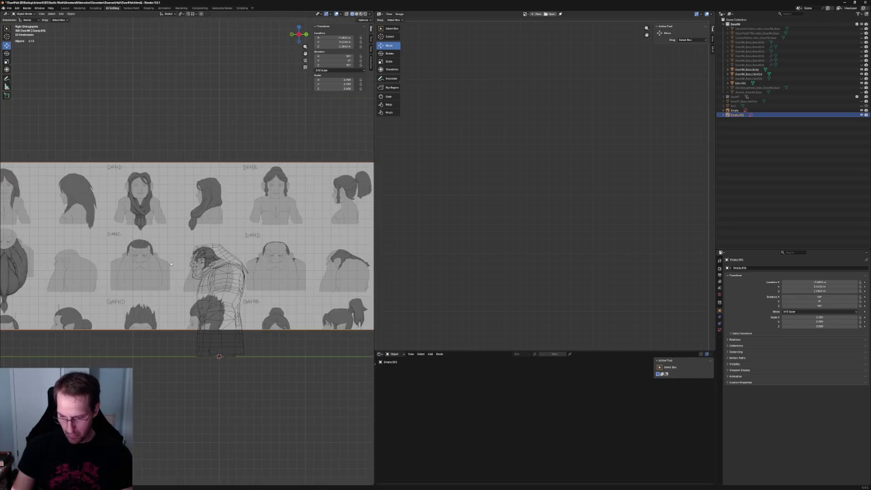
scroll(159, 259, "down", 1)
scroll(163, 262, "down", 4)
scroll(183, 272, "up", 4)
scroll(195, 276, "up", 1)
scroll(195, 276, "down", 1)
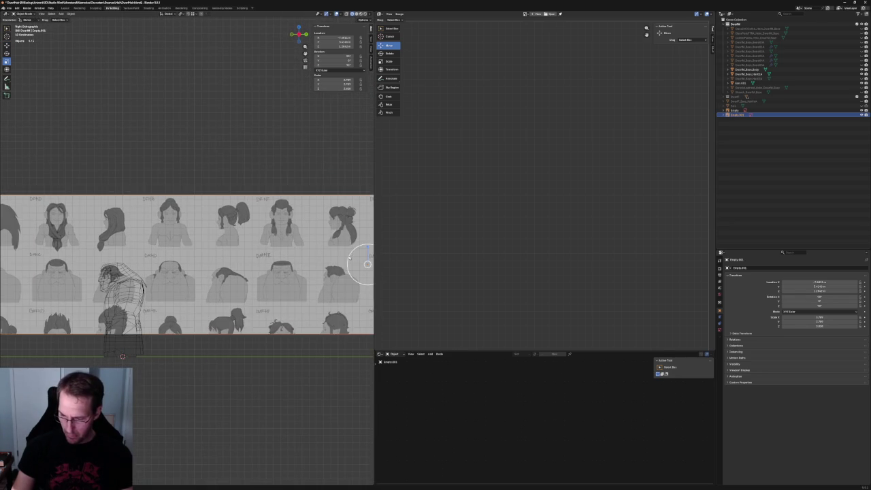
left_click_drag(349, 257, 365, 259)
Shift the side reference image twice more to refine its placement
key("g")
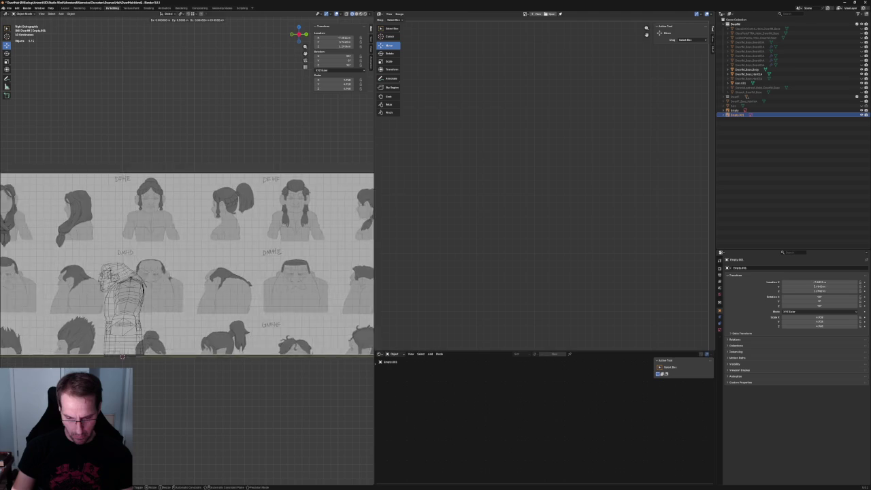
left_click(179, 279)
scroll(178, 279, "up", 6)
key("g")
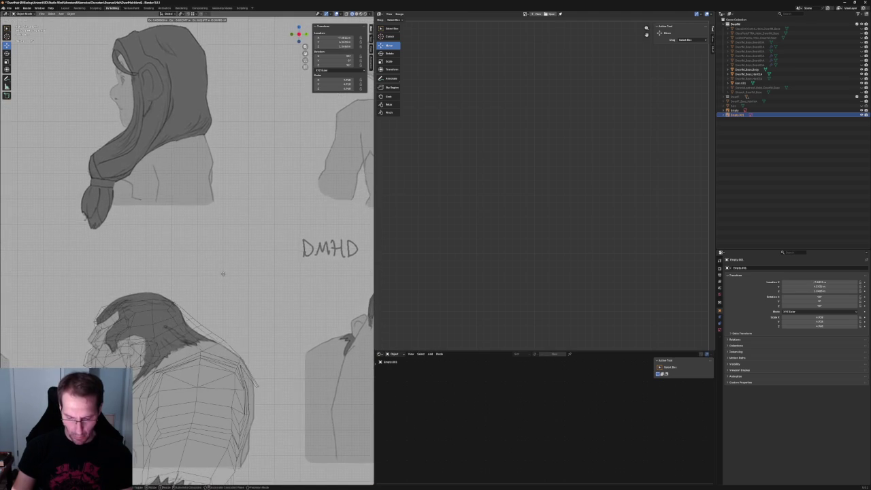
left_click(221, 279)
scroll(221, 281, "down", 1)
scroll(221, 281, "down", 6)
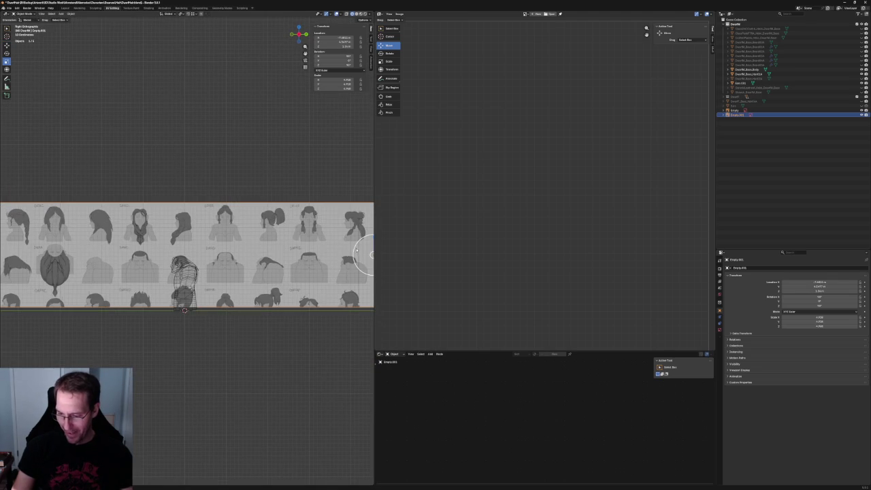
scroll(364, 256, "up", 1)
scroll(125, 267, "up", 1)
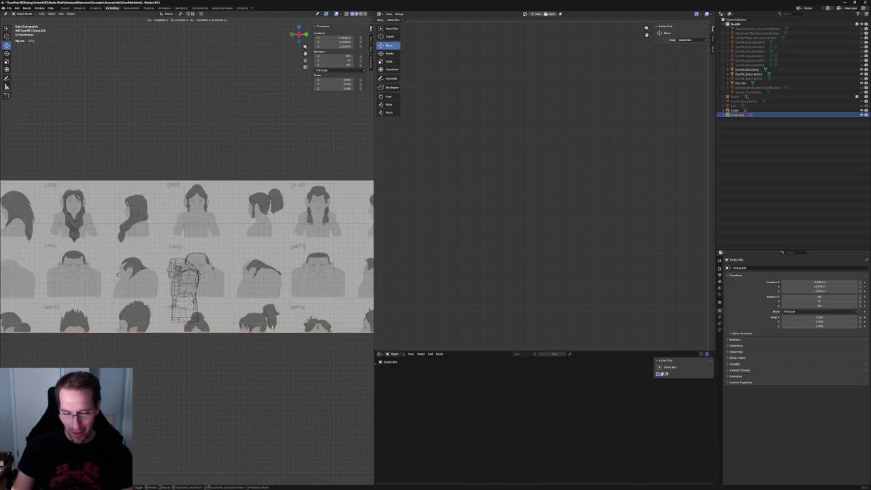
scroll(163, 273, "up", 5)
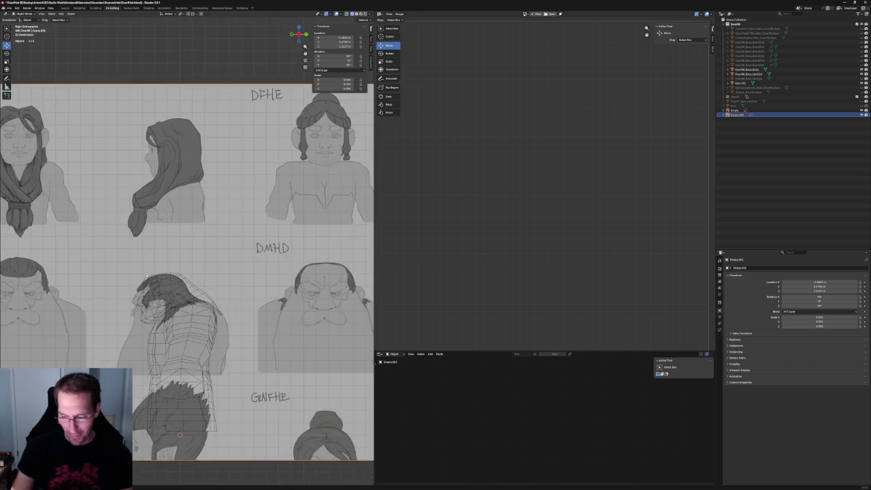
scroll(170, 267, "up", 4)
scroll(177, 259, "up", 1)
scroll(181, 256, "up", 1)
In the Right Ortho side view, move the reference sheet and scale it down
middle_click_drag(181, 255, 175, 255)
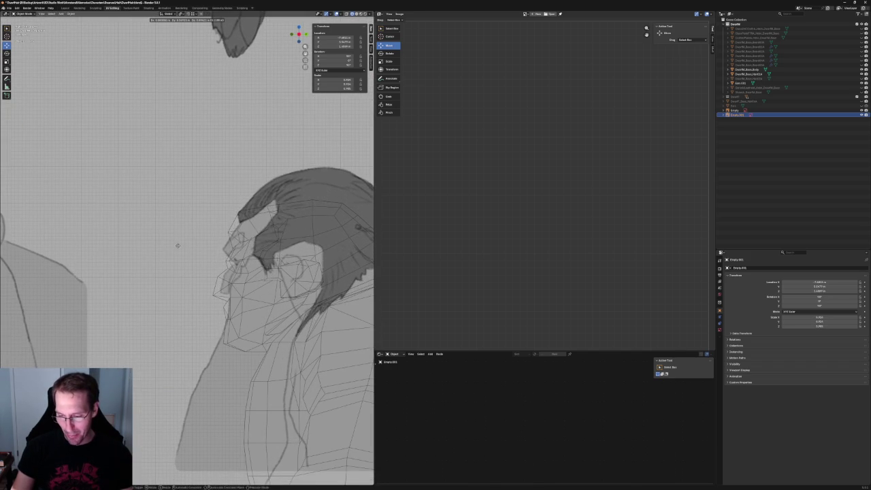
key("KP_3")
scroll(175, 264, "down", 3)
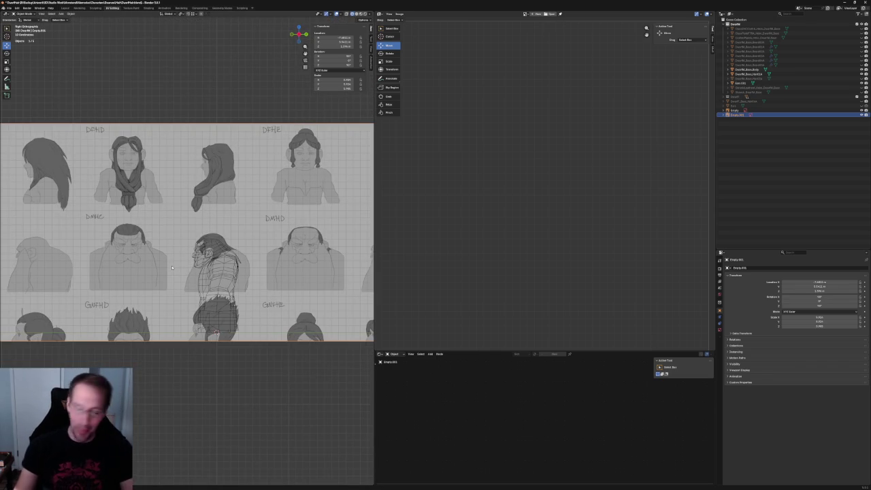
scroll(218, 245, "up", 1)
scroll(273, 218, "up", 5)
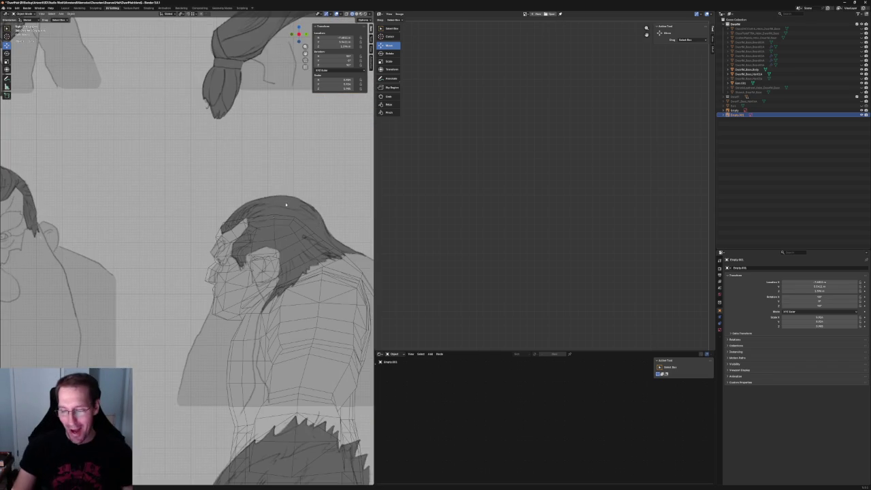
scroll(288, 196, "up", 1)
key("g")
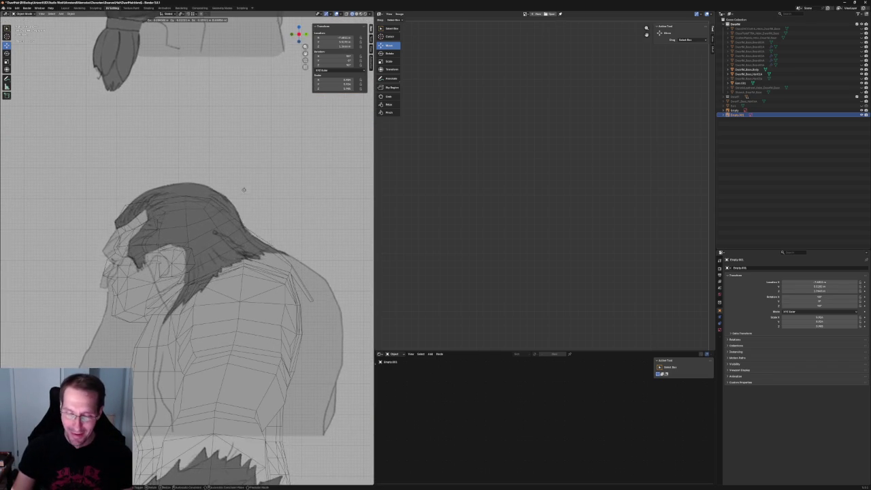
left_click(250, 195)
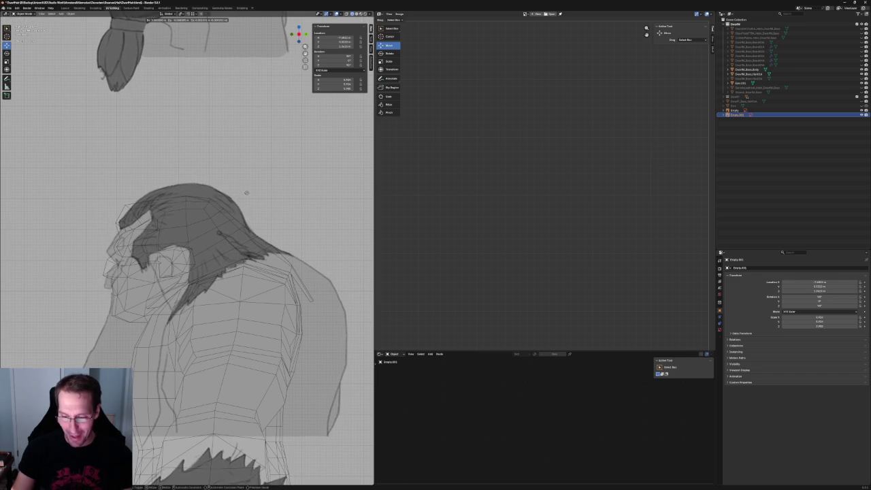
scroll(245, 199, "down", 5)
scroll(254, 229, "down", 4)
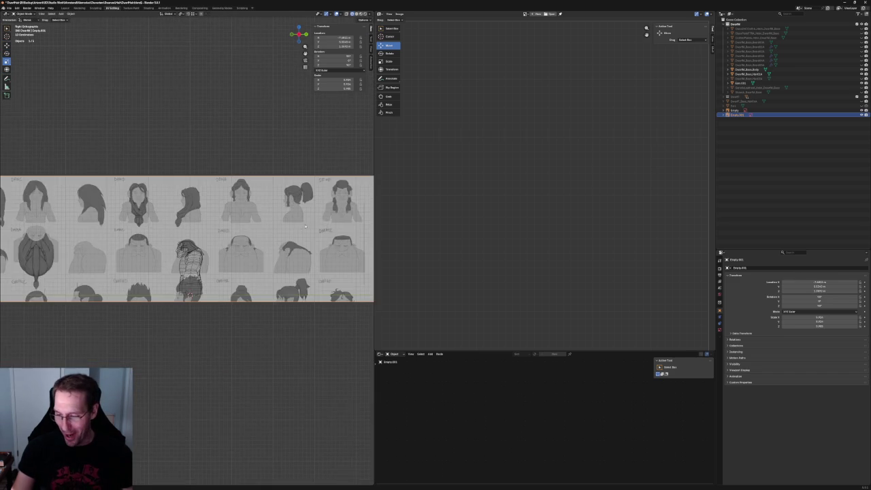
scroll(254, 229, "down", 2)
key("s")
left_click(272, 248)
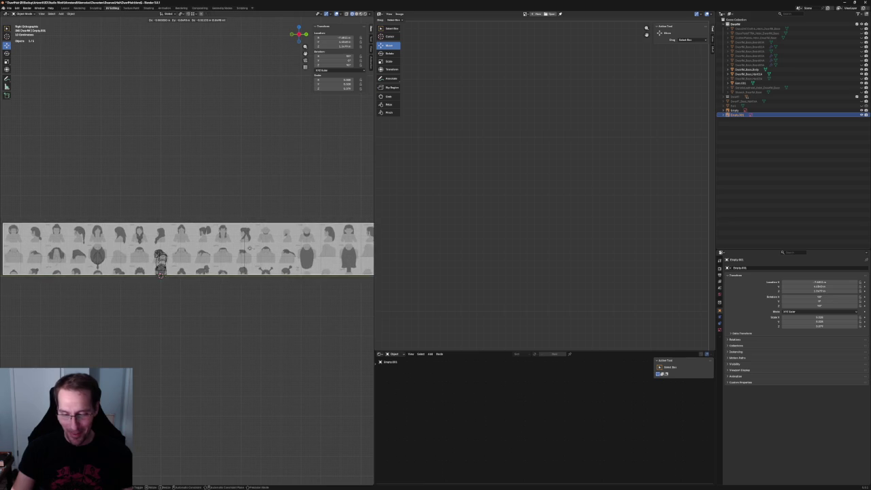
Move the reference sheet so its side-profile drawing sits behind the dwarf's head
scroll(135, 259, "up", 6)
scroll(135, 259, "up", 3)
scroll(177, 252, "up", 2)
scroll(225, 245, "up", 2)
key("g")
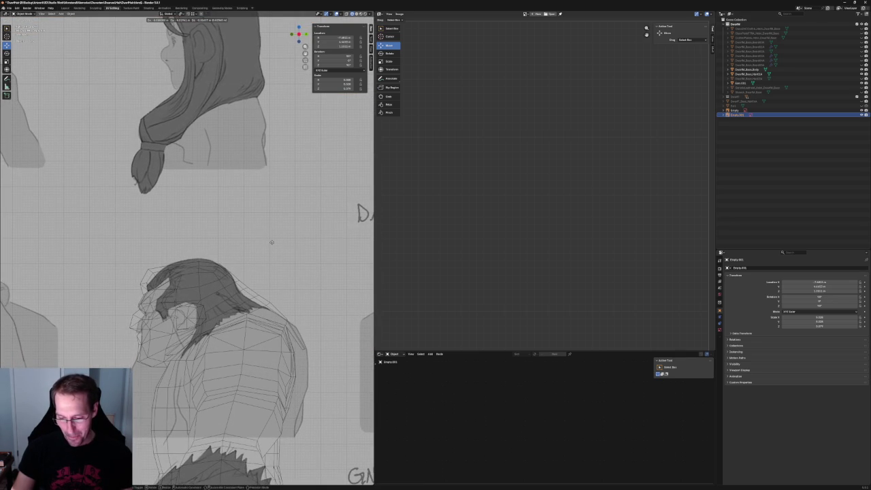
left_click(271, 244)
Select the hair mesh and switch it into Edit Mode
left_click(164, 271)
scroll(167, 270, "up", 2)
scroll(171, 268, "up", 2)
key("Tab")
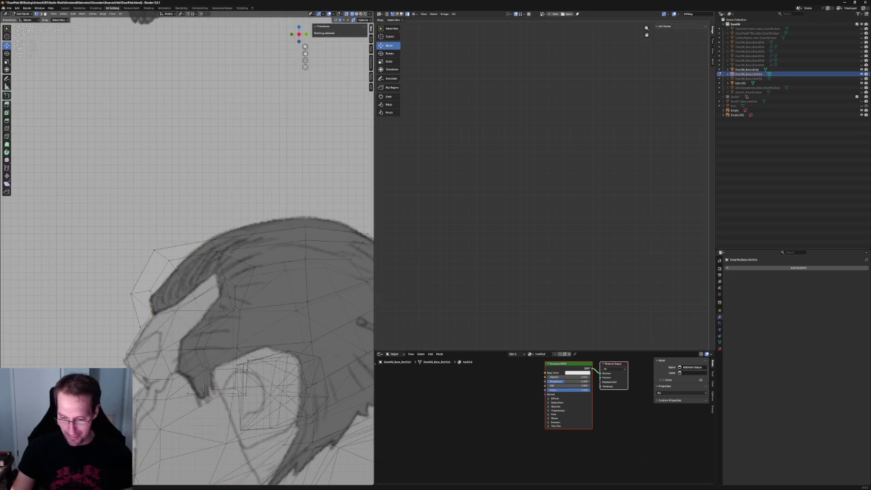
Move the front hair vertices, partly along X, onto the drawn hairline
left_click(164, 257)
key("g")
key("shift+x")
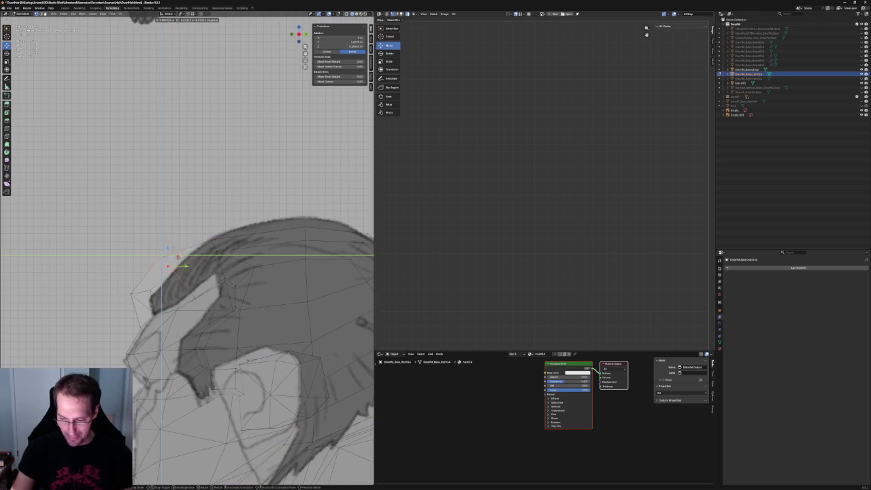
left_click(179, 262)
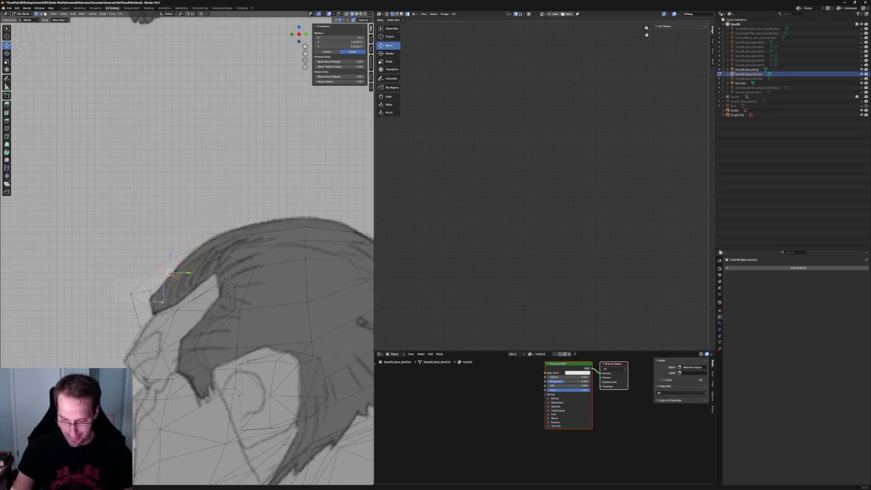
key("g")
left_click(157, 286)
key("g")
left_click(179, 266)
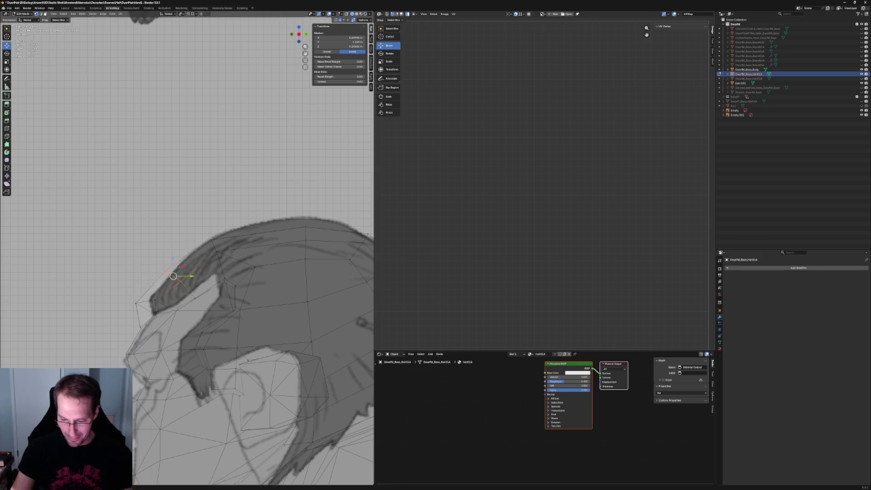
left_click(179, 285)
key("g")
key("x")
left_click(187, 270)
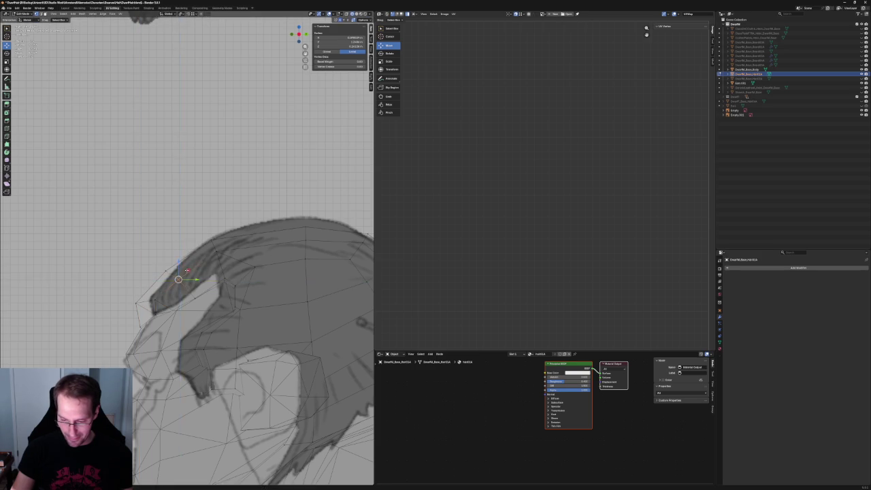
Grow the selection to the adjacent vertex and raise that hair edge along Z in front view
mouse_move(188, 270)
middle_mouse_down()
mouse_move(226, 273)
mouse_move(226, 231)
middle_mouse_up()
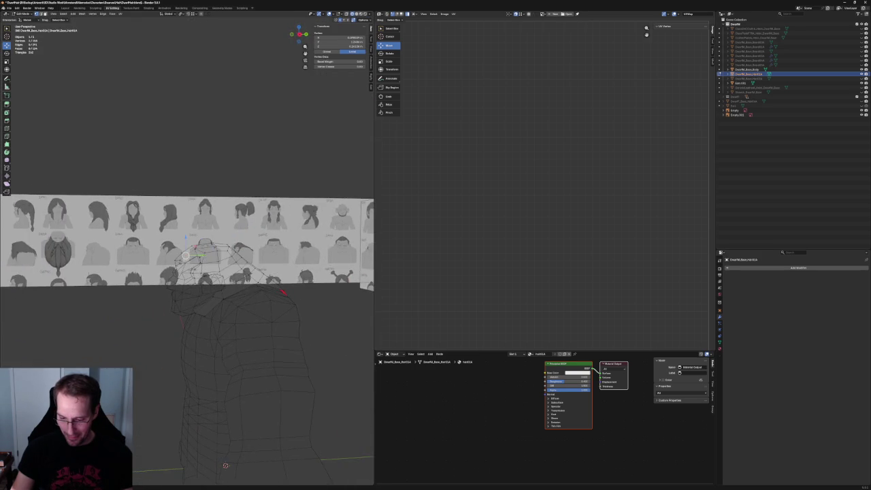
key("KP_1")
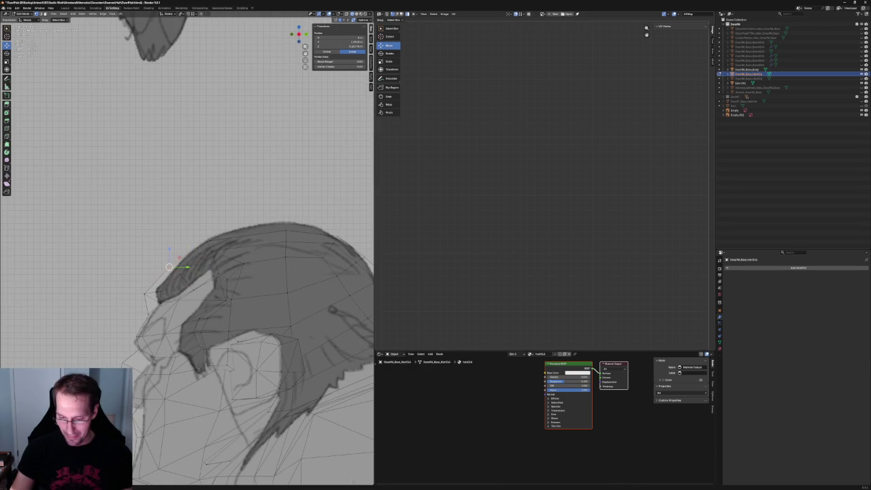
key("ctrl+KP_Add")
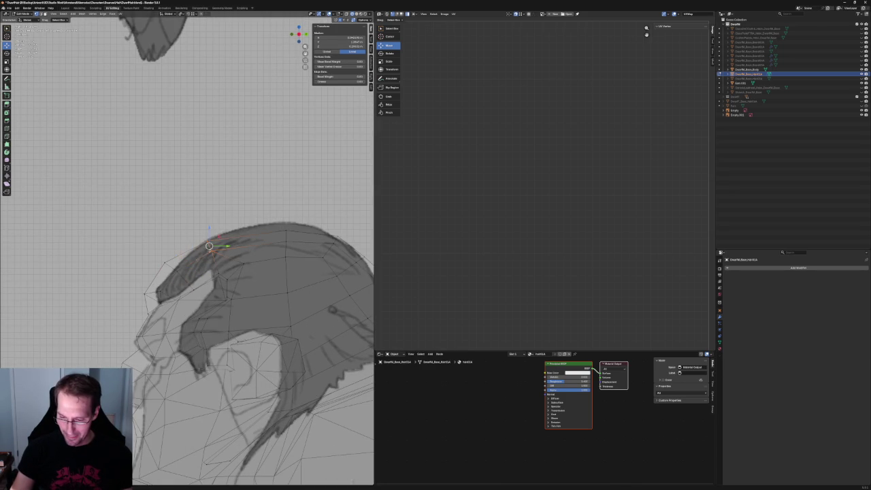
key("g")
key("z")
left_click(211, 226)
middle_click_drag(211, 226, 217, 250)
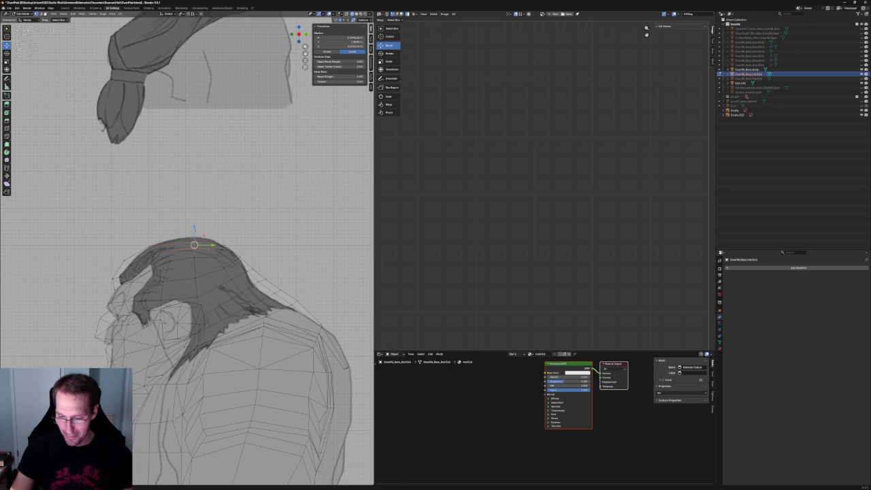
scroll(224, 259, "down", 5)
scroll(250, 283, "down", 5)
key("KP_1")
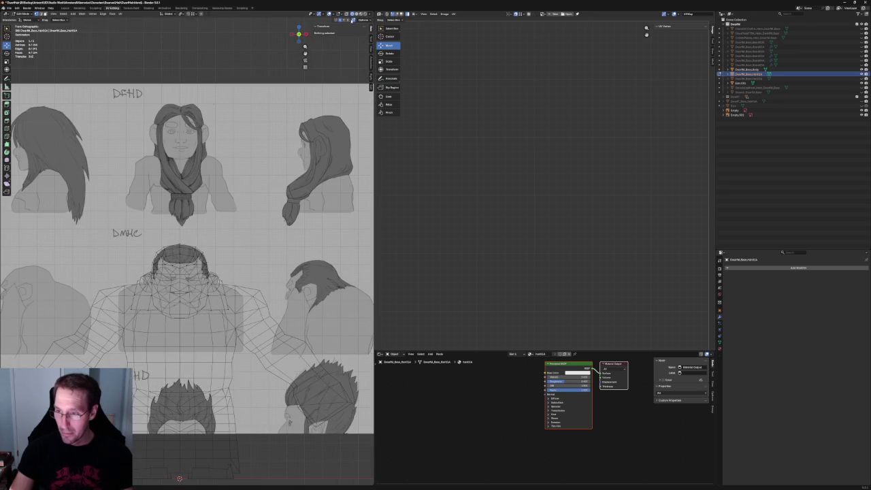
Turn off X-ray and set the hair's Material viewport display colour to a dark shade
key("alt+z")
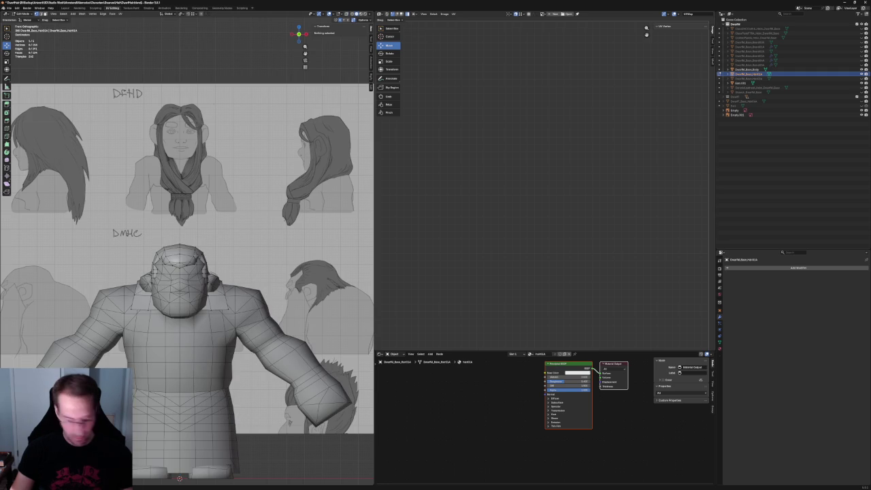
key("Tab")
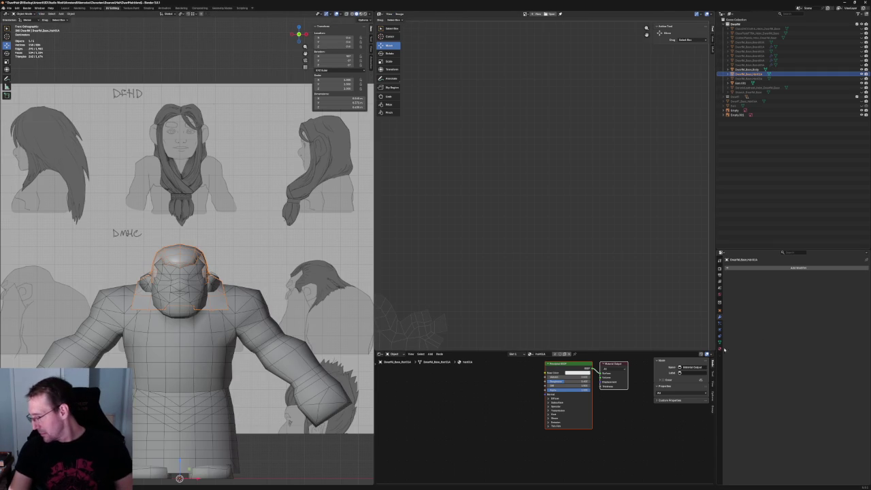
left_click(719, 349)
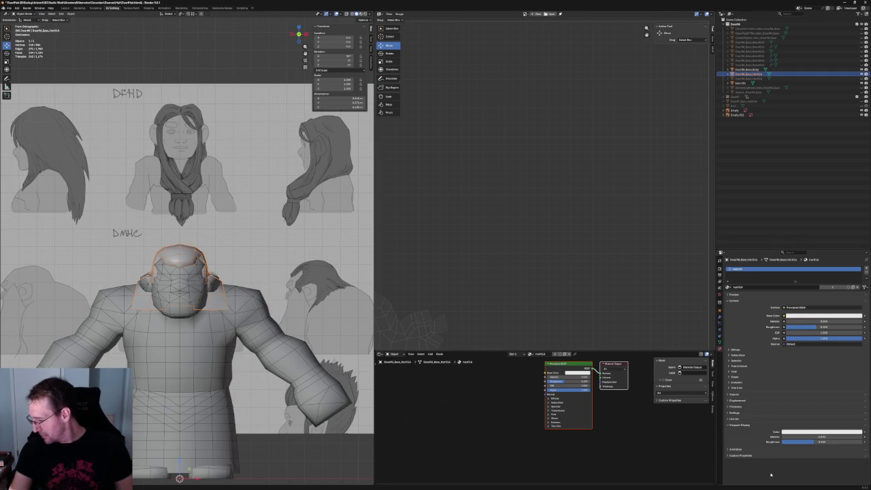
left_click(805, 430)
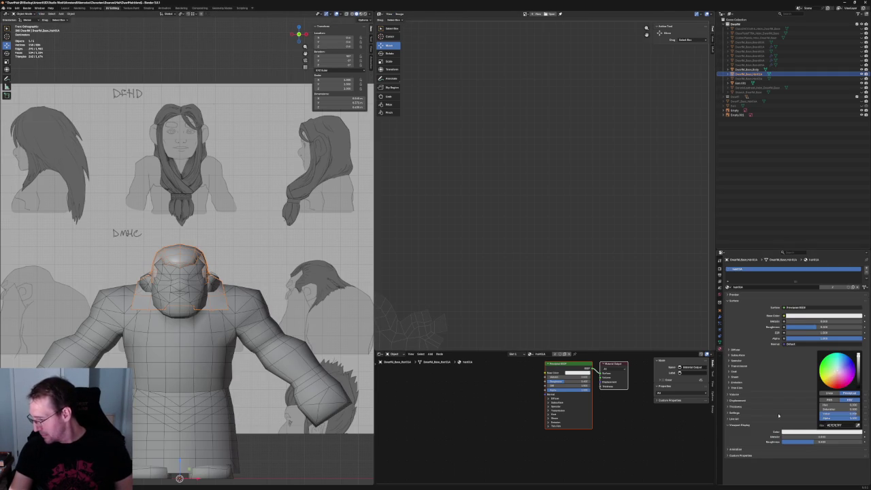
left_click(858, 378)
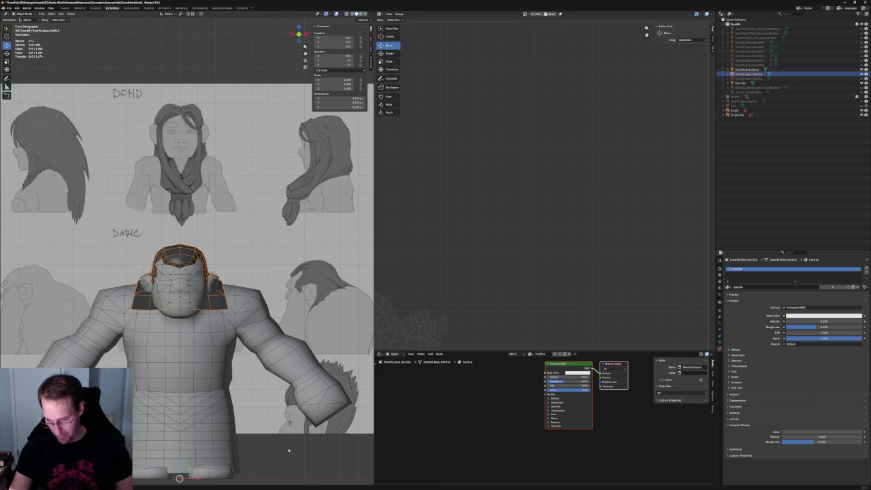
scroll(205, 284, "up", 5)
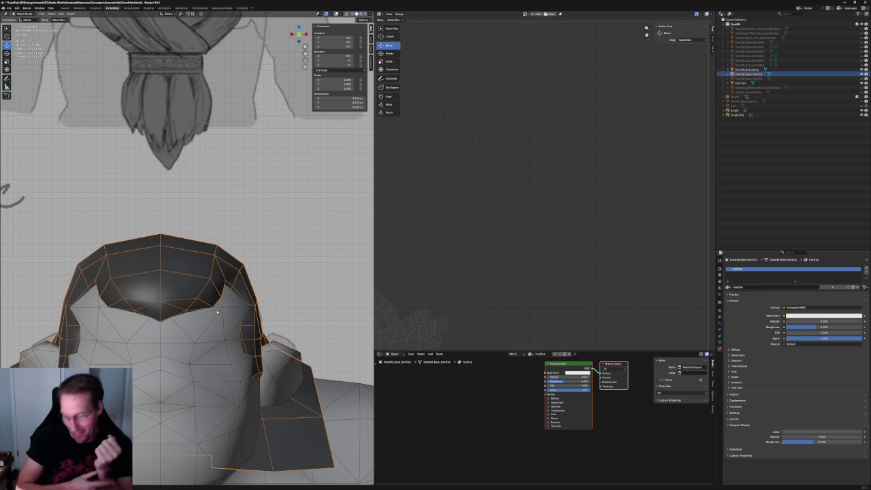
key("Tab")
scroll(197, 259, "up", 4)
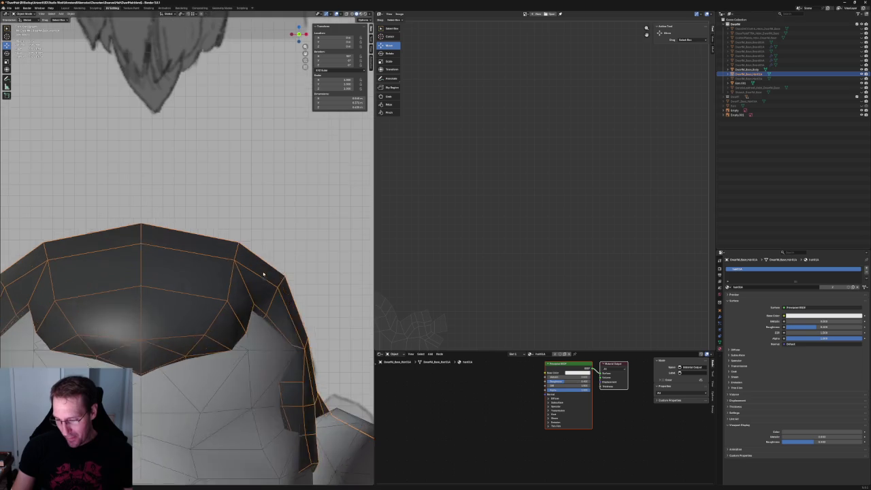
left_click(277, 286)
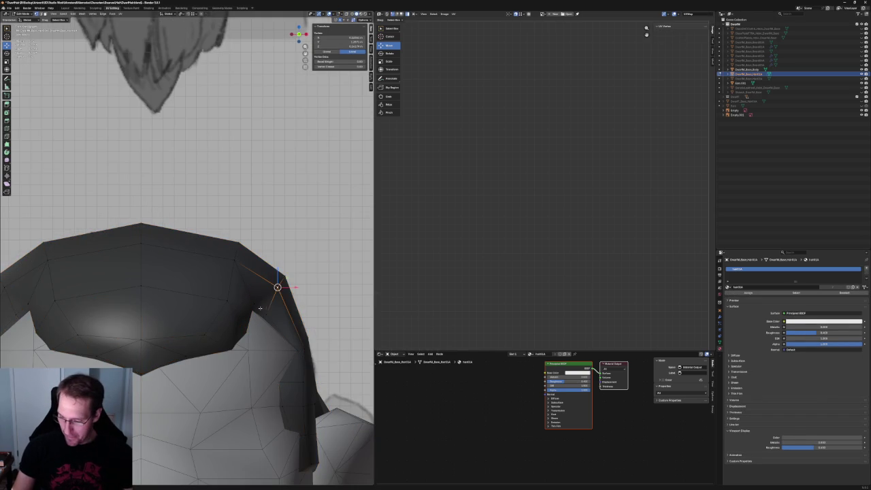
scroll(256, 299, "down", 2)
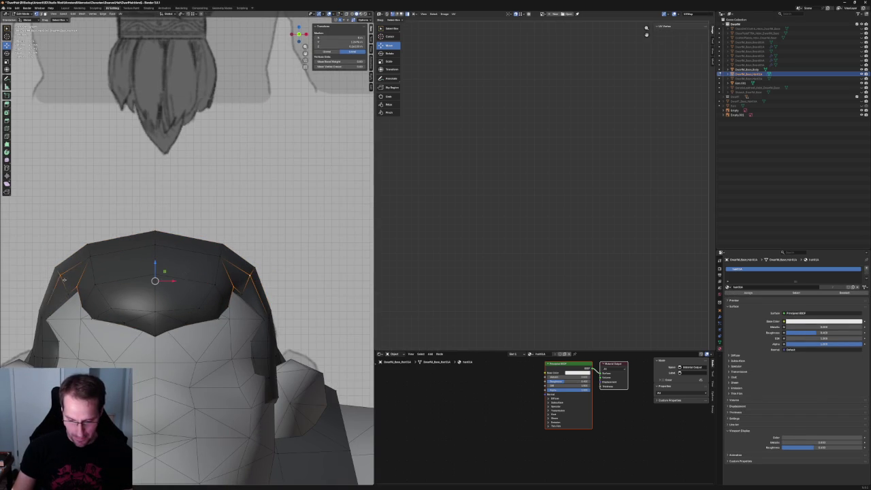
right_click(64, 279)
left_click(300, 37)
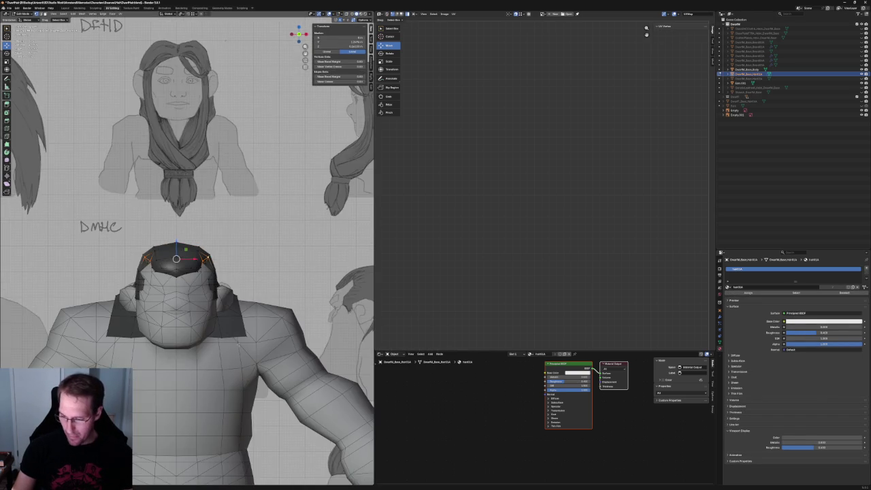
left_click_drag(304, 46, 305, 46)
middle_click_drag(305, 46, 266, 272)
key("KP_1")
key("alt+z")
scroll(261, 286, "down", 5)
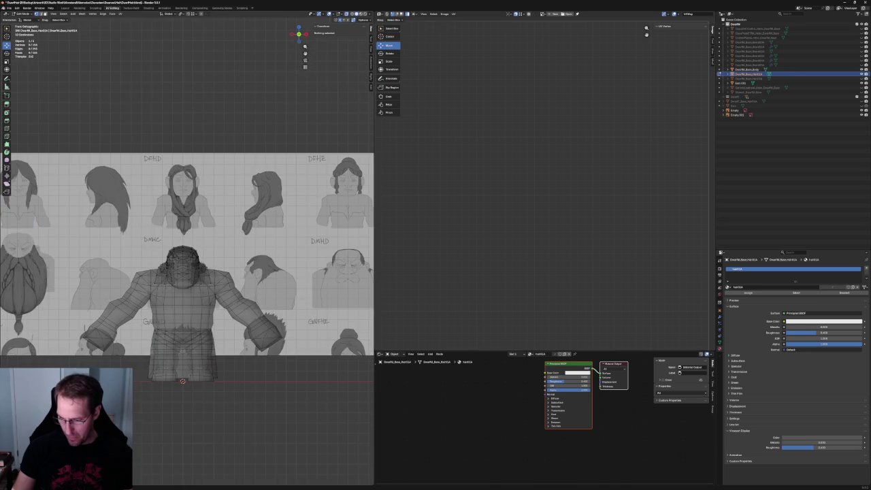
scroll(250, 286, "up", 8)
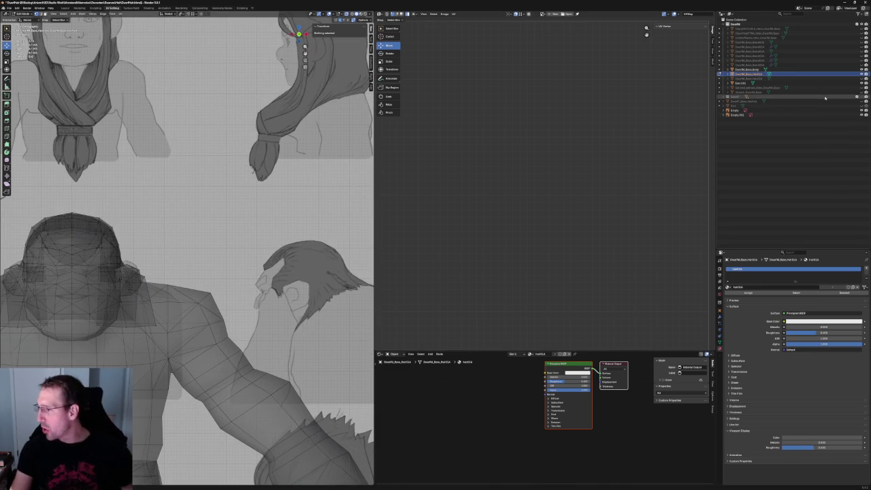
left_click(862, 92)
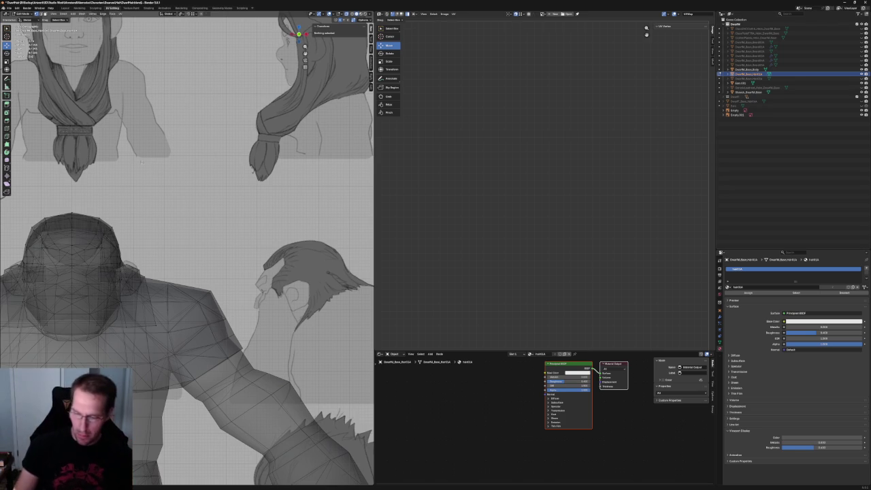
scroll(331, 219, "down", 3)
scroll(331, 219, "up", 2)
scroll(204, 184, "up", 3)
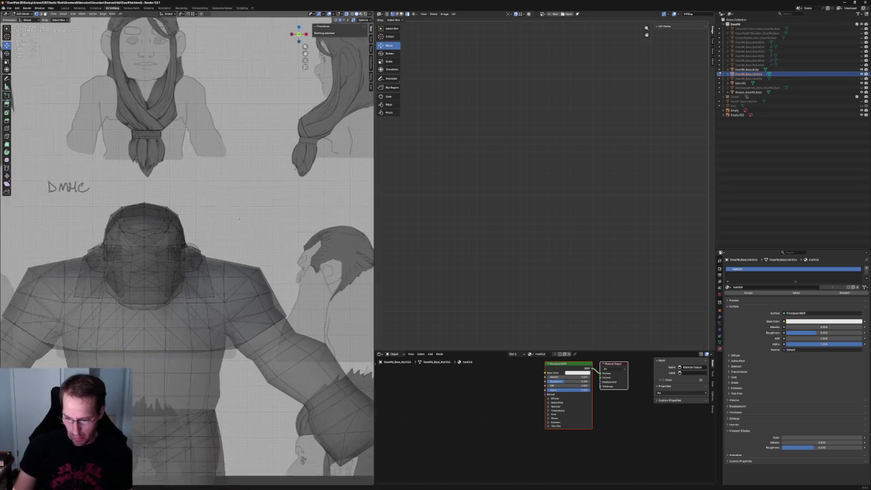
key("KP_3")
middle_click_drag(238, 205, 227, 200)
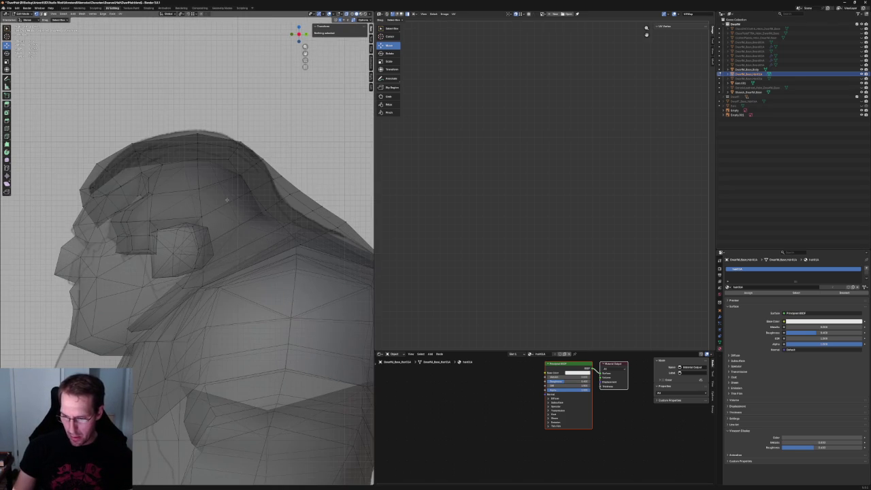
Pick a hair vertex near the neck and slide it sideways along X, checking with X-ray
key("alt+z")
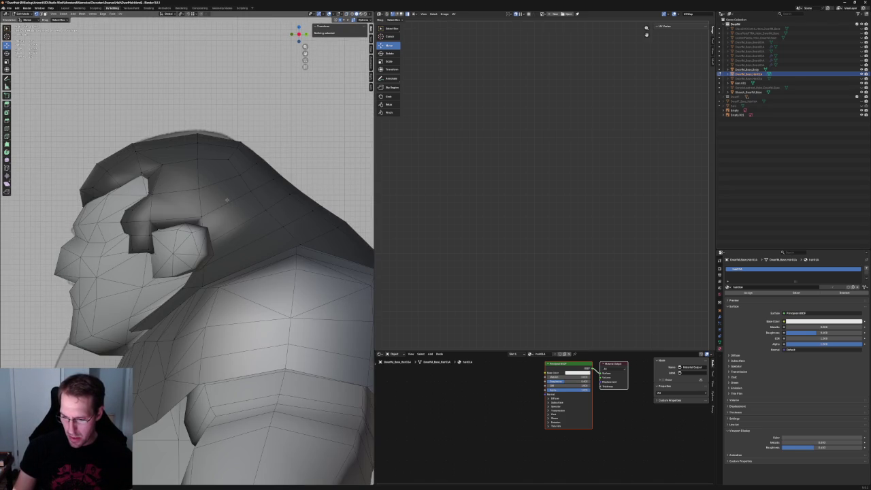
mouse_move(226, 199)
middle_mouse_down()
mouse_move(248, 282)
mouse_move(218, 266)
mouse_move(191, 269)
mouse_move(196, 274)
middle_mouse_up()
key("KP_1")
key("alt+z")
left_click(217, 286)
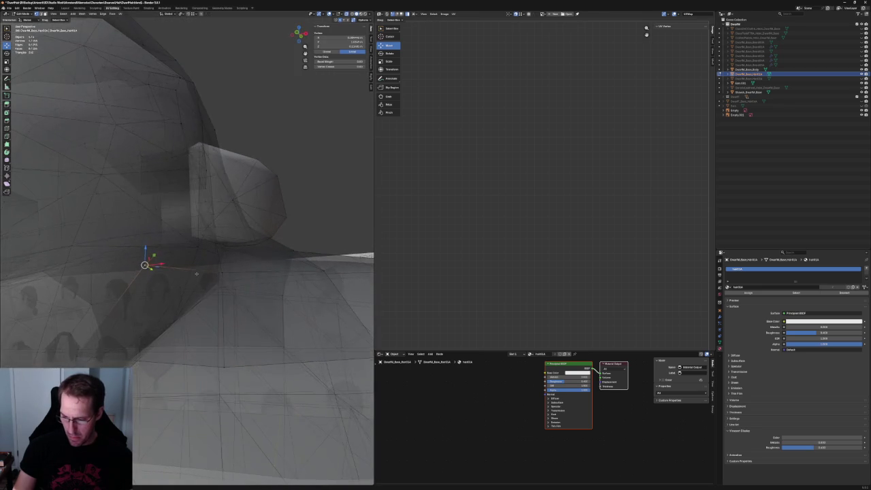
key("KP_1")
key("alt+z")
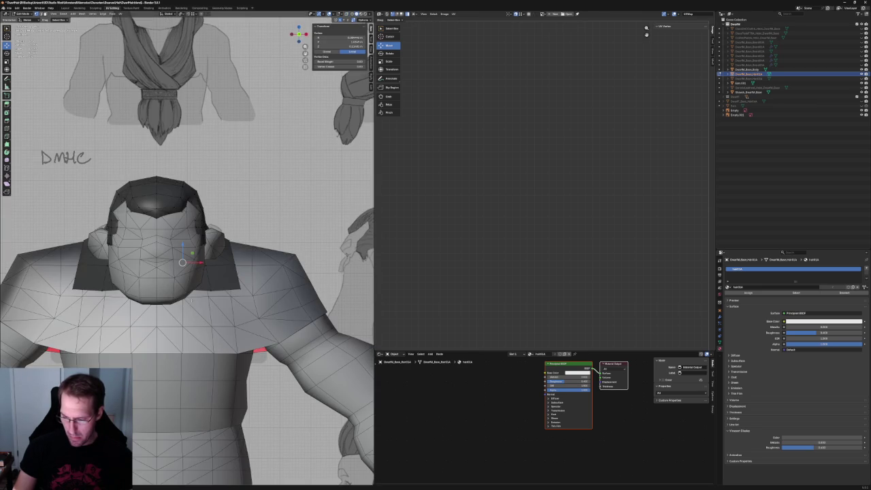
key("alt+z")
scroll(185, 262, "up", 1)
scroll(177, 262, "up", 3)
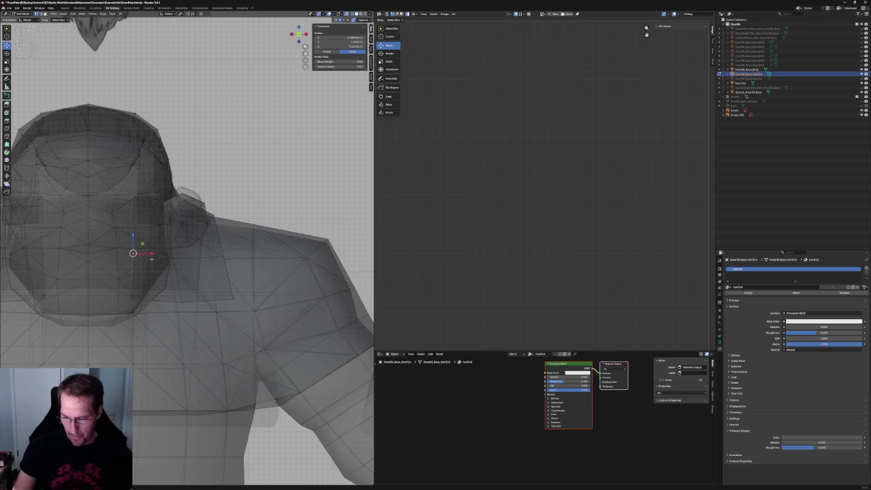
key("g")
key("x")
left_click(177, 262)
Lower that vertex along Z against the neck, then deselect everything
key("alt+z")
mouse_move(178, 262)
middle_mouse_down()
mouse_move(168, 249)
mouse_move(174, 252)
middle_mouse_up()
key("g")
key("z")
left_click(156, 233)
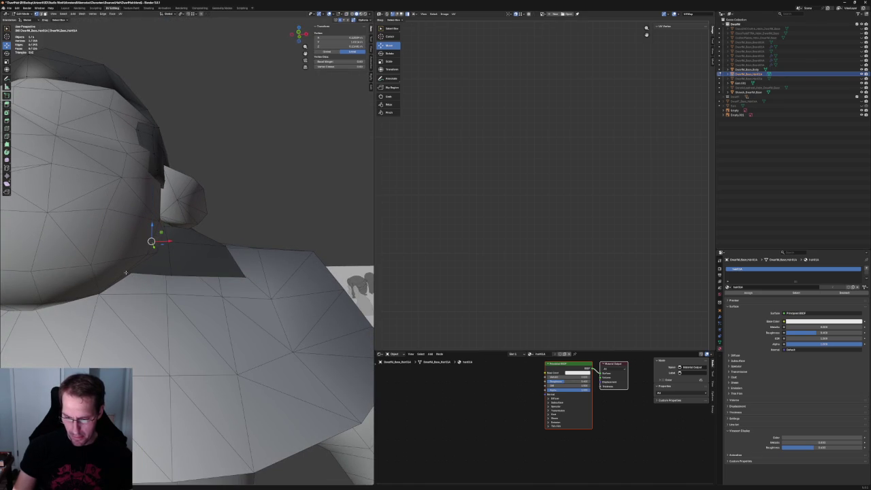
key("alt+a")
Pick a neck-and-shoulder vertex, isolate the hair in local view hiding the body, and select the hair object
key("KP_1")
scroll(151, 262, "up", 2)
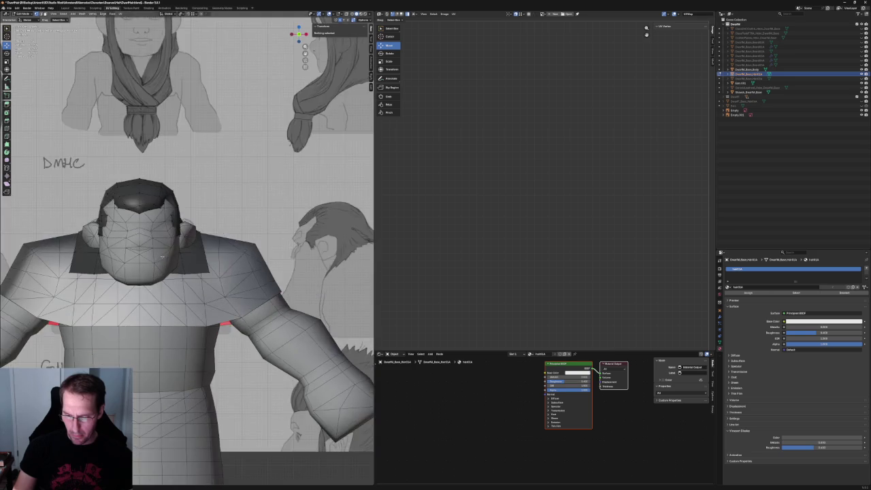
key("alt+z")
scroll(163, 272, "up", 3)
left_click(171, 284)
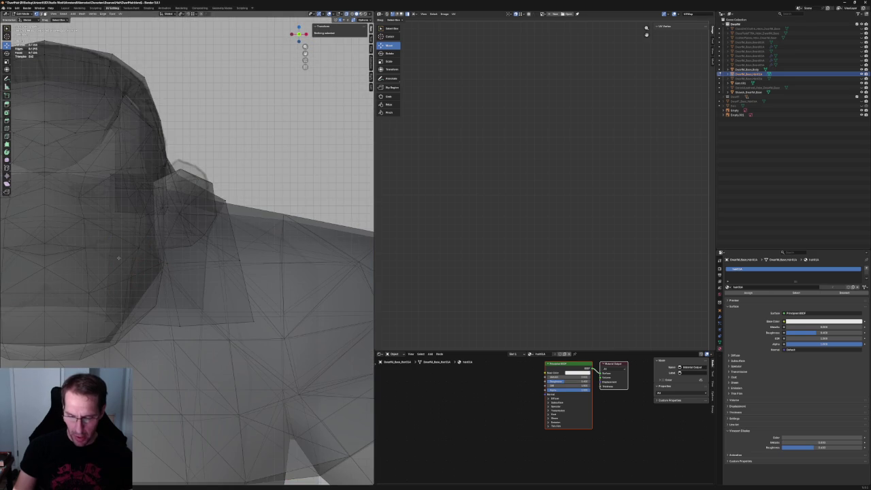
key("KP_1")
scroll(187, 272, "up", 3)
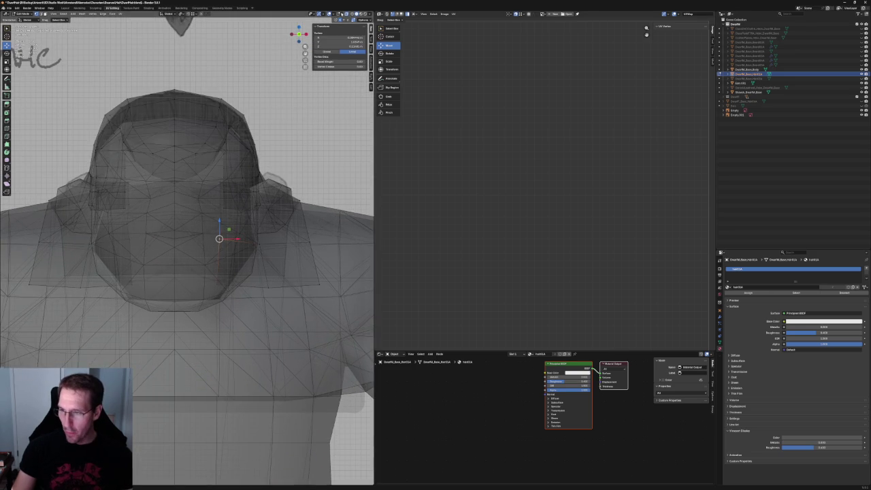
scroll(173, 260, "up", 2)
scroll(173, 261, "up", 1)
key("KP_Divide")
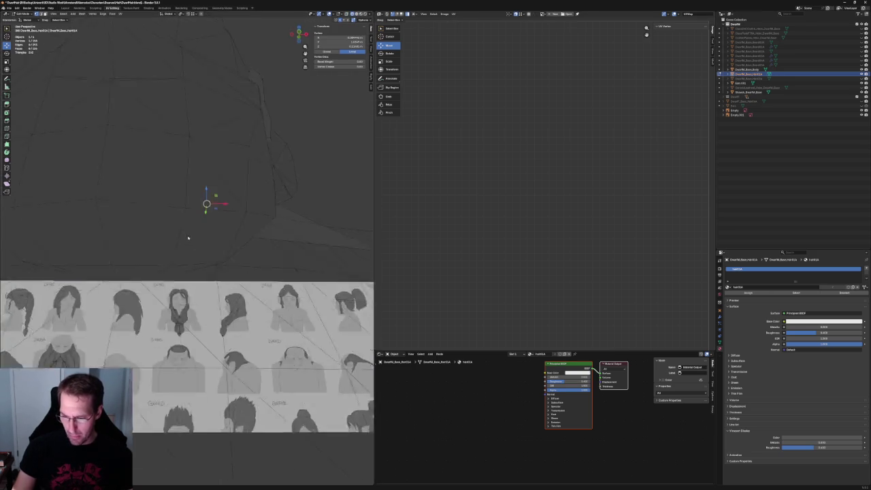
scroll(216, 243, "up", 2)
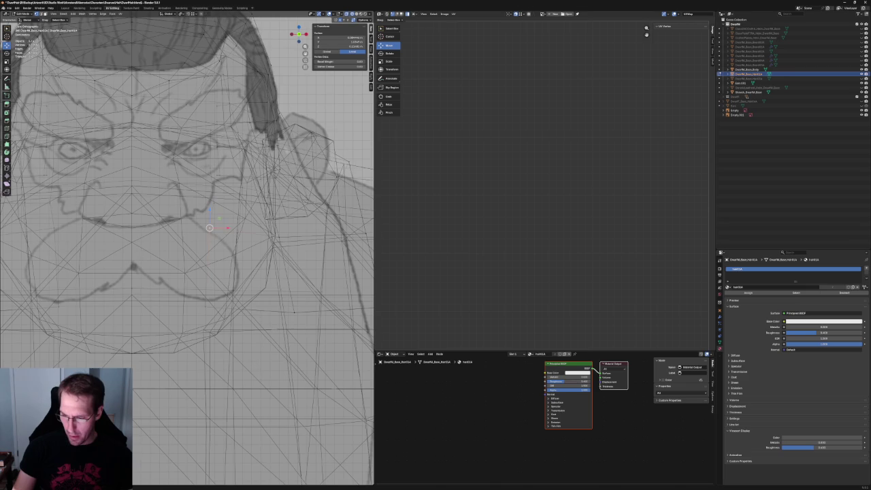
mouse_move(171, 259)
middle_mouse_down()
mouse_move(162, 259)
mouse_move(170, 252)
mouse_move(191, 265)
mouse_move(197, 260)
middle_mouse_up()
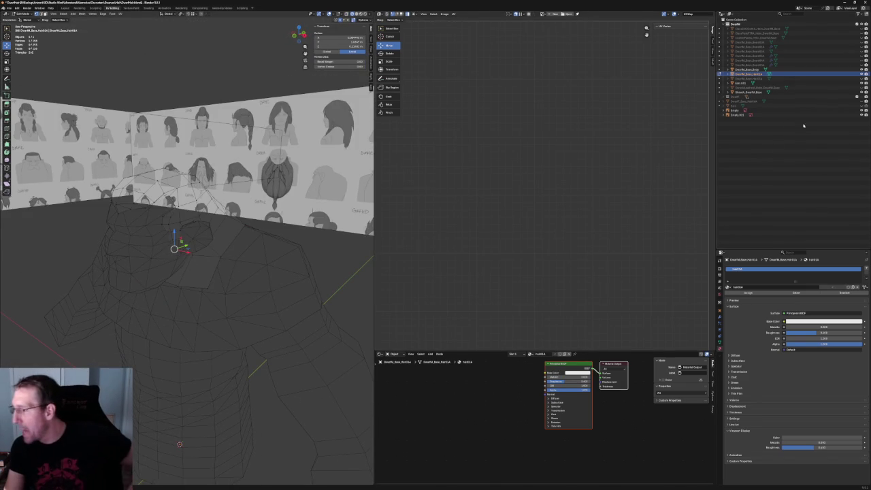
left_click(749, 74)
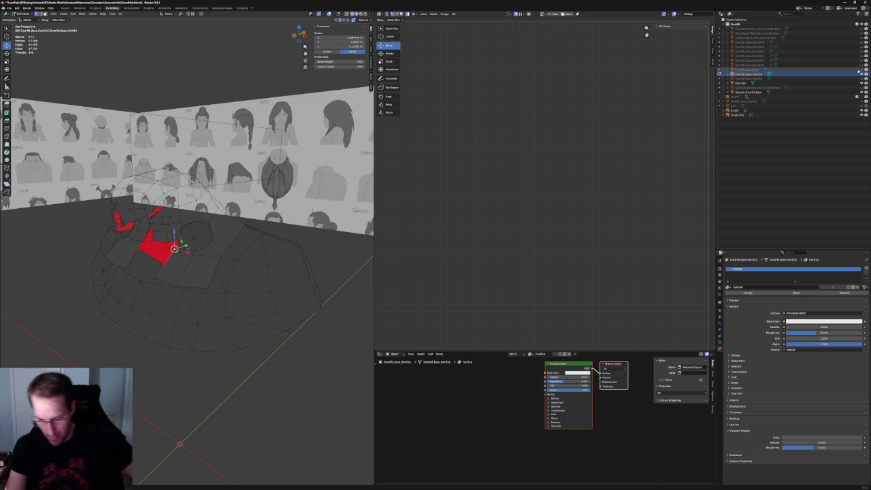
In front view, raise and lower side hair vertices along Z and slide one along its edge
key("KP_1")
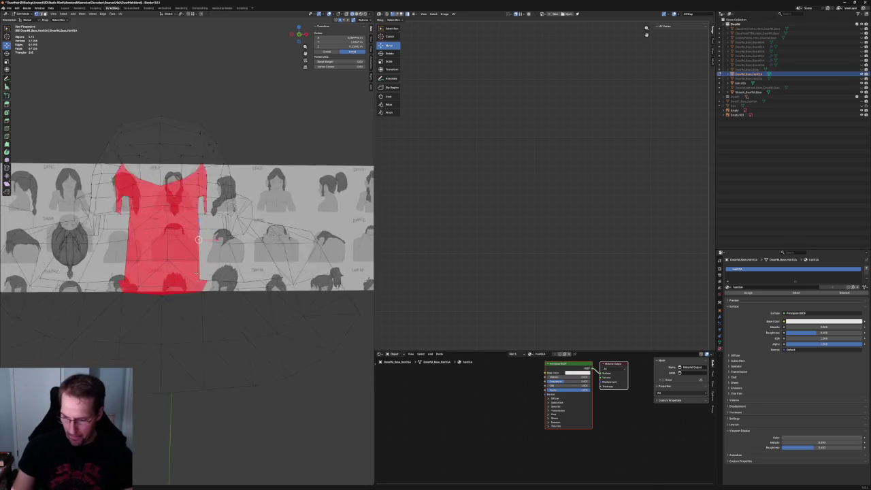
scroll(198, 238, "up", 3)
scroll(207, 251, "up", 2)
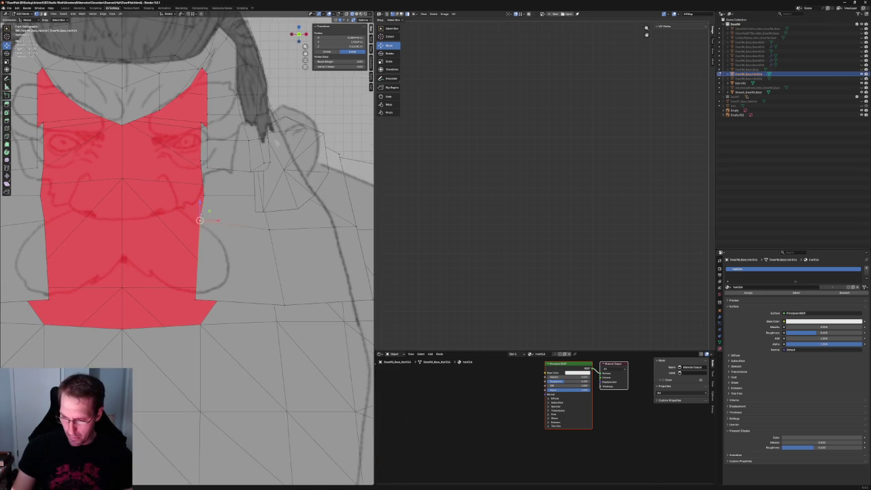
key("g")
key("z")
left_click(203, 226)
left_click(195, 299)
key("g")
key("z")
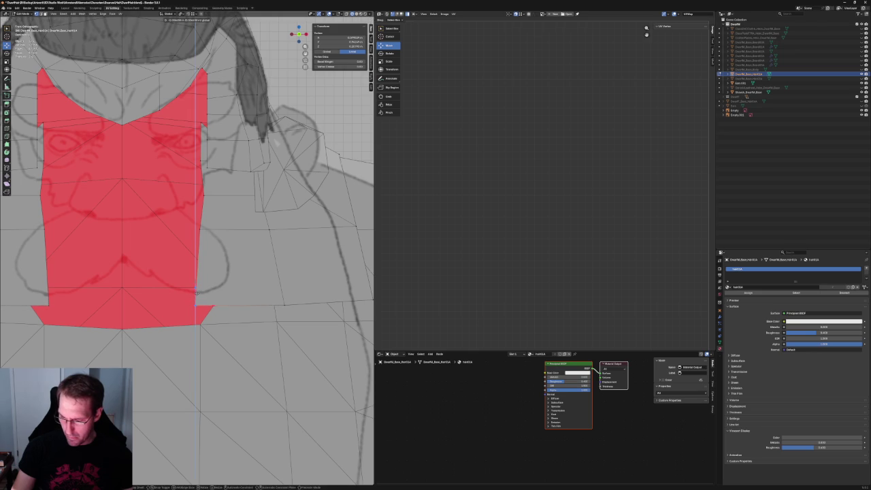
left_click(196, 305)
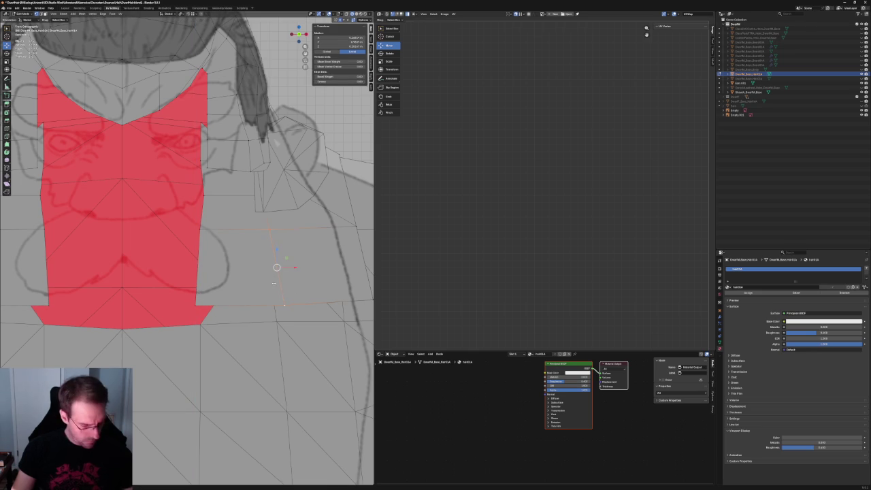
key("shift+v")
left_click(264, 281)
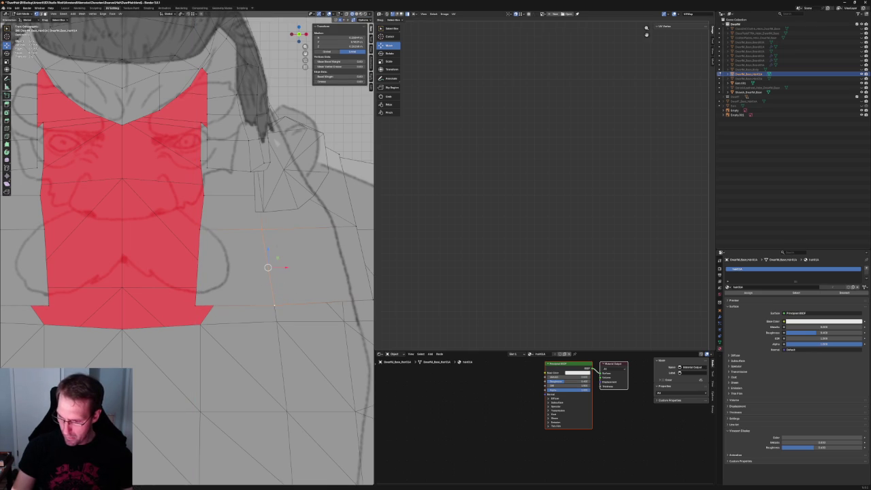
With X-ray on, slide the ponytail-side vertices slightly left along their edges
key("alt+z")
key("alt+z")
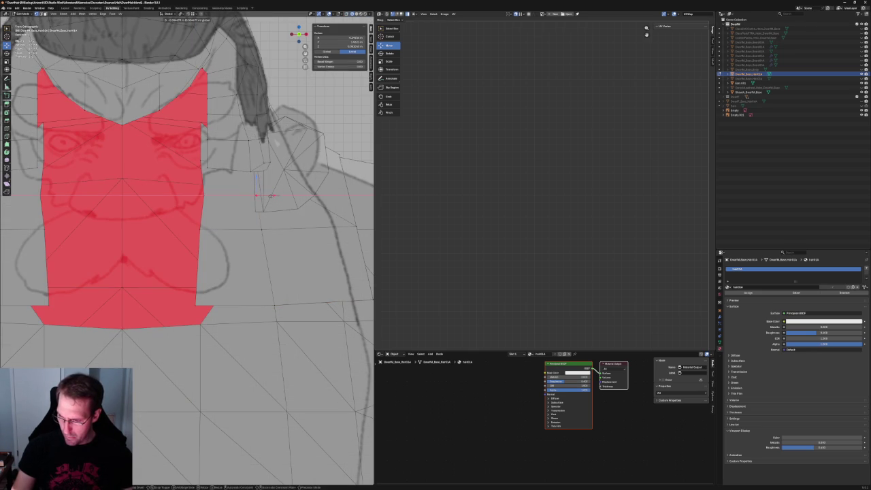
scroll(187, 245, "down", 5)
middle_click_drag(255, 236, 225, 232)
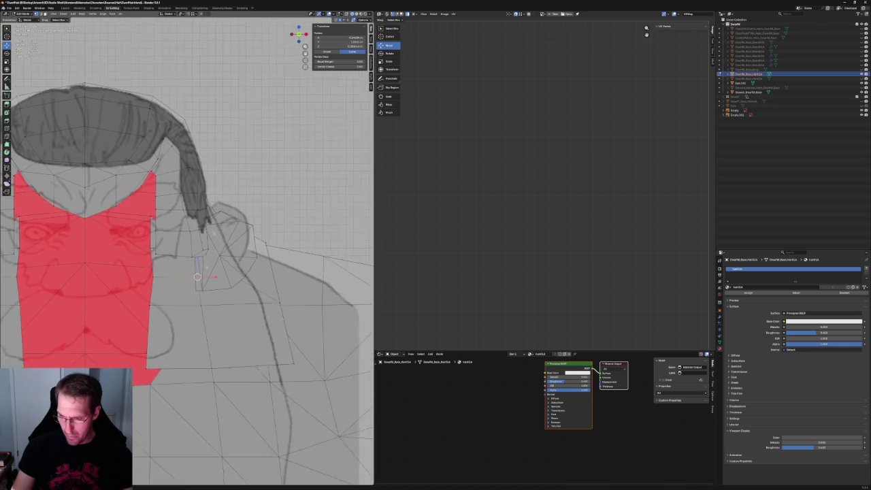
scroll(204, 232, "up", 3)
key("g")
key("g")
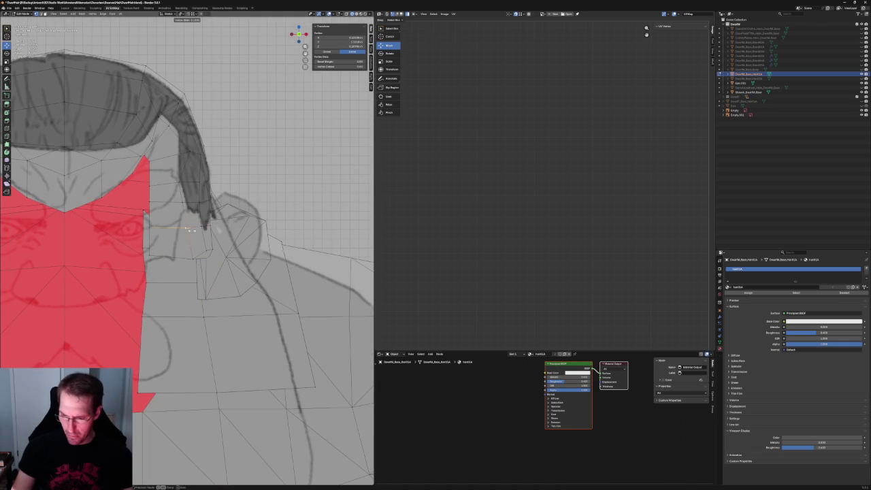
left_click(189, 230)
key("g")
key("g")
key("Return")
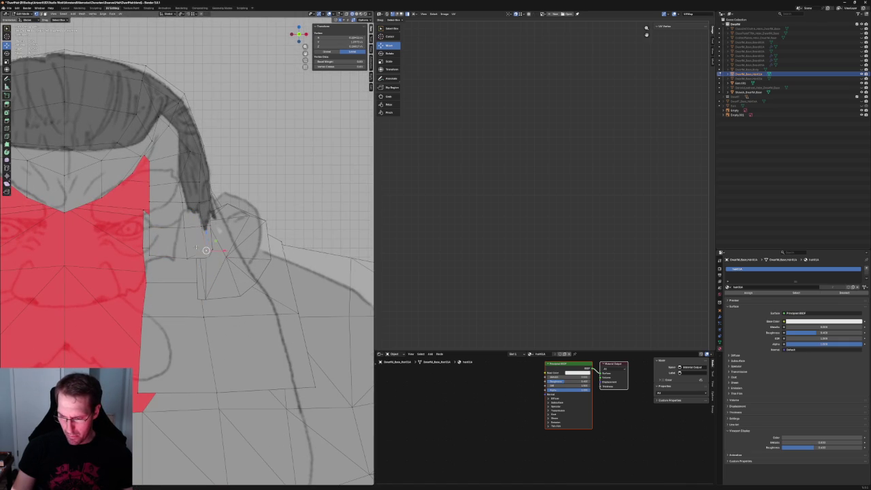
Review the hair against the reference sheets in solid display and clear the selection
scroll(195, 238, "down", 5)
middle_click_drag(195, 238, 245, 230)
key("alt+z")
key("alt+a")
mouse_move(209, 117)
middle_mouse_down()
mouse_move(209, 158)
mouse_move(227, 178)
middle_mouse_up()
scroll(136, 238, "up", 3)
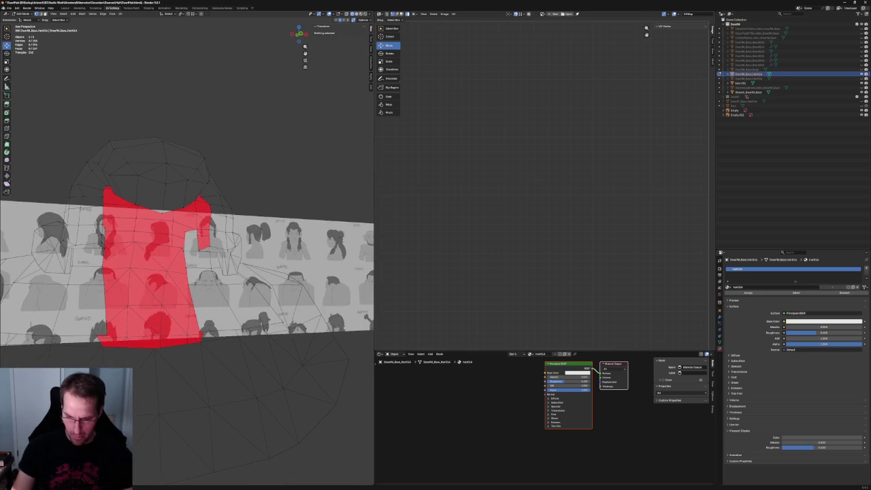
left_click(79, 208)
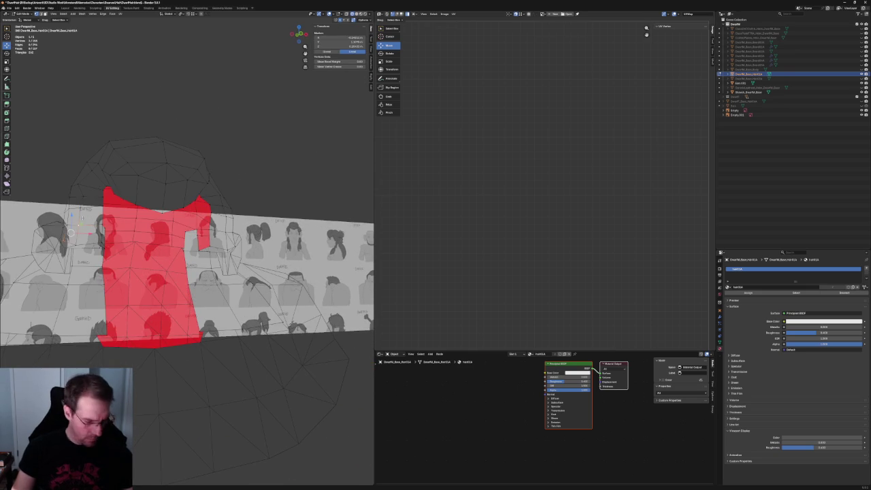
left_click(181, 114)
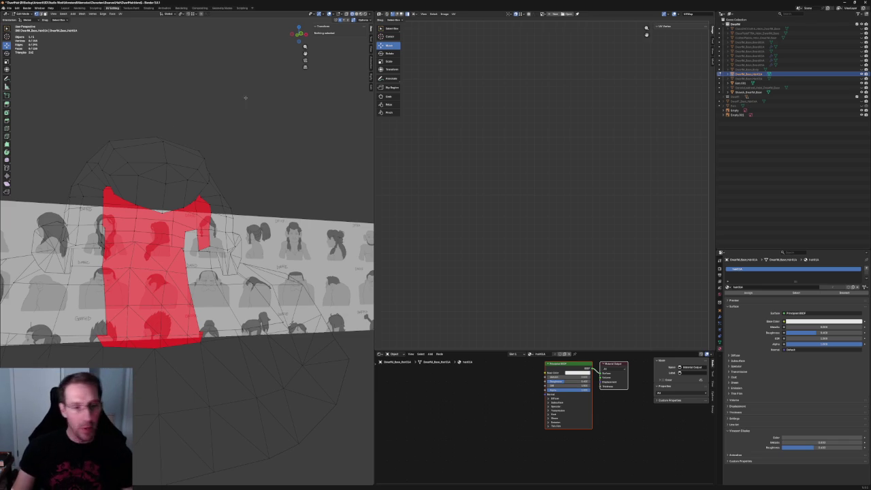
Zoom into the front view and select the hair vertex beside the ear
key("KP_1")
scroll(217, 130, "up", 6)
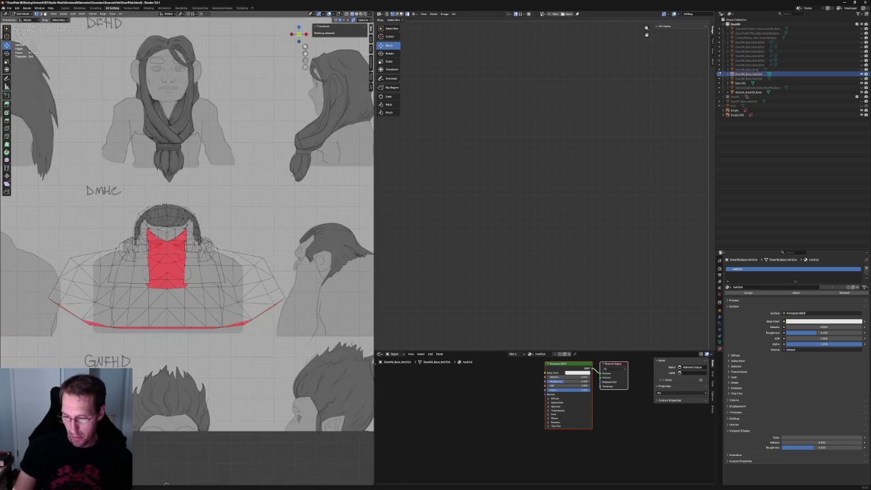
scroll(210, 203, "up", 3)
scroll(210, 204, "up", 2)
scroll(211, 203, "down", 1)
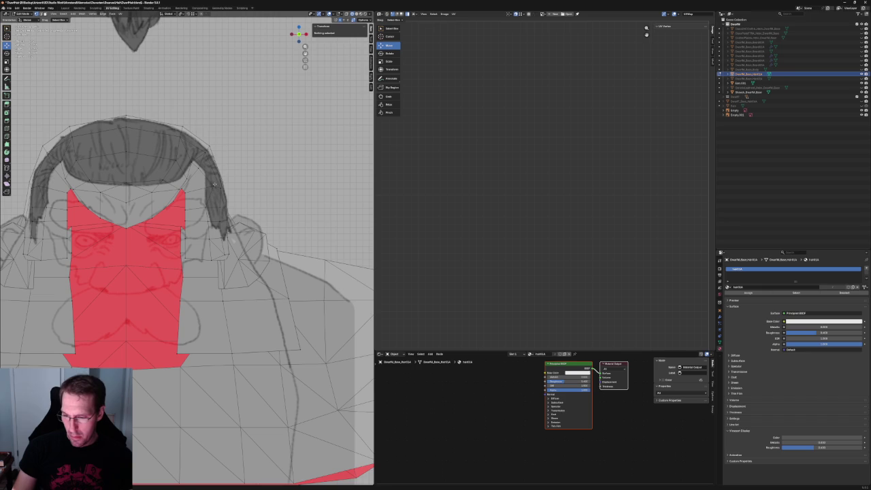
left_click(214, 184)
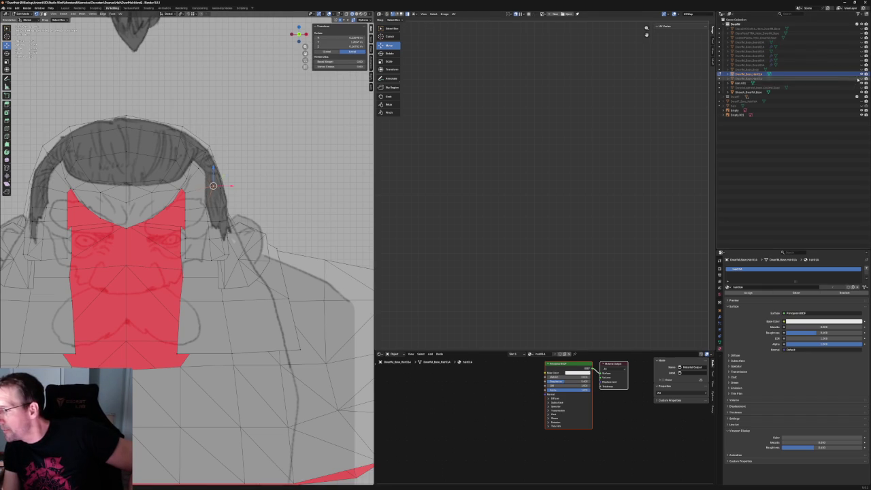
Unhide the DwarfM_Base_Body mesh and add a second temple vertex to the selection
left_click(866, 70)
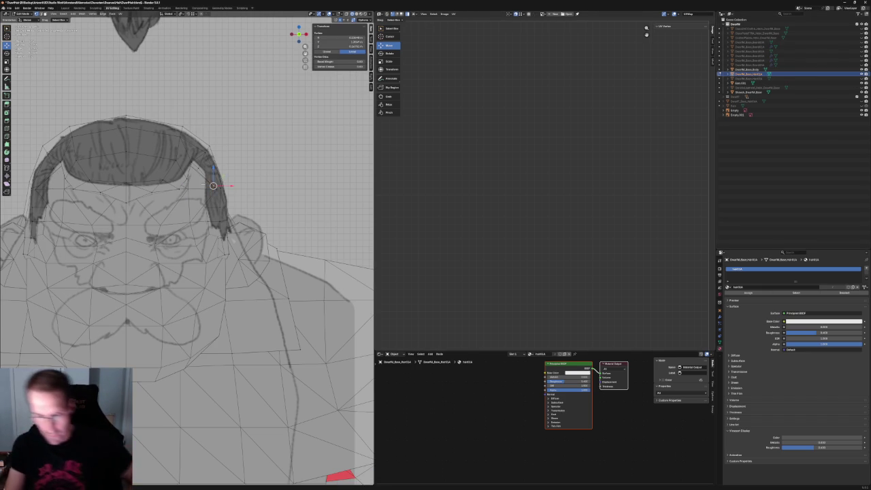
middle_click_drag(187, 245, 136, 245)
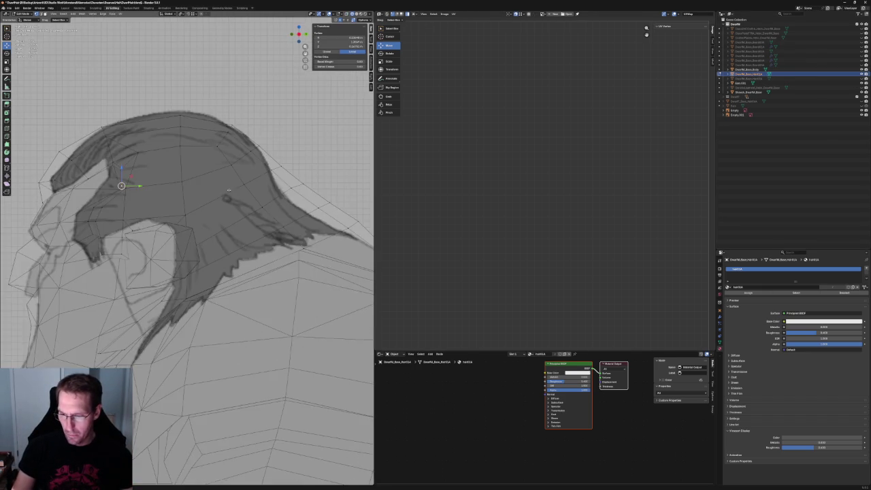
scroll(188, 245, "up", 3)
left_click(175, 159, "shift")
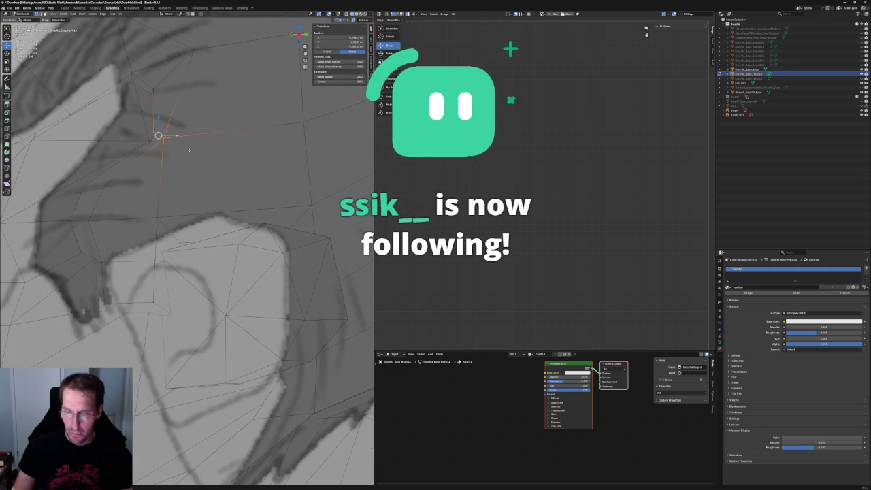
middle_click_drag(162, 138, 174, 159, "shift")
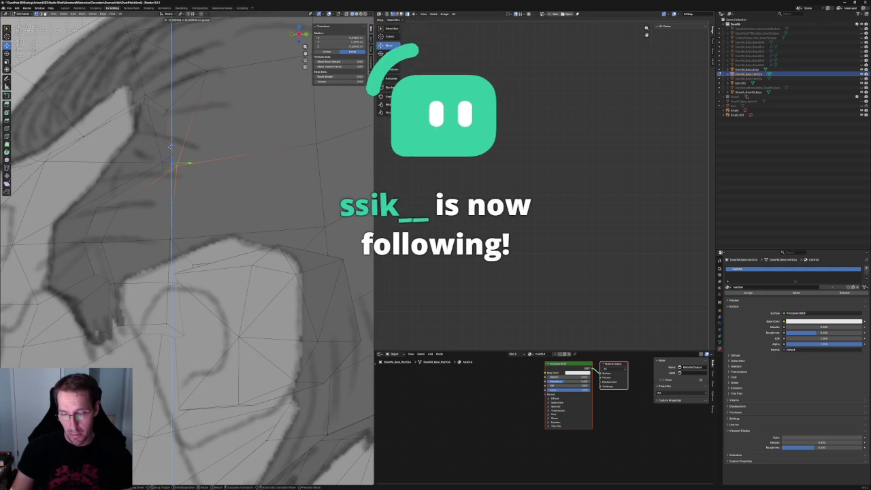
middle_click_drag(165, 145, 265, 170)
In X-ray front view, move the selected temple vertex vertically to the drawn hairline
key("alt+z")
key("KP_1")
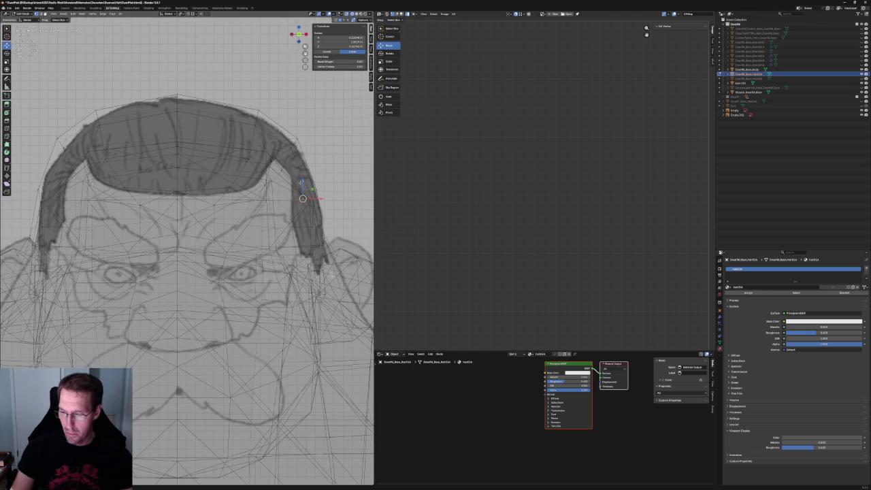
key("g")
key("z")
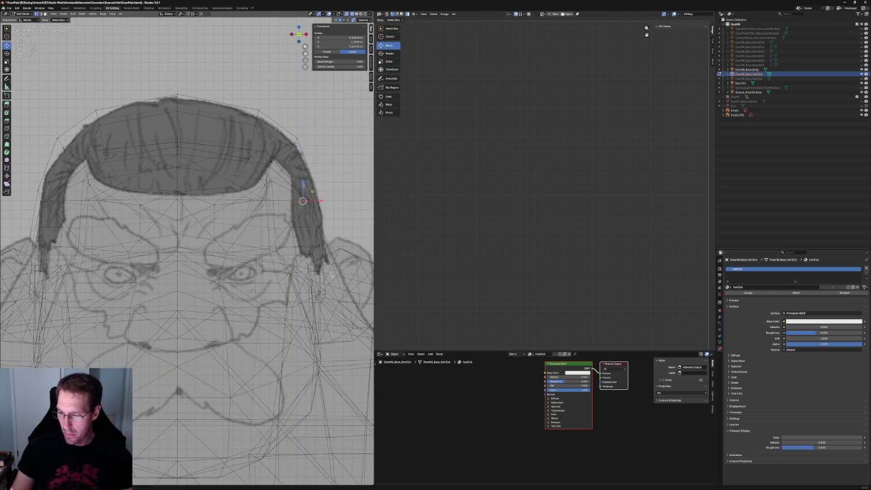
left_click(318, 200)
middle_click_drag(317, 201, 224, 204)
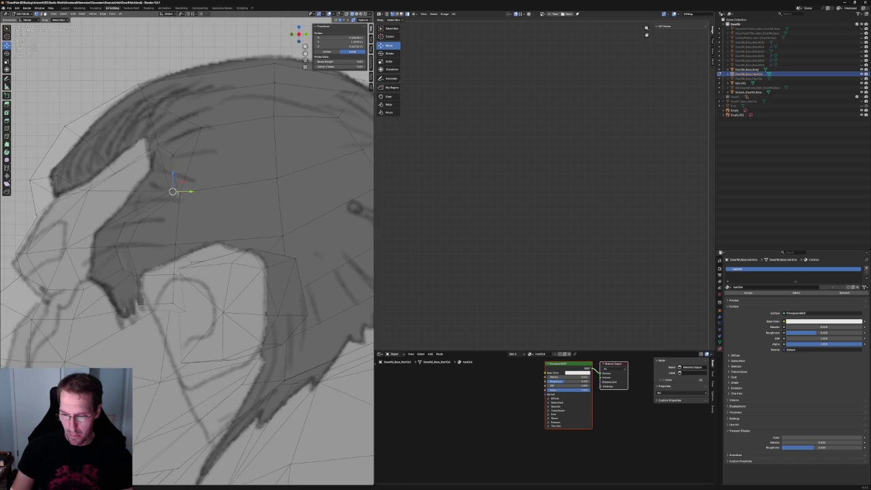
key("g")
key("Escape")
key("g")
key("Escape")
Check the temple vertex against the reference sheet, trying an X-axis move and cancelling it
scroll(187, 248, "up", 3)
scroll(187, 248, "up", 1)
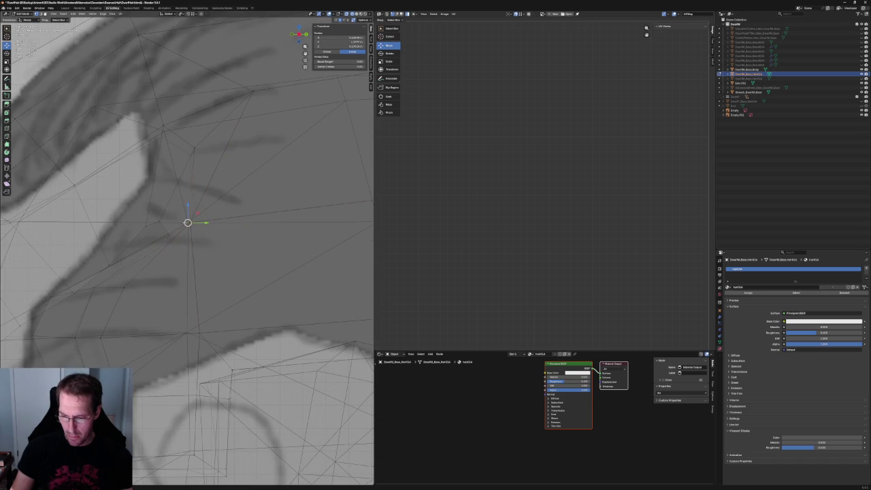
scroll(187, 248, "down", 5)
scroll(187, 249, "up", 3)
scroll(187, 248, "up", 2)
scroll(187, 249, "up", 2)
key("alt+z")
key("alt+z")
key("g")
key("x")
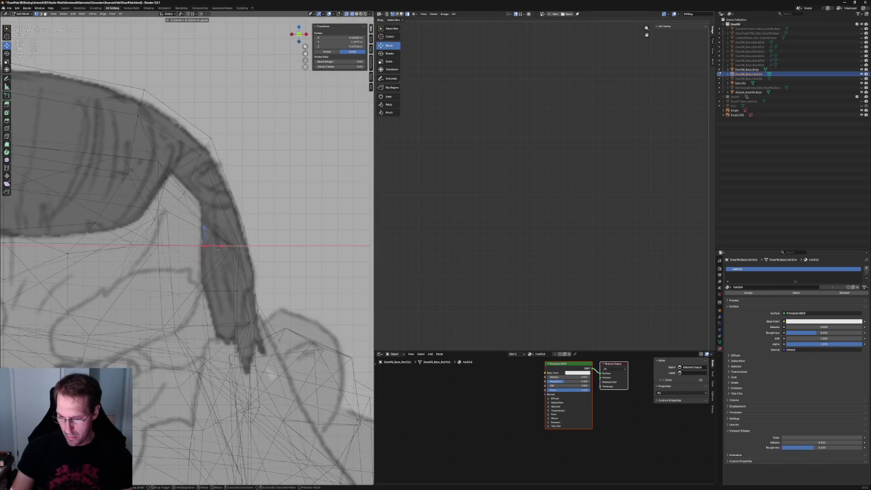
key("Escape")
key("alt+z")
scroll(237, 226, "down", 5)
mouse_move(237, 226)
middle_mouse_down()
mouse_move(300, 225)
mouse_move(266, 239)
mouse_move(279, 224)
middle_mouse_up()
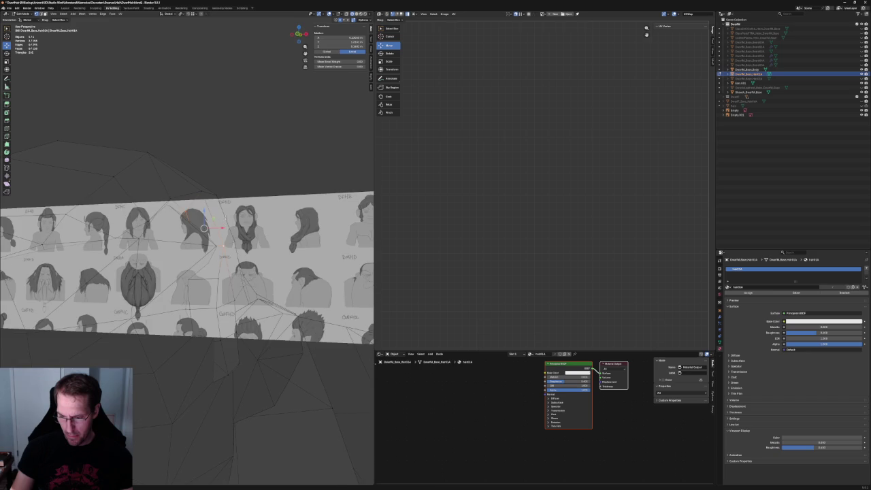
Select another side-lock vertex and line it up in X-ray front view
key("alt+a")
mouse_move(205, 205)
middle_mouse_down()
mouse_move(185, 194)
mouse_move(174, 206)
middle_mouse_up()
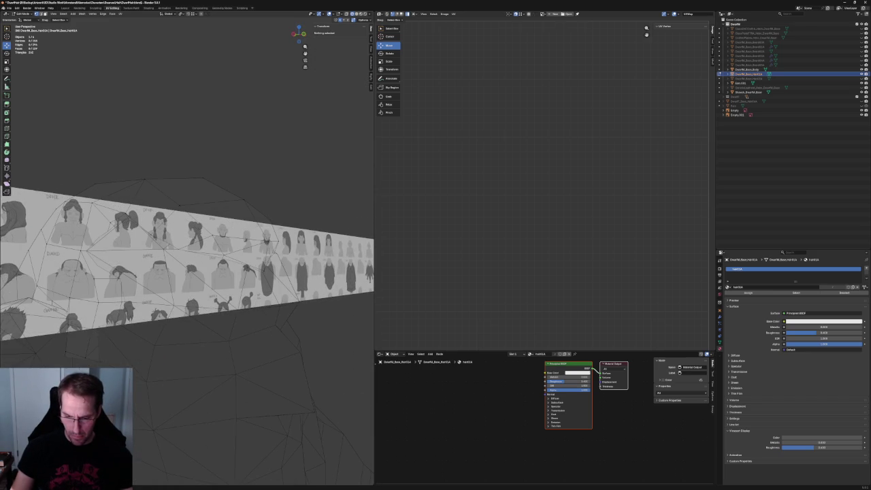
left_click(123, 220)
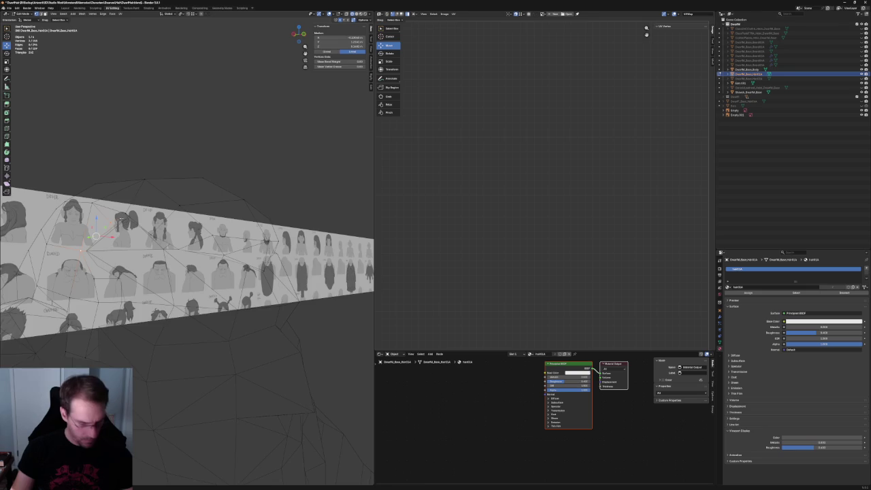
key("alt+z")
mouse_move(125, 218)
middle_mouse_down()
mouse_move(143, 200)
mouse_move(181, 245)
middle_mouse_up()
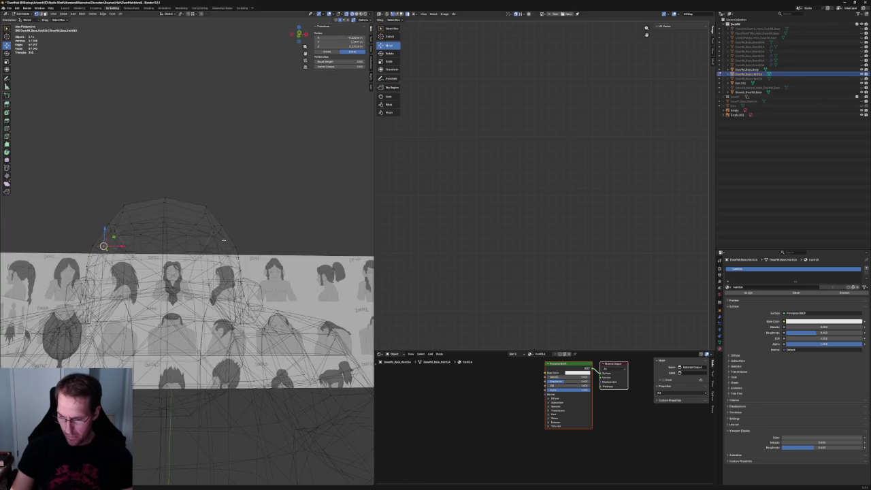
key("KP_1")
scroll(225, 248, "up", 3)
scroll(272, 299, "up", 3)
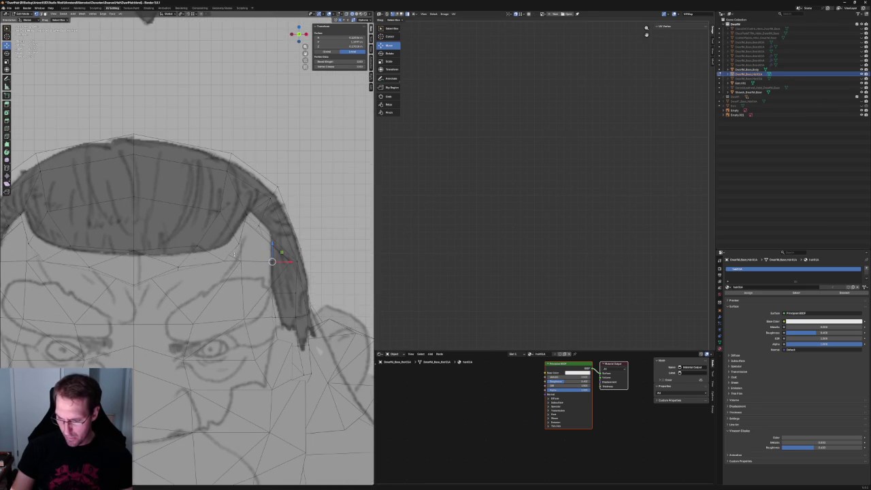
Move that vertex along X and Y using front and side views, then return to solid display
key("g")
key("x")
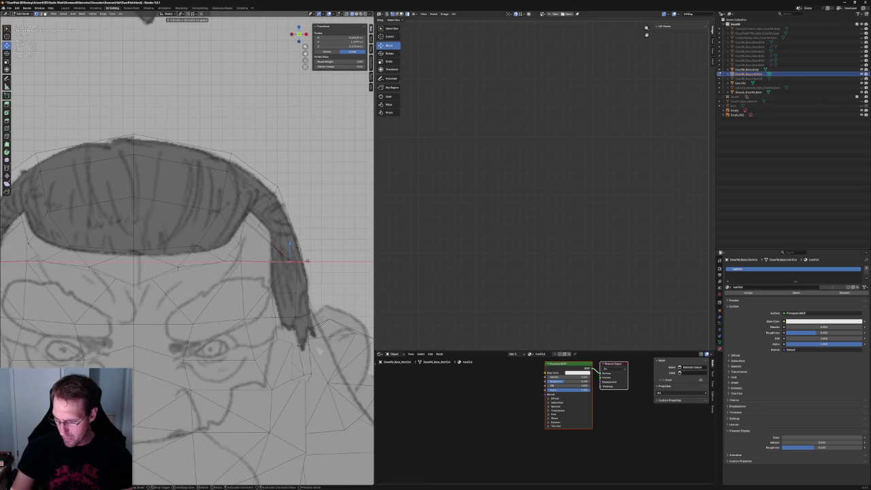
key("KP_3")
key("y")
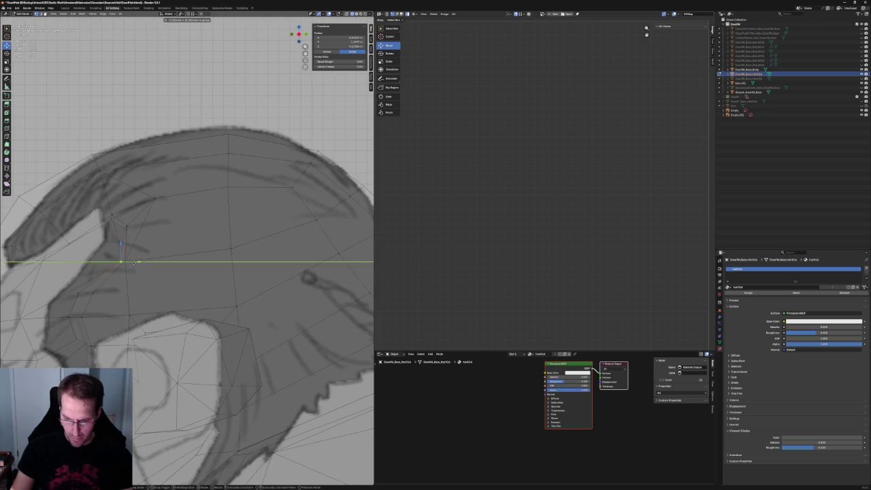
key("KP_1")
key("x")
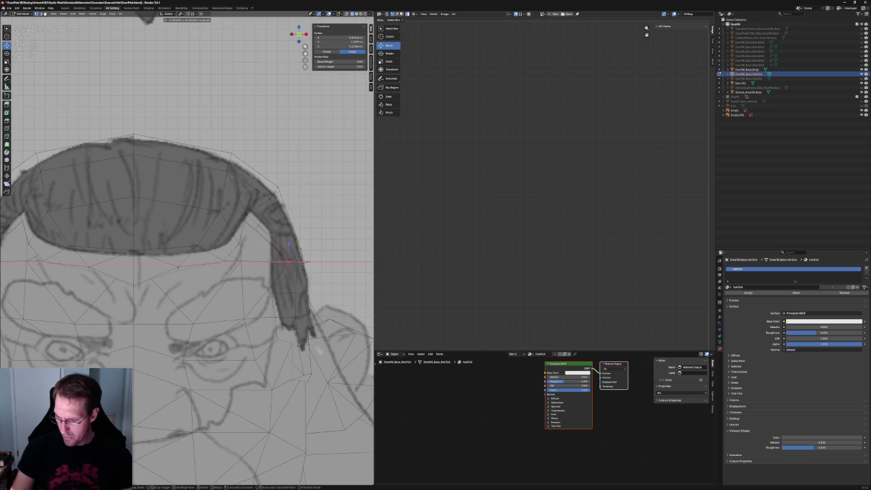
left_click(301, 263)
key("alt+a")
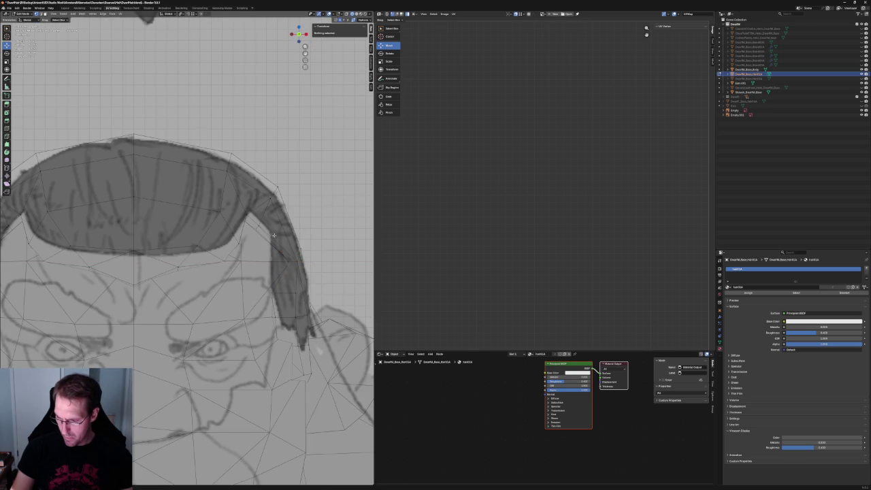
scroll(268, 233, "down", 3)
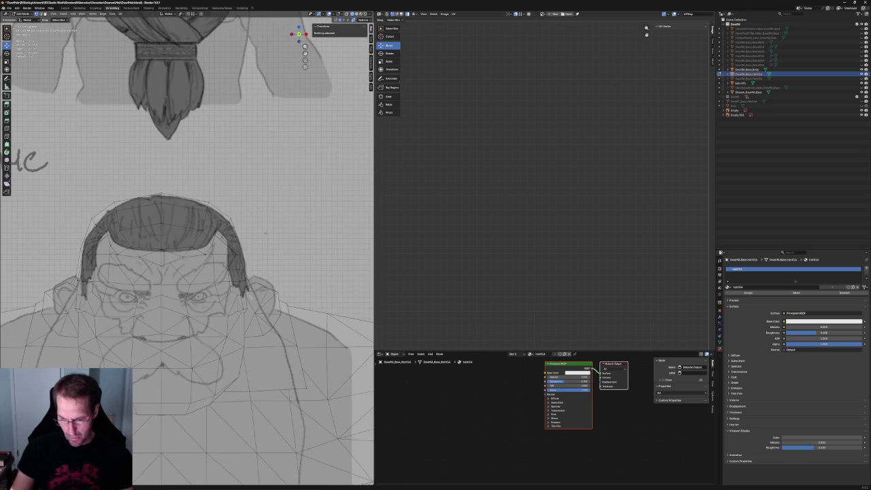
scroll(265, 233, "down", 2)
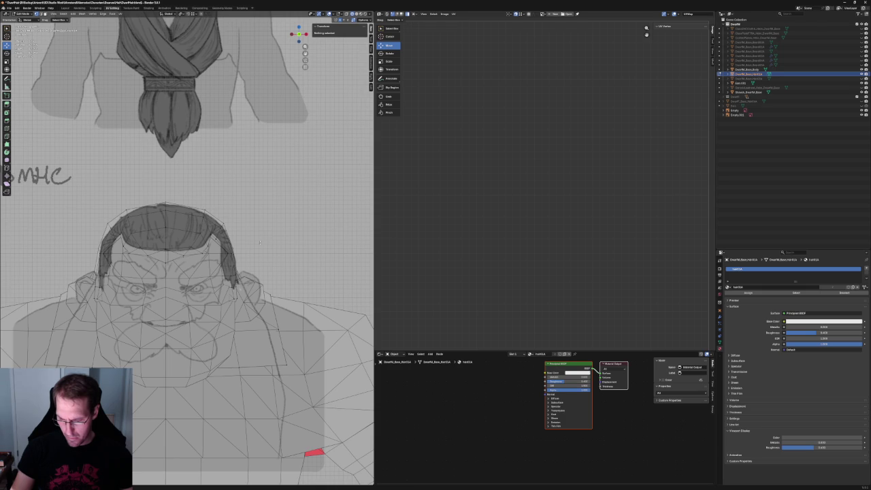
scroll(259, 242, "down", 2)
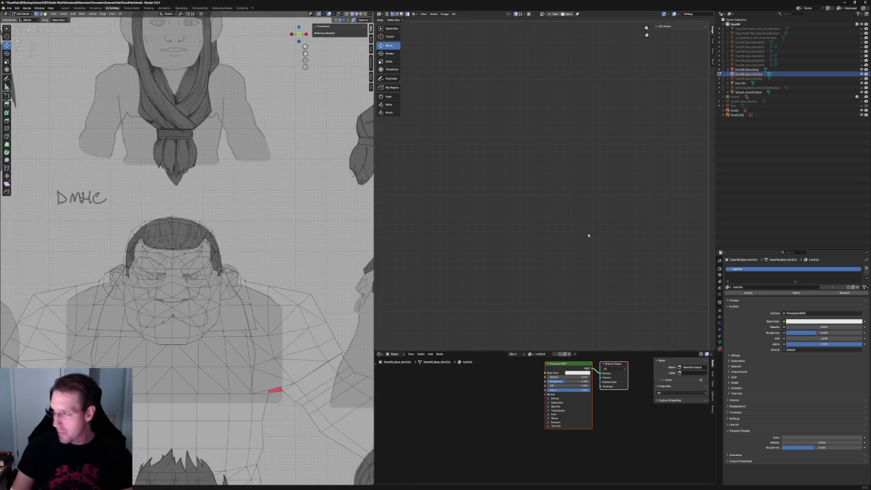
key("alt+z")
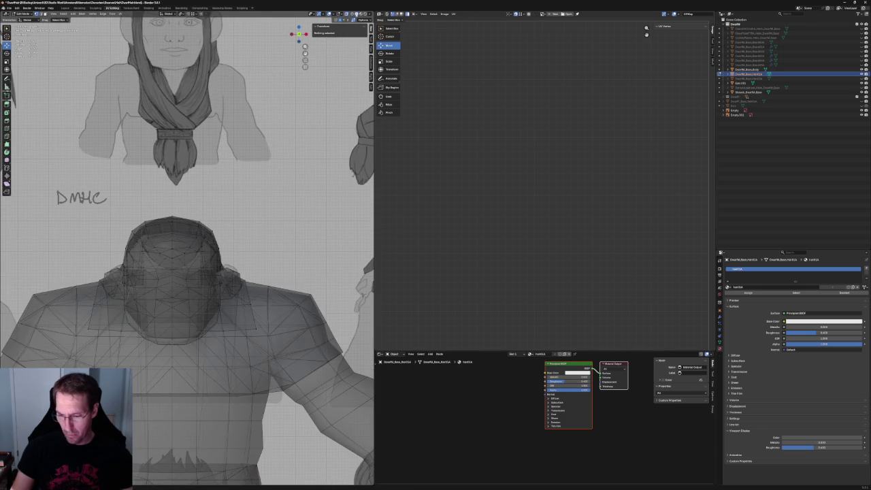
Shift a top hair vertex along X, then delete two vertices to open the hair at the ear
scroll(249, 268, "up", 2)
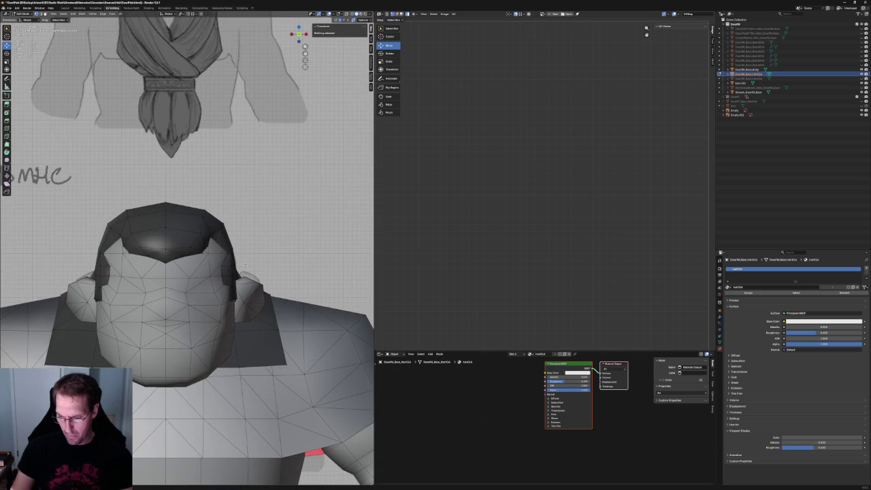
left_click(201, 235)
key("g")
key("x")
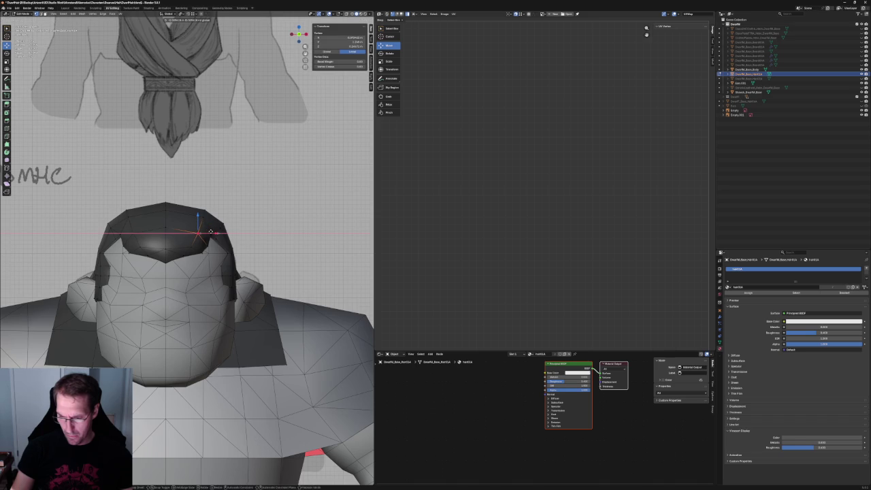
left_click(211, 231)
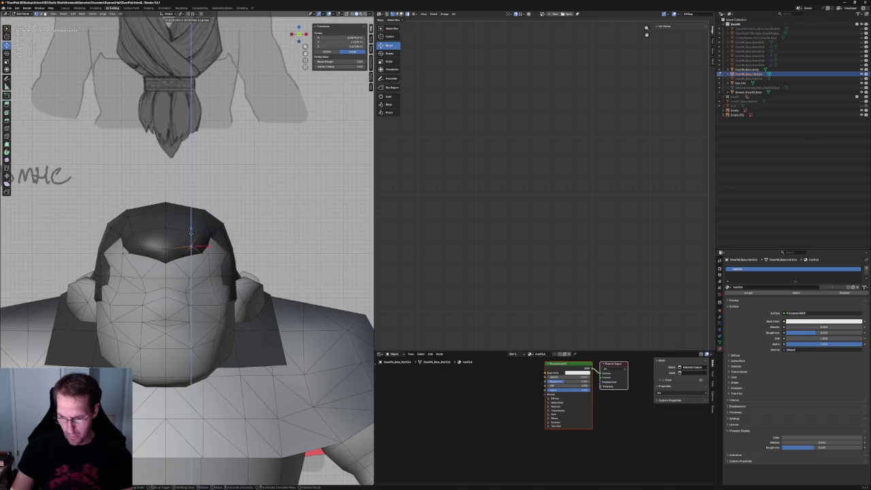
mouse_move(204, 238)
middle_mouse_down()
mouse_move(225, 221)
mouse_move(202, 234)
middle_mouse_up()
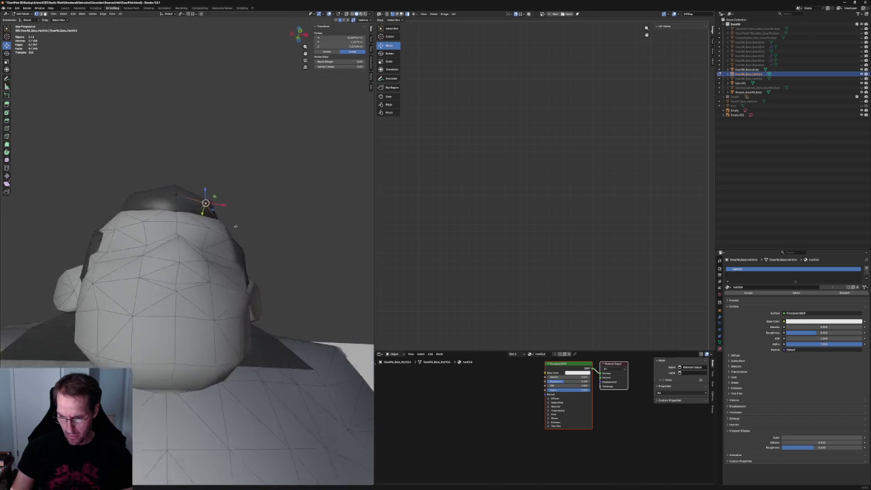
left_click(194, 210, "shift")
middle_click_drag(195, 211, 121, 249)
key("x")
left_click(135, 236)
In right side view, move the hair vertex near the ear along the Y axis
middle_click_drag(215, 107, 265, 113)
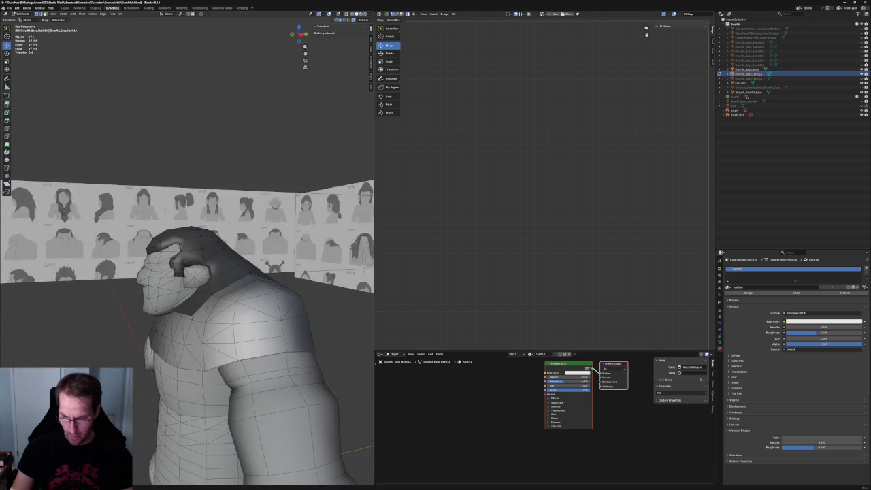
key("KP_3")
scroll(245, 298, "up", 4)
scroll(245, 298, "up", 2)
key("alt+z")
left_click(251, 287)
key("alt+z")
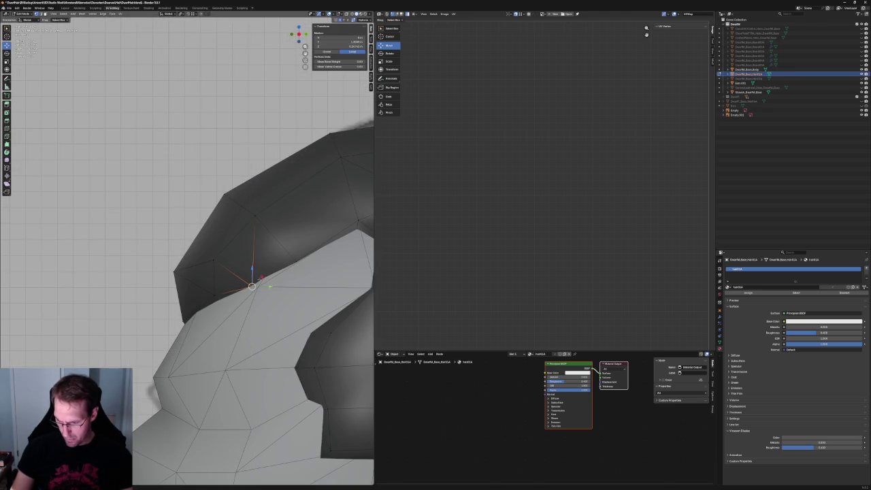
scroll(188, 272, "down", 3)
scroll(187, 272, "down", 2)
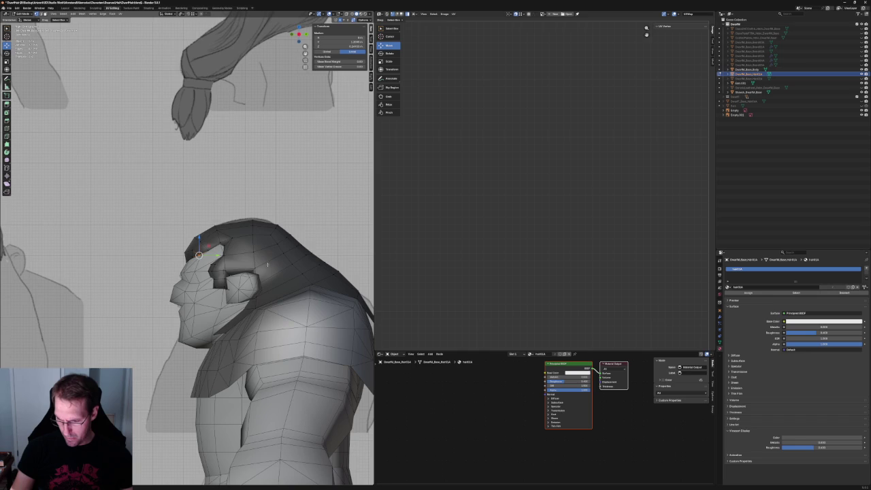
scroll(187, 272, "down", 2)
scroll(170, 262, "up", 3)
scroll(170, 262, "up", 3)
scroll(170, 262, "up", 4)
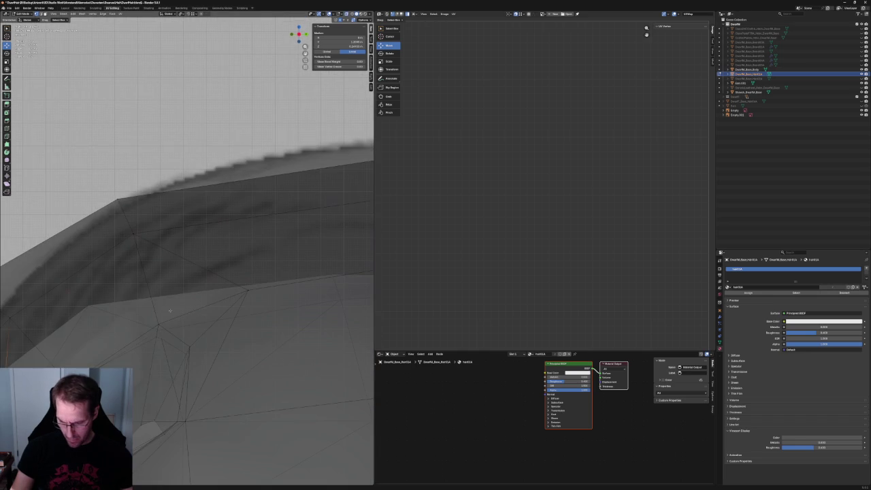
key("g")
key("z")
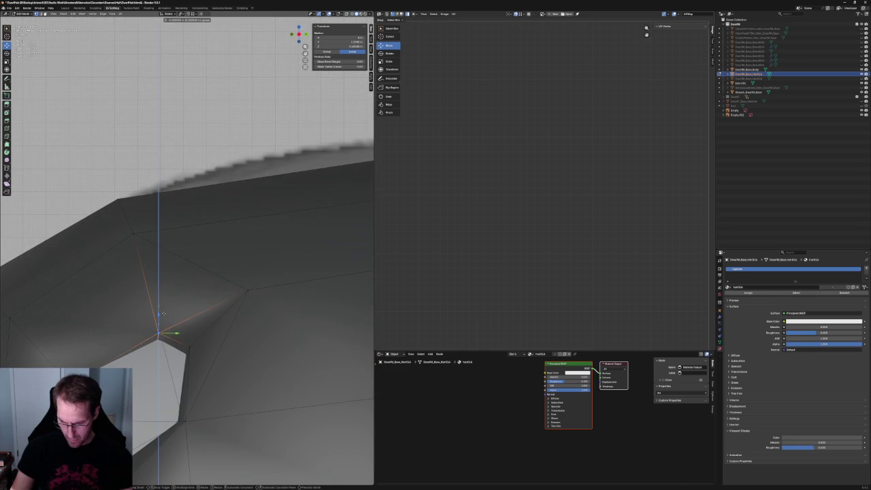
key("y")
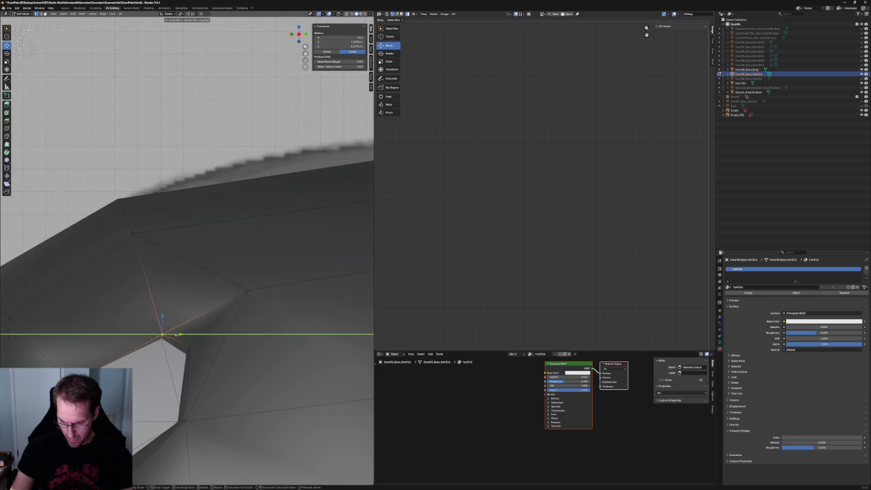
left_click(177, 335)
Move two lower hair vertices up toward the top of the ear
scroll(178, 335, "down", 3)
left_click(166, 333)
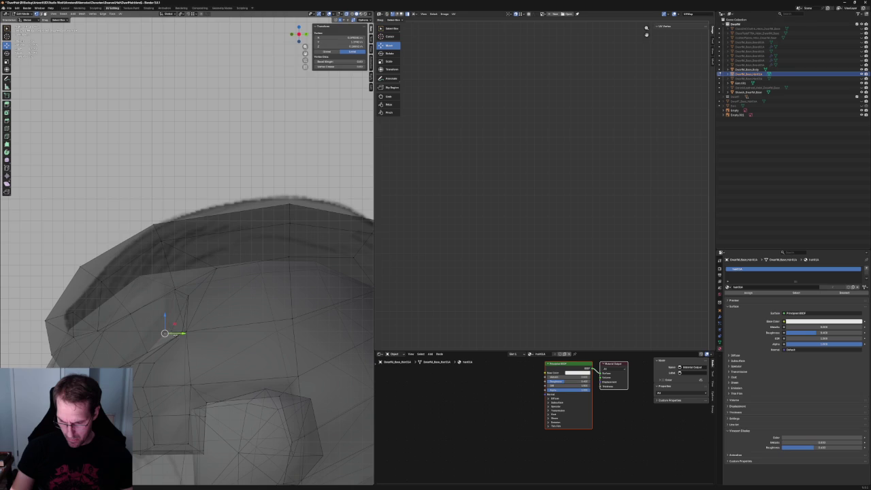
left_click(170, 330, "shift")
key("g")
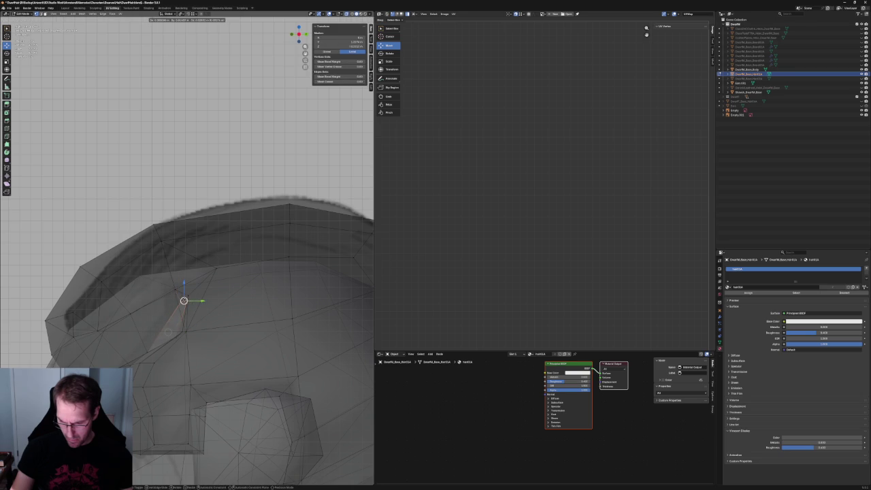
left_click(183, 299)
key("g")
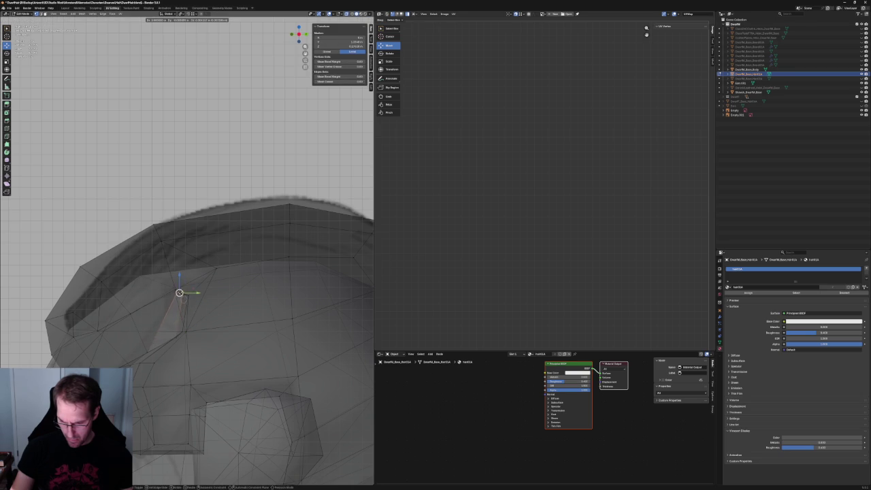
left_click(183, 297)
key("alt+a")
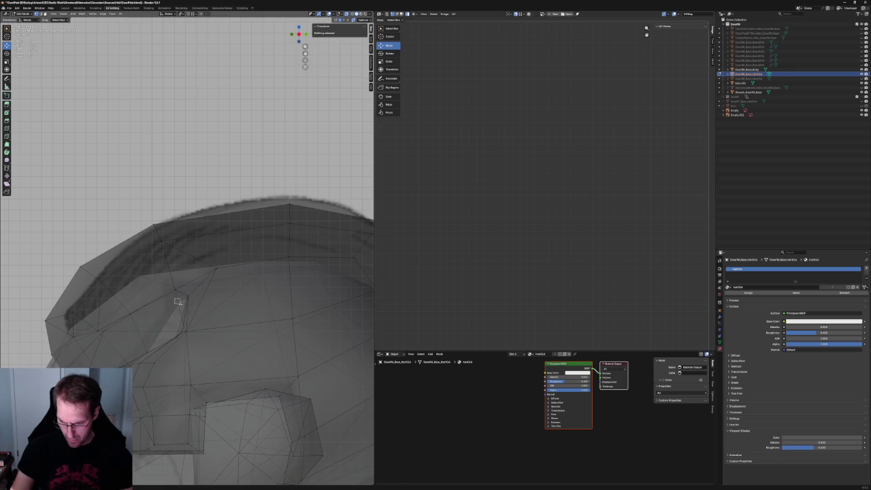
Reposition a vertex on the ear opening's edge, checking it in solid view
left_click(178, 300)
key("g")
left_click(152, 351)
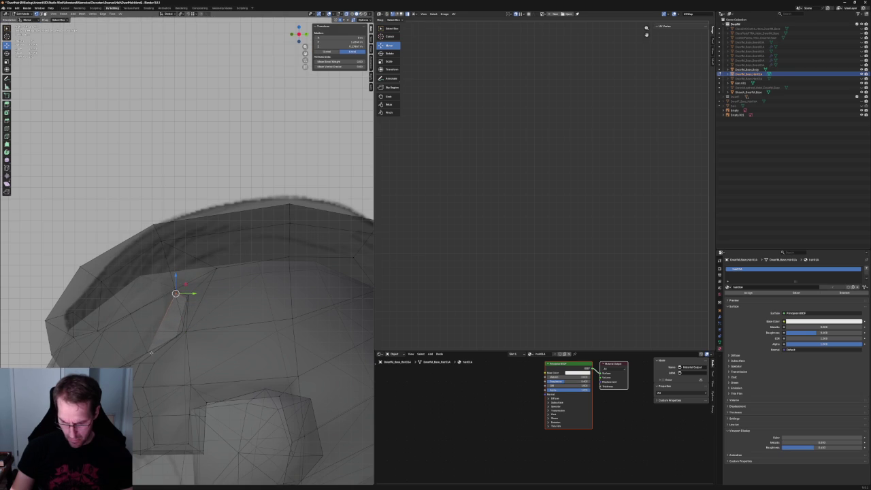
key("g")
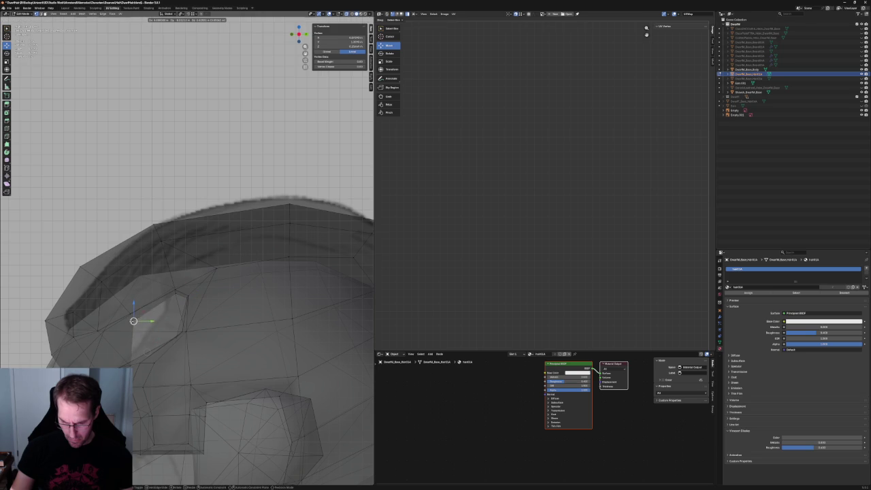
key("Return")
key("alt+z")
key("alt+z")
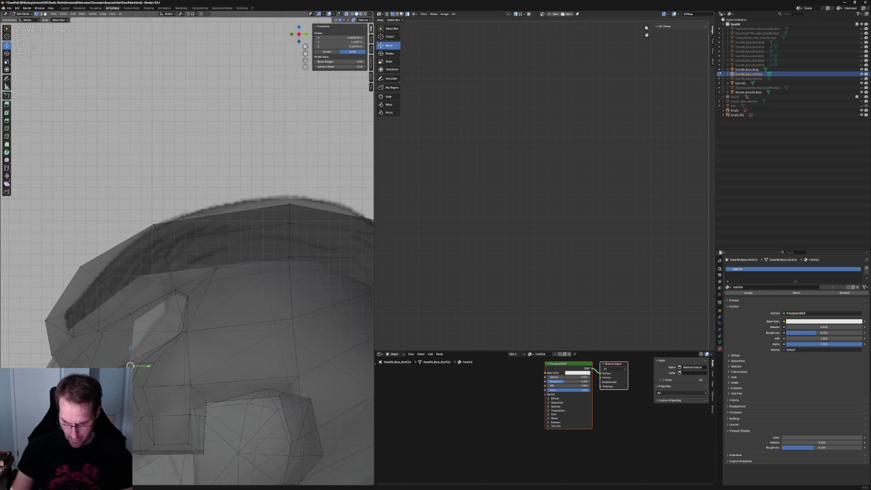
Nudge the notch vertices down and left until the opening follows the ear outline
key("g")
key("Return")
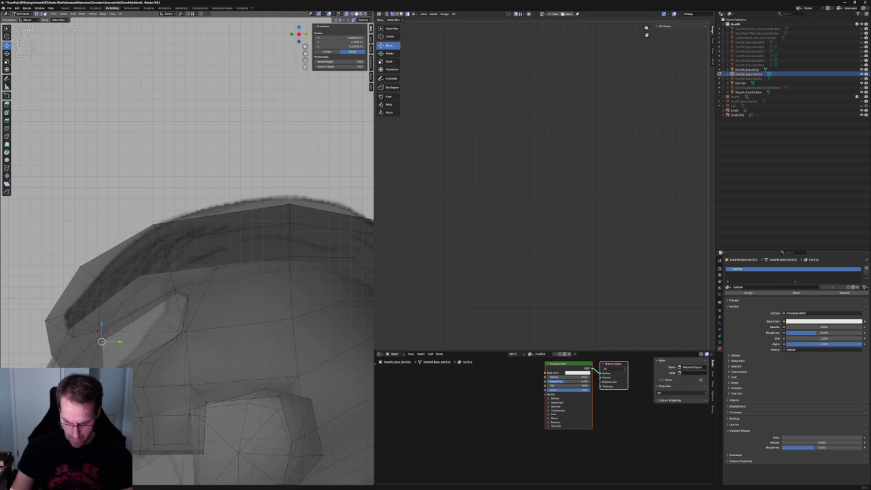
key("g")
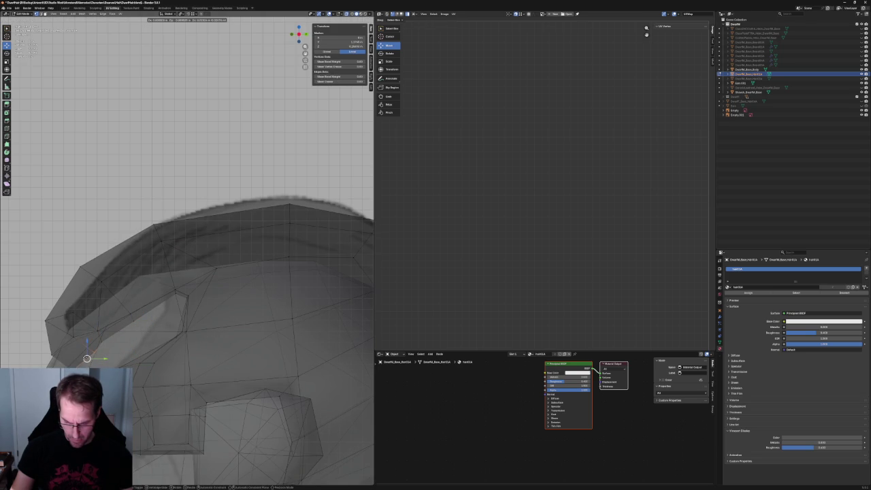
key("Return")
key("alt+z")
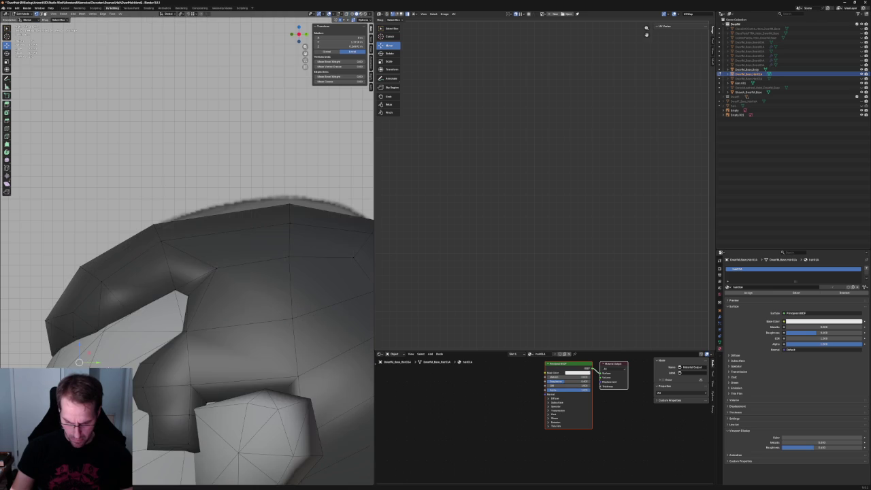
key("g")
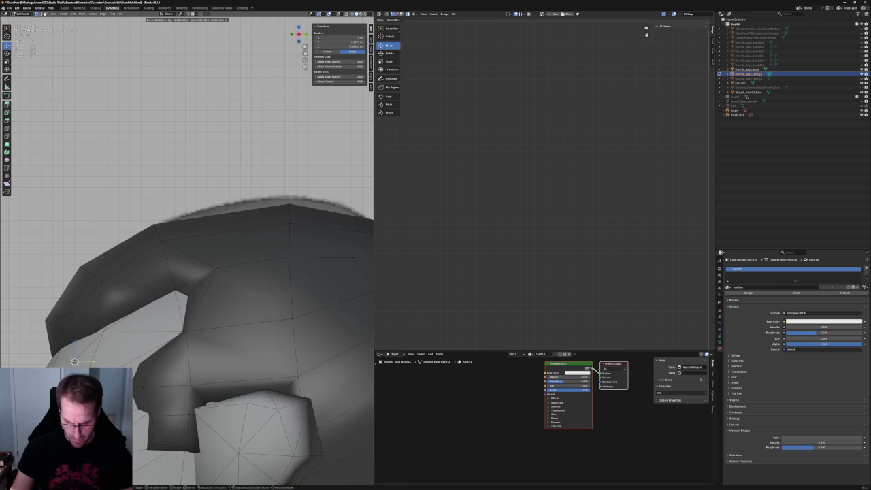
key("Return")
key("alt+z")
mouse_move(74, 361)
middle_mouse_down()
mouse_move(248, 324)
mouse_move(231, 287)
mouse_move(211, 301)
middle_mouse_up()
In see-through view, shift a sideburn edge vertex along X
key("alt+z")
scroll(212, 243, "up", 5)
key("alt+z")
scroll(212, 243, "up", 2)
key("alt+z")
left_click(122, 300)
key("alt+z")
key("alt+z")
key("g")
key("x")
left_click(141, 301)
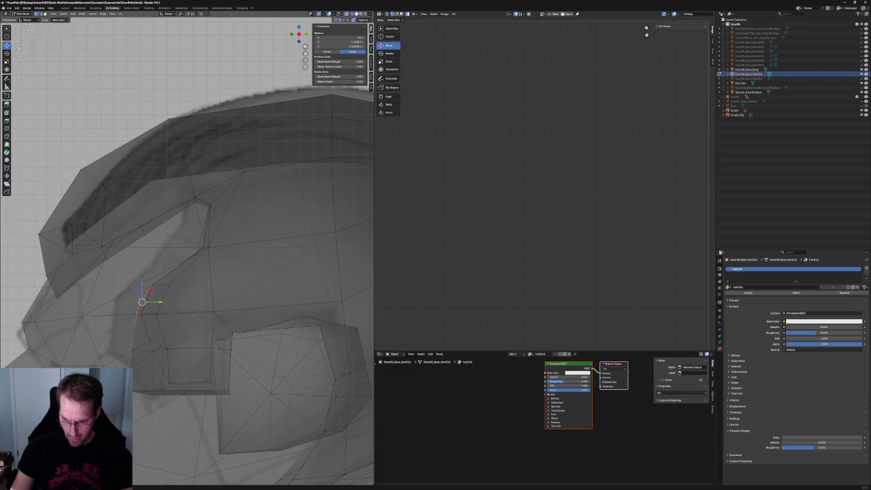
Slide one sideburn vertex up and reposition the two lower sideburn vertices along Y
left_click(142, 301)
key("g")
key("g")
left_click(140, 307)
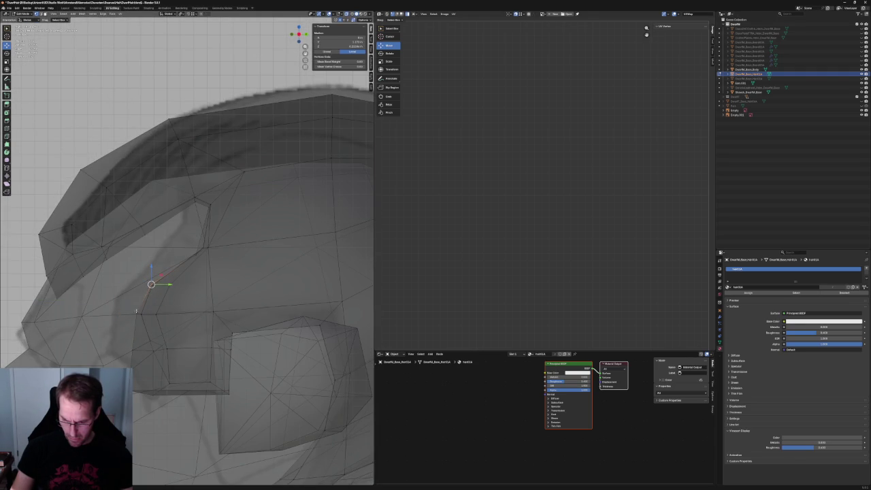
left_click(131, 317)
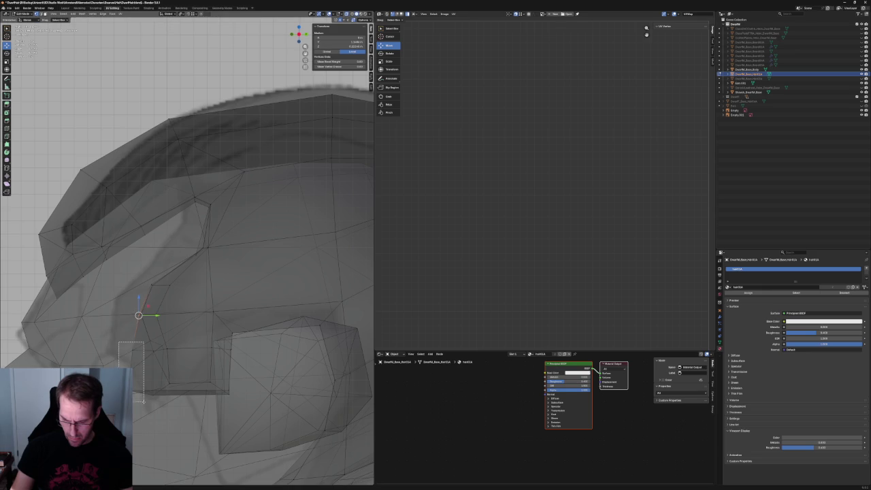
left_click(145, 389)
key("g")
key("y")
left_click(145, 369)
key("g")
key("shift+x")
left_click(159, 363)
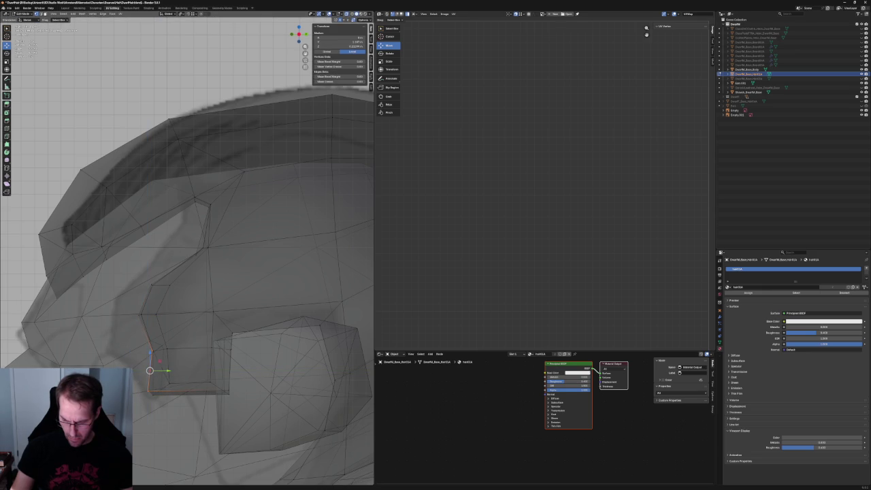
Lower the sideburn's bottom edge vertically along Z
left_click(148, 390)
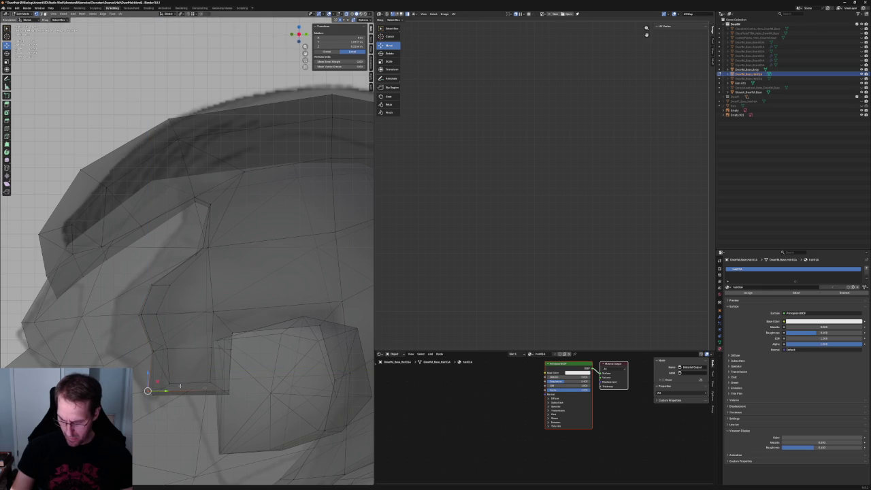
left_click(226, 390, "shift")
key("g")
key("z")
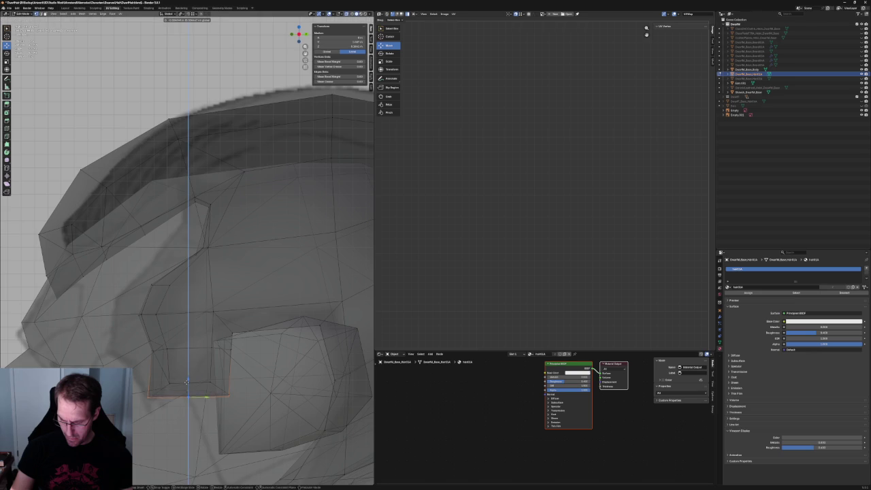
left_click(188, 381)
Box-select the sideburn's bottom vertices, lower them on Z, then raise them slightly
key("alt+a")
left_click_drag(245, 342, 127, 371)
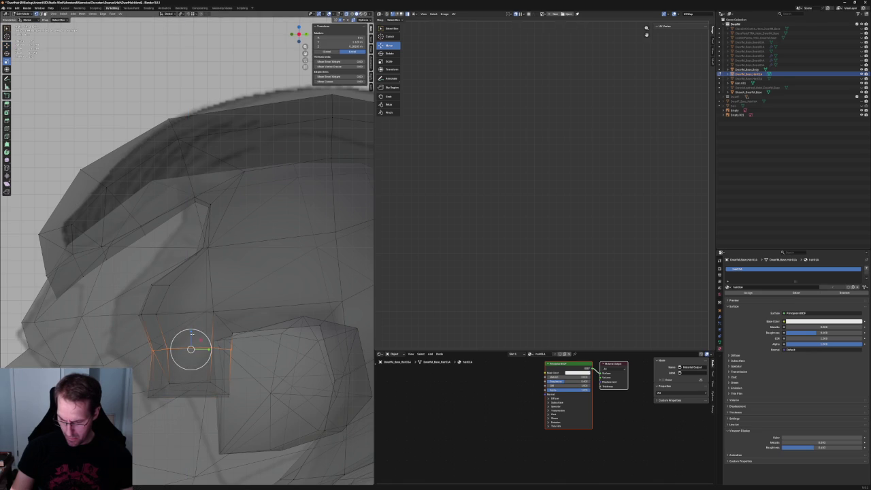
key("g")
key("z")
left_click(236, 338)
key("alt+z")
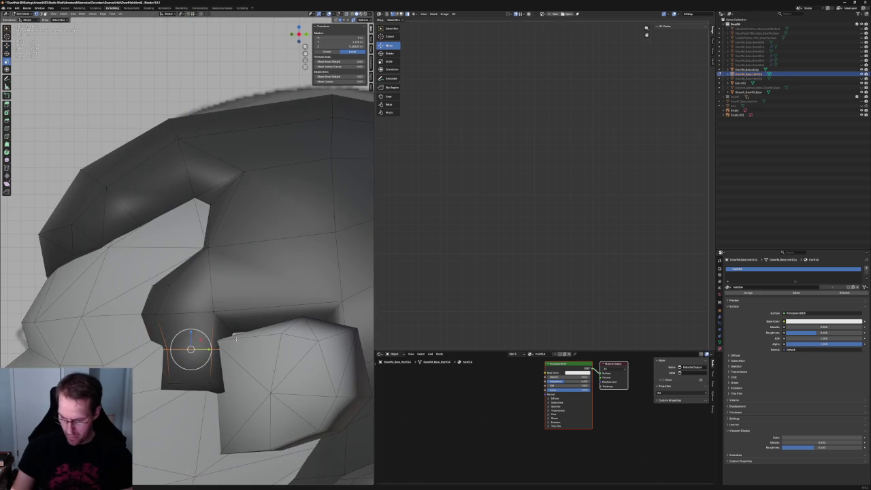
key("shift+space")
key("g")
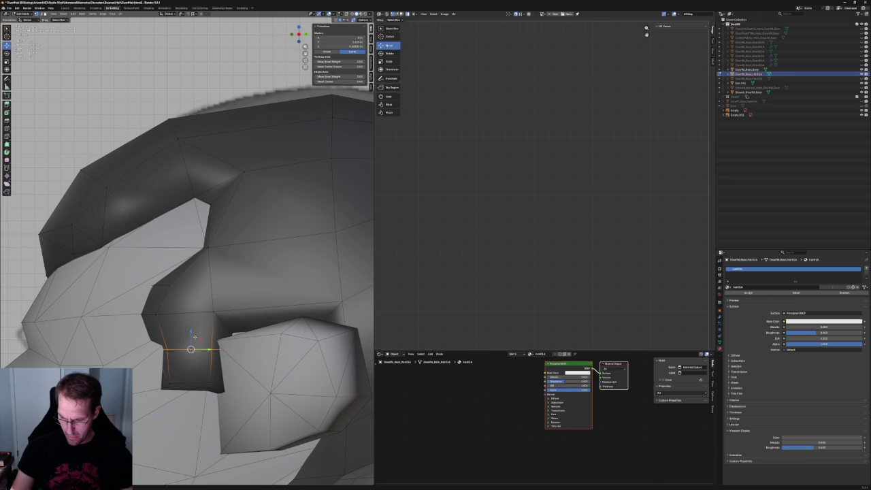
left_click_drag(191, 335, 191, 331)
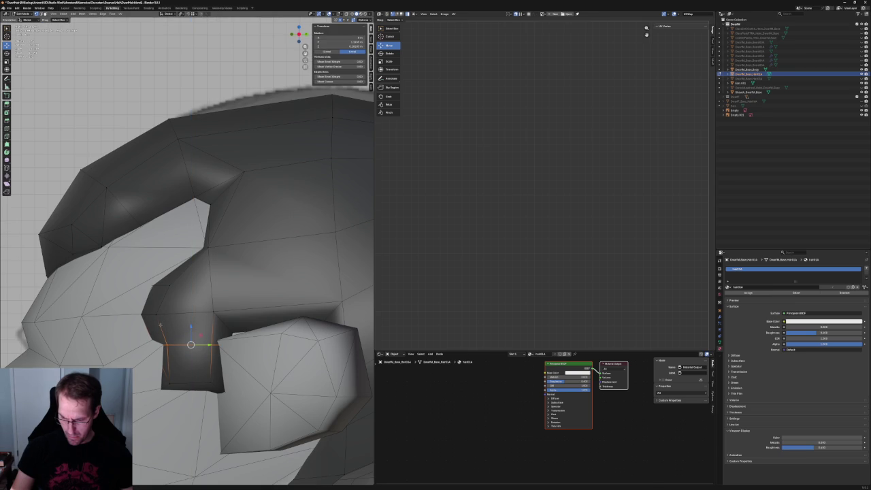
Join two sideburn vertices with a new edge using Connect Vertex Path
key("alt+z")
left_click(158, 314)
right_click(152, 348)
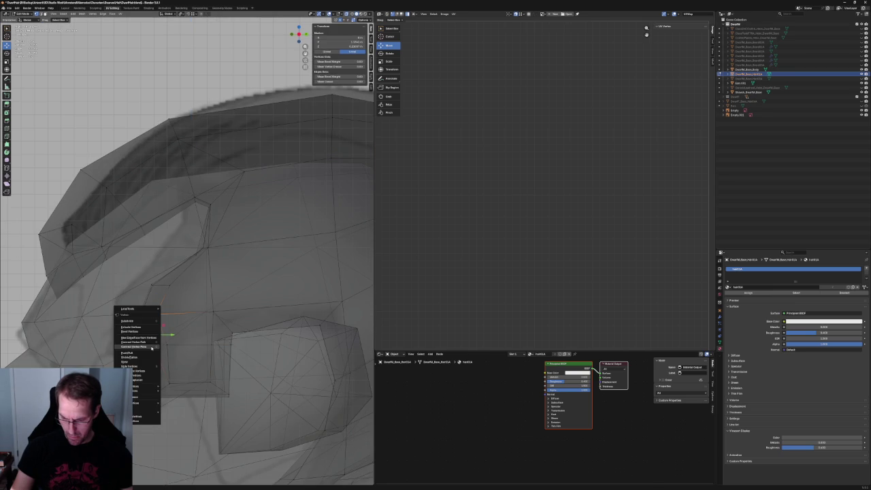
left_click(145, 348)
key("alt+z")
Reposition a vertex on the hair's front edge in Front Orthographic view
key("alt+z")
left_click(154, 345)
key("alt+z")
key("KP_Decimal")
middle_click_drag(205, 326, 277, 314)
key("KP_1")
key("g")
key("z")
key("Escape")
key("g")
key("x")
key("Escape")
key("g")
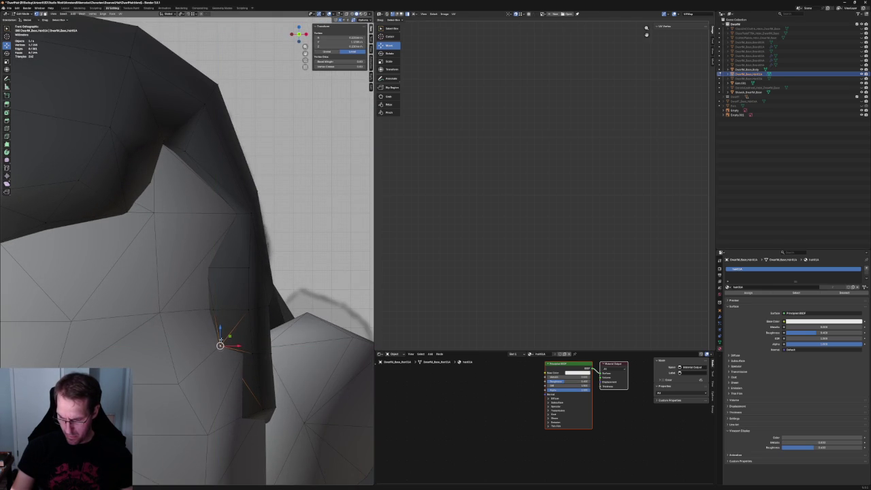
key("x")
key("Return")
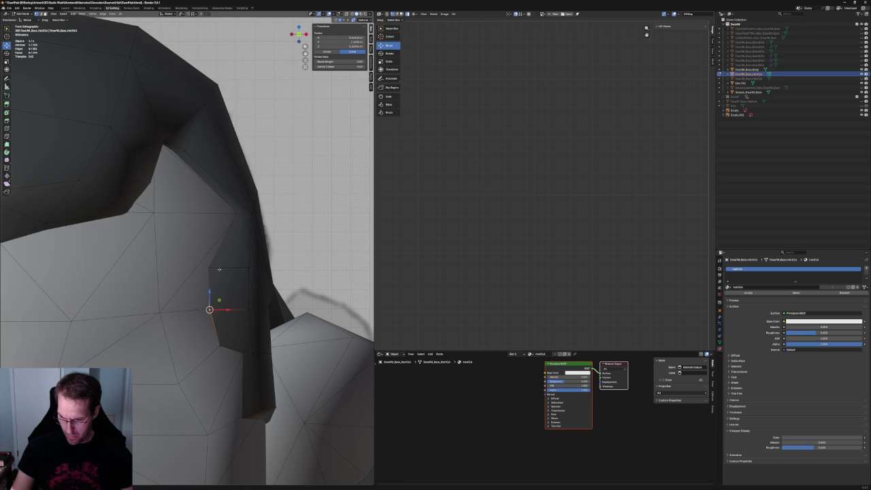
Move the hairline's upper peak vertex along X, then check it from the side view
key("g")
key("x")
key("Escape")
left_click(237, 214)
key("g")
key("x")
key("Escape")
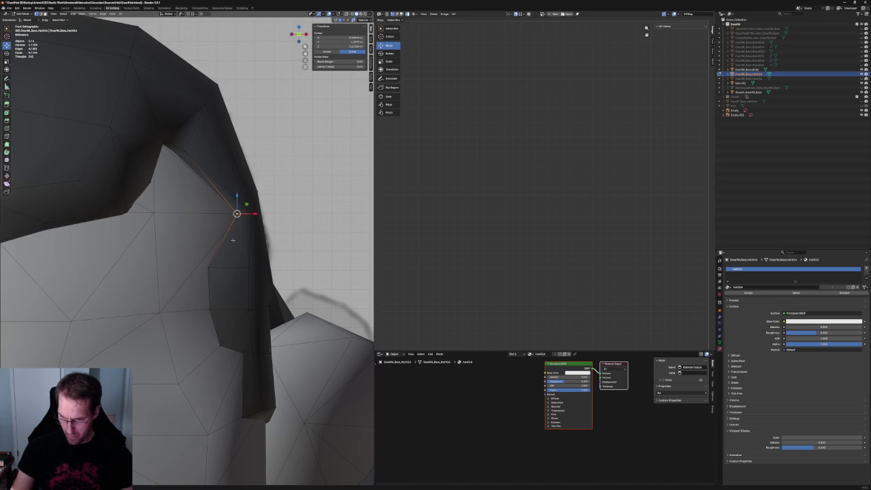
left_click(186, 149)
key("g")
key("x")
key("Return")
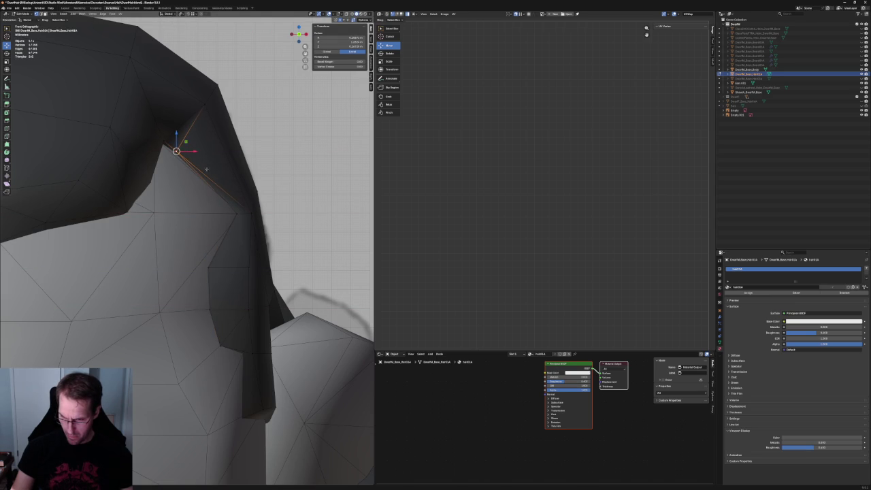
scroll(300, 170, "down", 5)
mouse_move(300, 170)
middle_mouse_down()
mouse_move(198, 180)
mouse_move(157, 204)
mouse_move(131, 250)
middle_mouse_up()
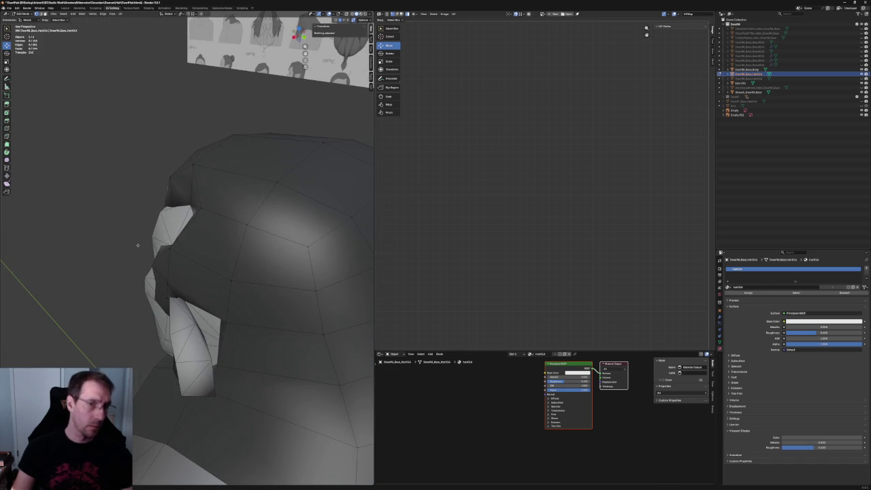
key("KP_3")
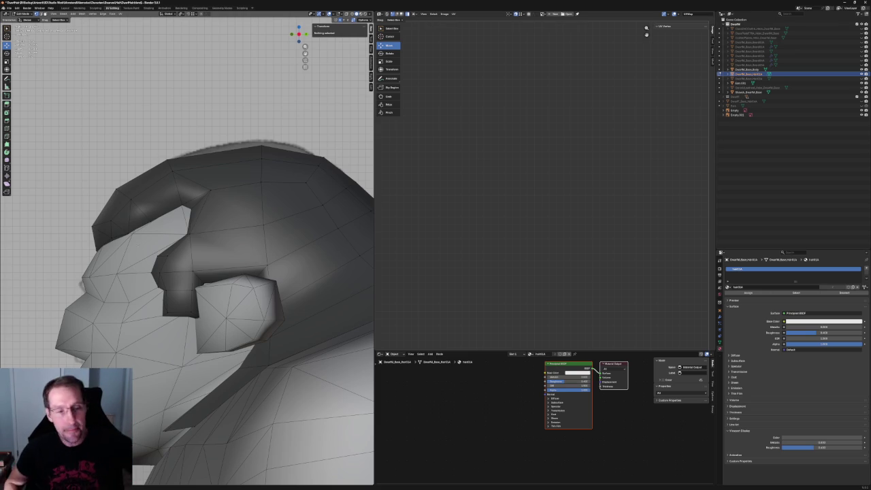
In side view, push a vertex on the hair's back edge along Y
scroll(240, 218, "down", 5)
middle_click_drag(277, 211, 266, 219)
scroll(265, 219, "up", 4)
key("alt+z")
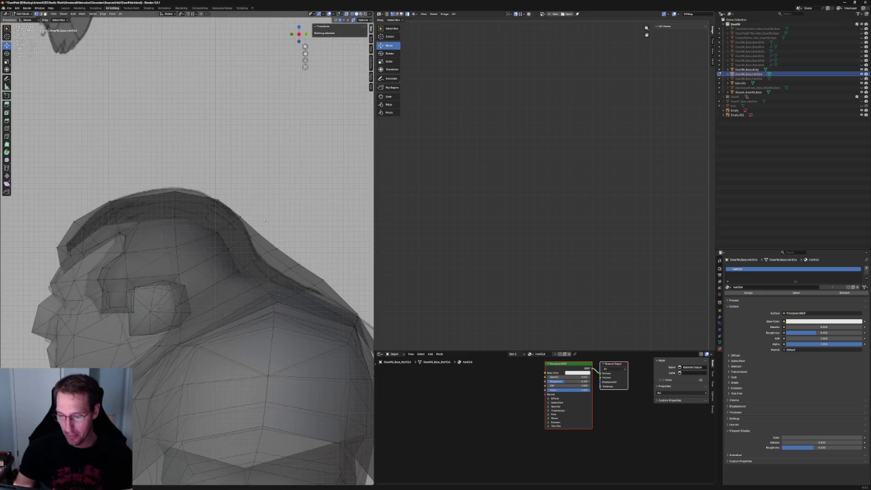
middle_click_drag(336, 259, 278, 236)
scroll(278, 236, "up", 2)
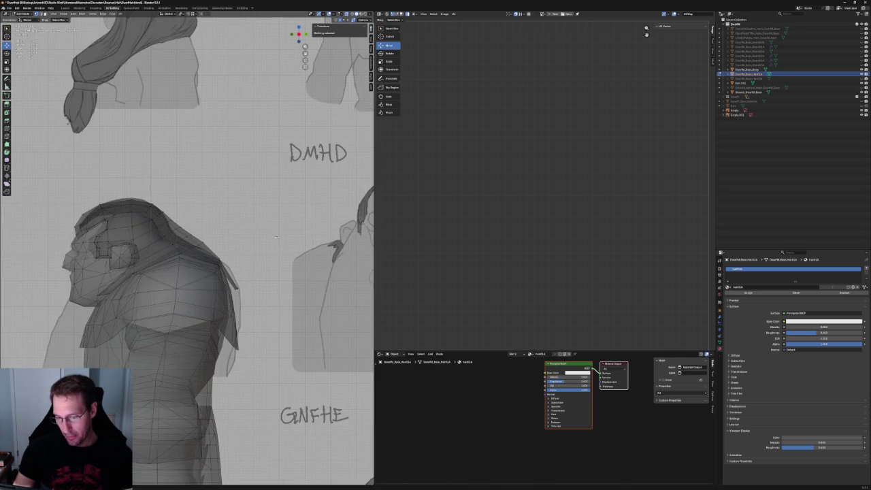
scroll(245, 286, "up", 4)
left_click(238, 288)
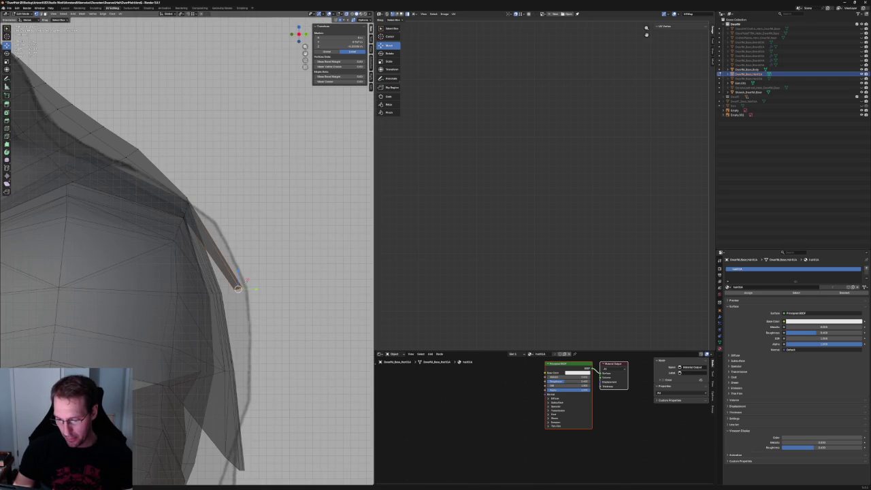
scroll(237, 288, "down", 2)
key("g")
key("y")
left_click(221, 289)
Adjust the hair's lower-edge vertices where it meets the neck and shoulders
key("alt+z")
middle_click_drag(221, 289, 200, 276)
scroll(201, 276, "up", 1)
mouse_move(187, 250)
middle_mouse_down()
mouse_move(253, 287)
mouse_move(286, 272)
middle_mouse_up()
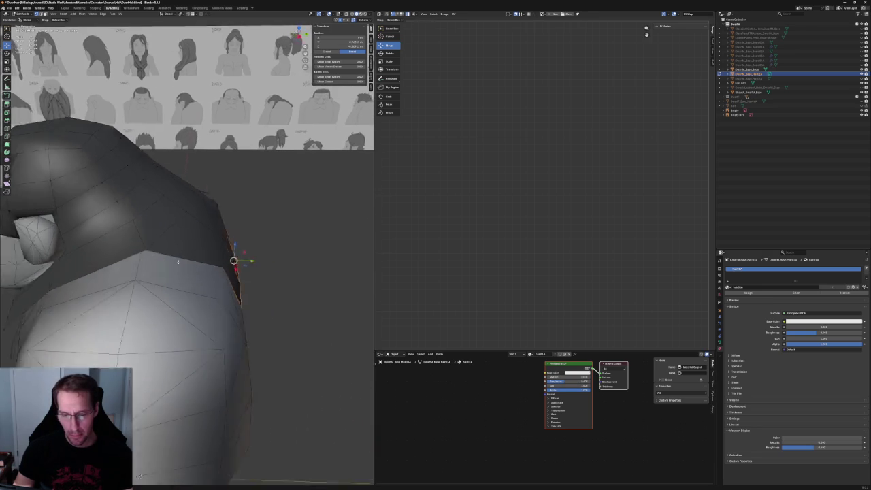
left_click(178, 267)
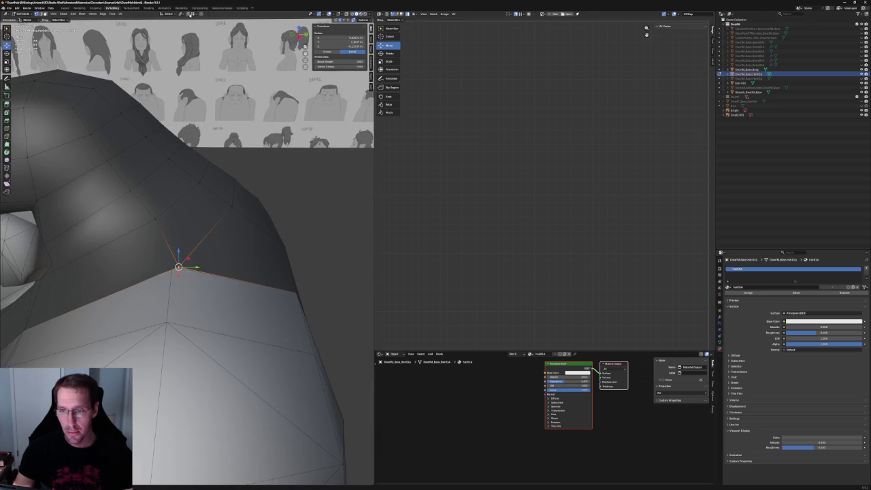
middle_click_drag(179, 267, 257, 266)
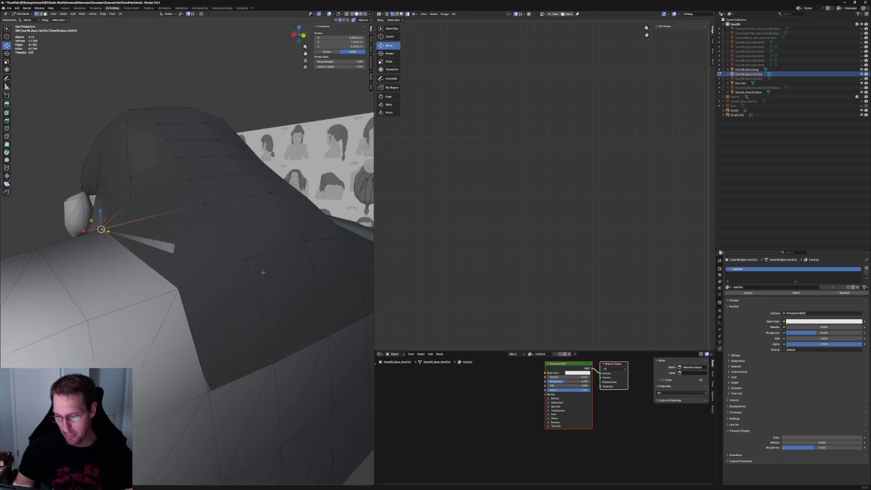
left_click(170, 289)
left_click(204, 204, "shift")
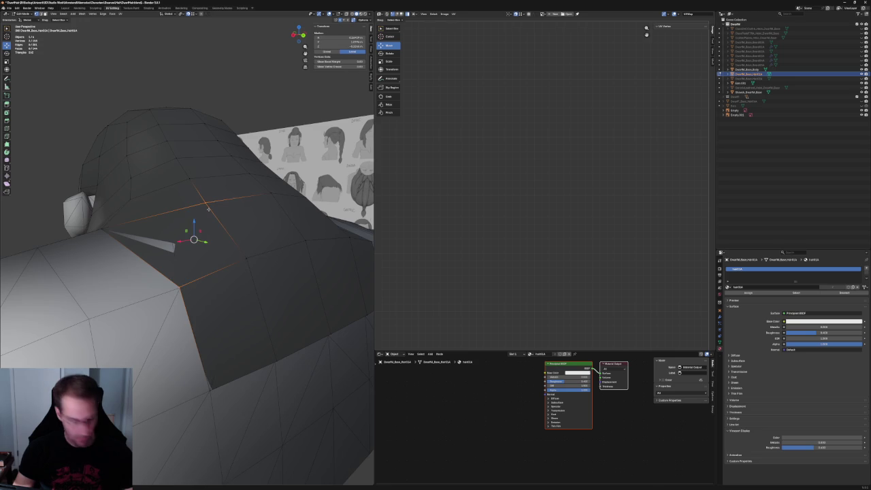
left_click(180, 286)
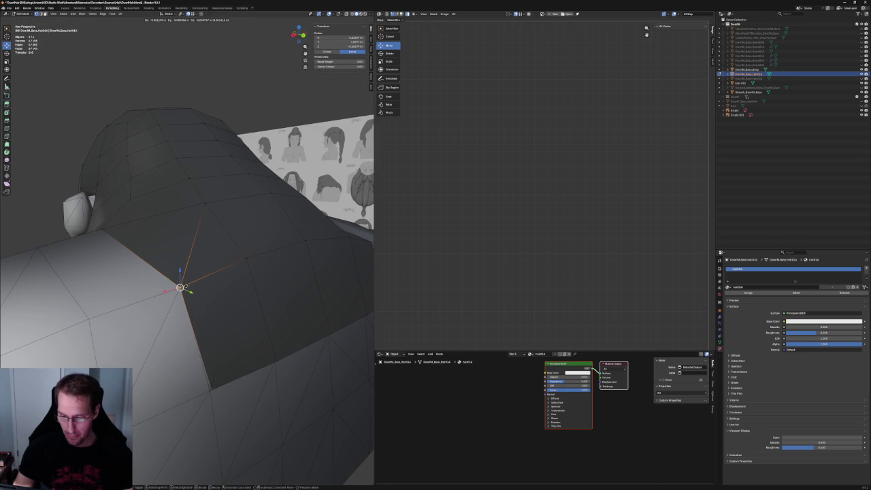
middle_click_drag(184, 272, 143, 175)
key("g")
key("Return")
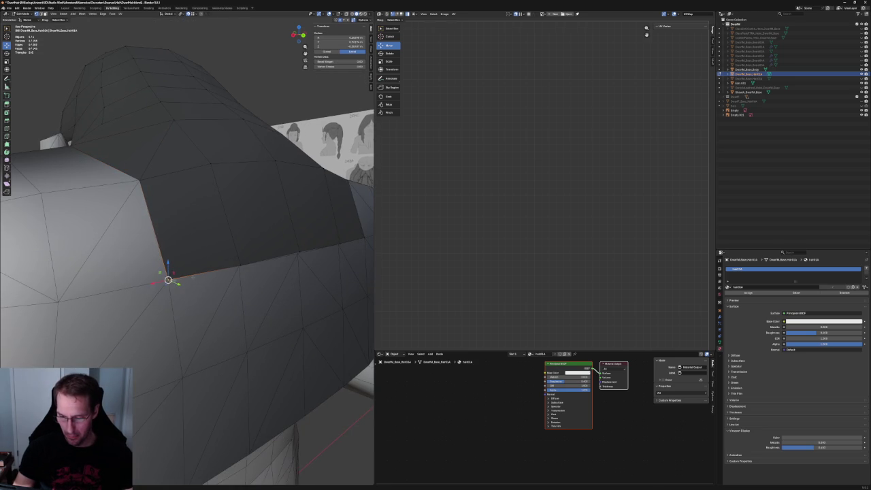
left_click(243, 259)
left_click(298, 252)
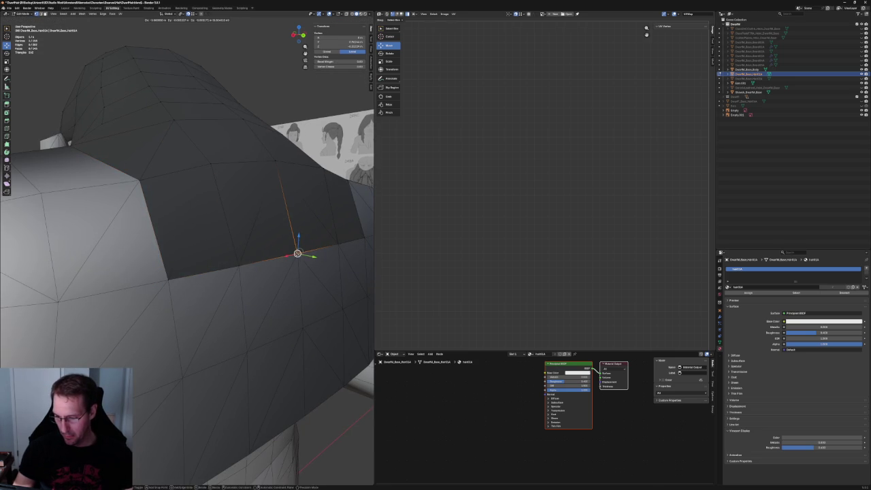
Split a back quad of the hair into a triangle fan with Poke Faces
left_click(275, 161, "shift")
left_click(211, 163, "shift")
left_click(239, 265, "shift")
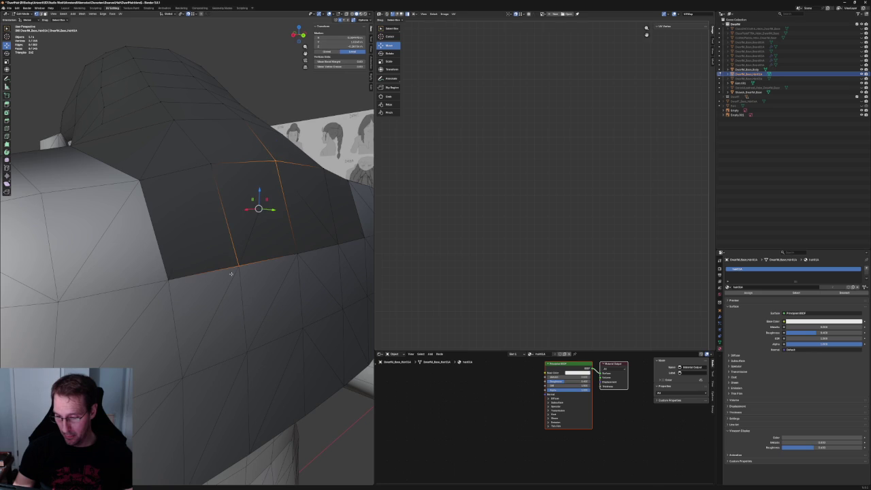
right_click(317, 239)
left_click(310, 239)
middle_click_drag(310, 239, 256, 206)
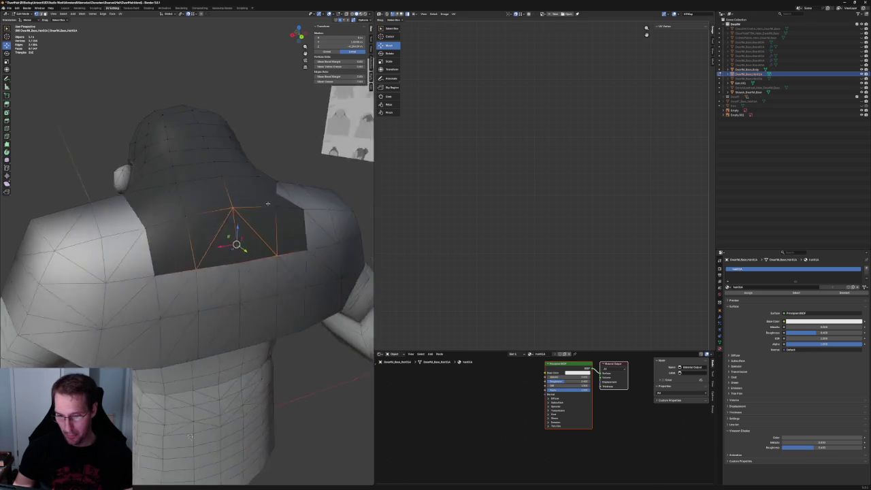
Try selecting two shoulder vertices, then clear the selection and orbit to view the whole body
left_click(272, 187)
left_click(313, 235, "shift")
right_click(276, 192)
left_click(286, 203)
key("alt+a")
scroll(334, 151, "down", 4)
middle_click_drag(241, 171, 237, 200)
In X-ray, pick two shoulder vertices, then clear the selection and leave X-ray
key("alt+z")
key("alt+z")
left_click(213, 207)
left_click(254, 250, "shift")
right_click(158, 240)
left_click(159, 240)
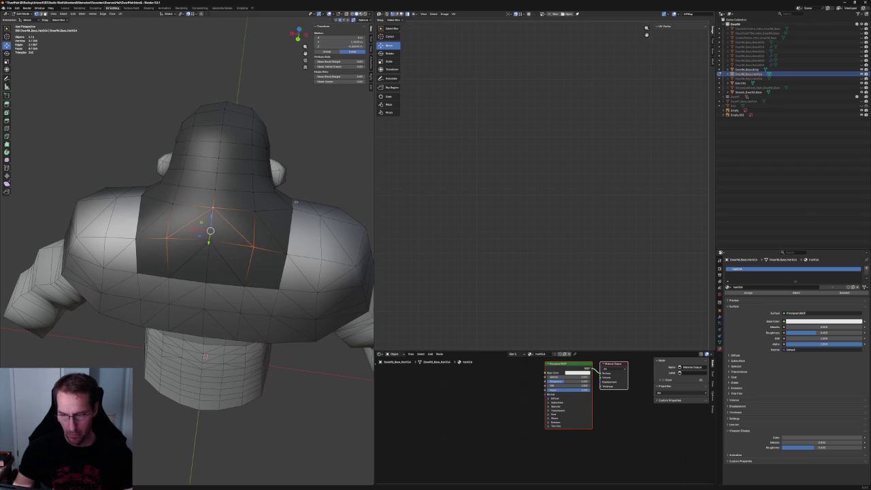
key("alt+z")
key("alt+a")
key("alt+z")
Select a vertex on the hair's back and orbit to a side angle against the reference sheet
left_click(253, 212)
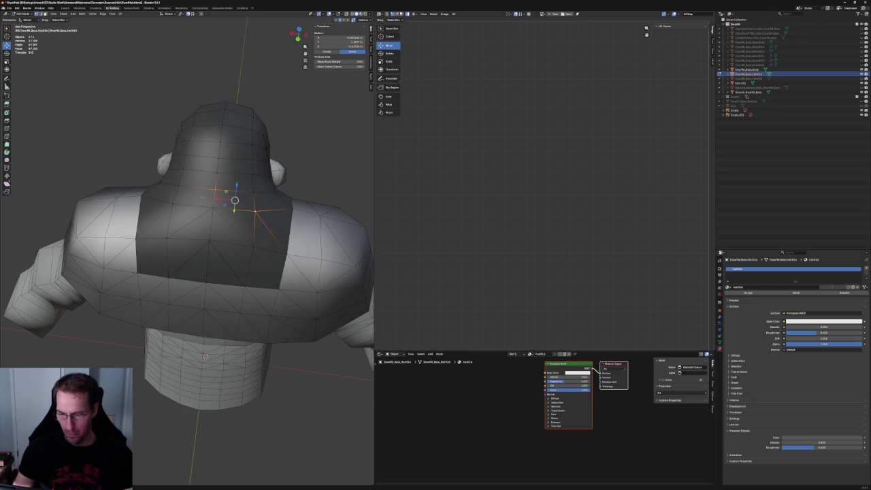
right_click(163, 211)
key("Escape")
key("alt+z")
mouse_move(163, 211)
middle_mouse_down()
mouse_move(151, 430)
mouse_move(177, 197)
middle_mouse_up()
key("alt+z")
Inspect a hair vertex from higher behind, then orbit out to show the reference images
left_click(172, 198)
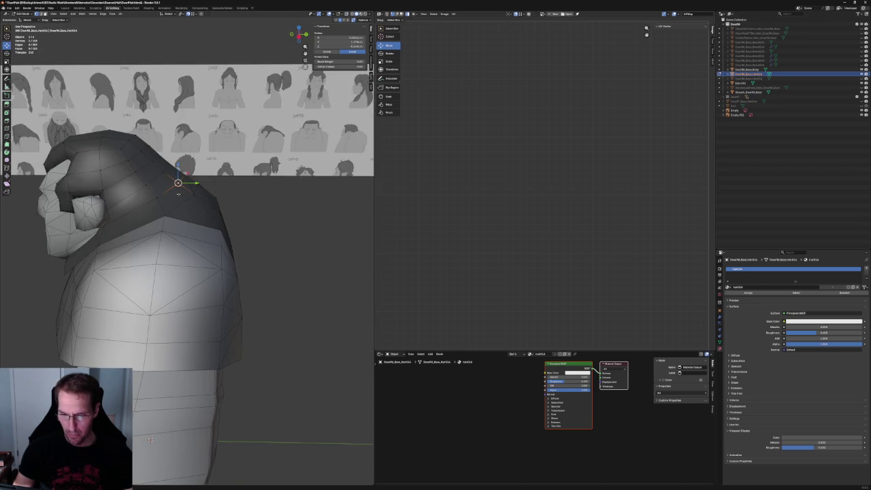
middle_click_drag(235, 207, 243, 229)
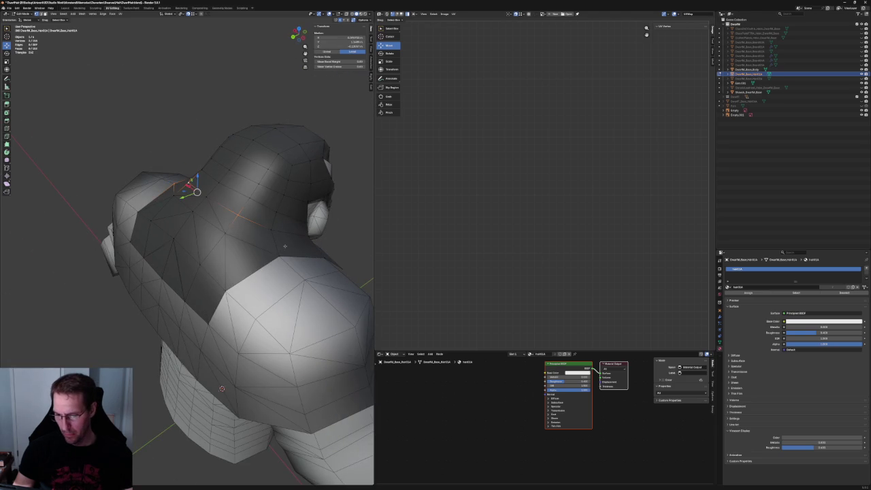
right_click(239, 219)
key("Escape")
key("alt+a")
mouse_move(171, 152)
middle_mouse_down()
mouse_move(240, 131)
mouse_move(237, 161)
mouse_move(262, 200)
mouse_move(245, 200)
mouse_move(236, 217)
middle_mouse_up()
scroll(263, 200, "up", 5)
Nudge a hair side-edge vertex slightly inward, then orbit around to check the back of the hair
left_click(239, 189)
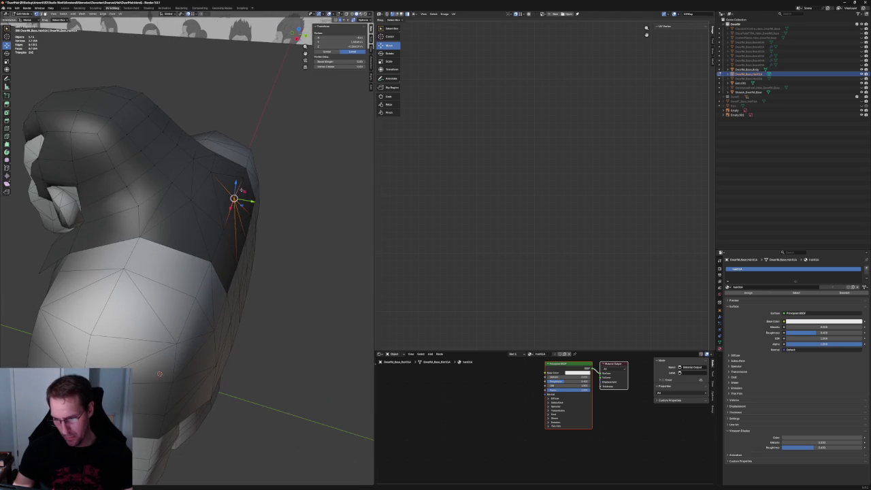
left_click_drag(249, 202, 252, 202)
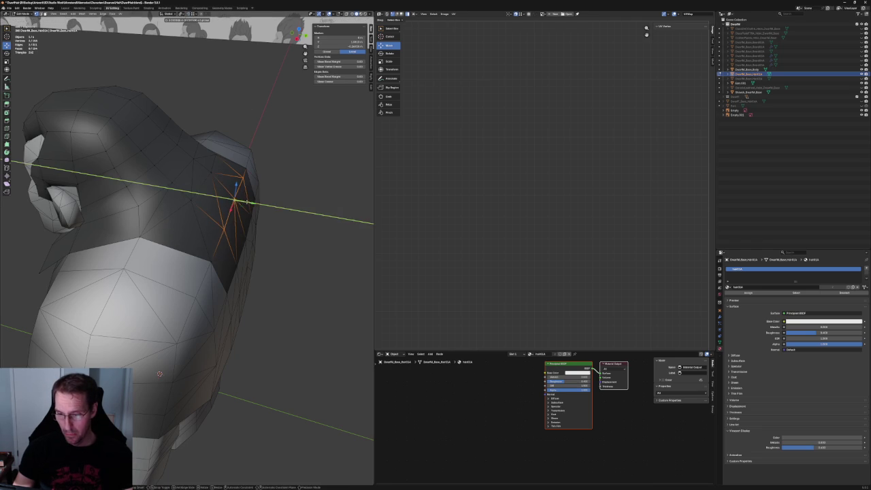
key("alt+a")
scroll(233, 200, "down", 4)
mouse_move(234, 199)
middle_mouse_down()
mouse_move(239, 191)
mouse_move(260, 240)
middle_mouse_up()
scroll(260, 240, "up", 3)
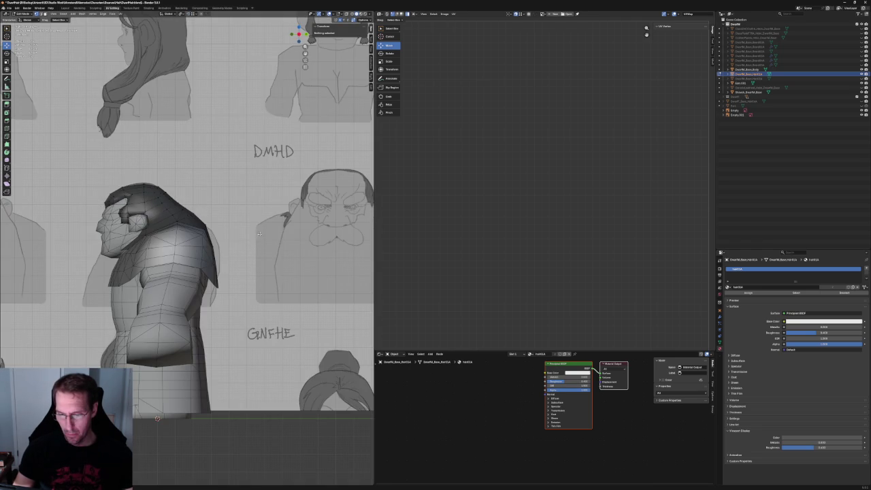
mouse_move(241, 205)
middle_mouse_down()
mouse_move(246, 216)
mouse_move(216, 218)
mouse_move(200, 185)
middle_mouse_up()
scroll(232, 217, "up", 3)
With X-ray off, check the vertex where the hair meets the neck from the other side
key("alt+z")
left_click(199, 183)
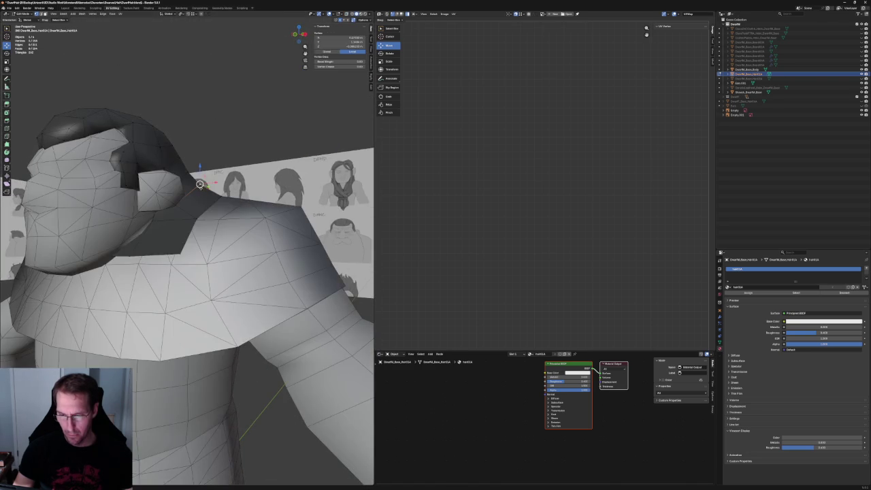
middle_click_drag(196, 219, 184, 247)
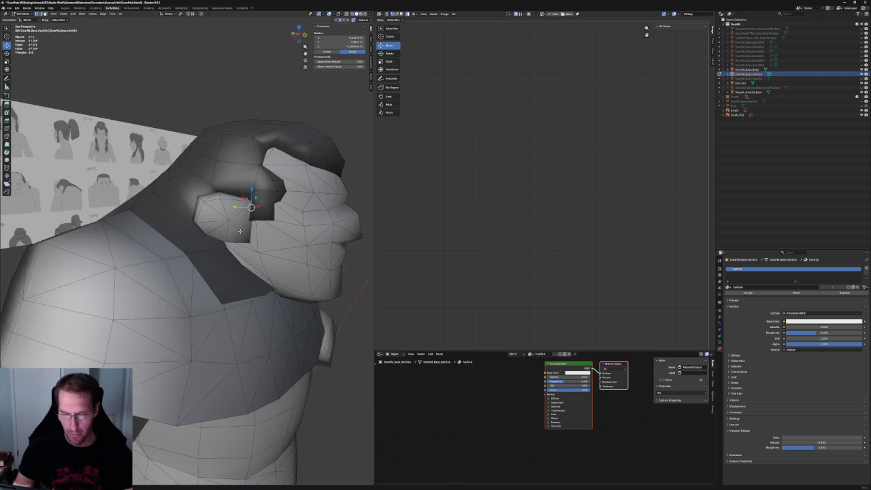
right_click(154, 196)
left_click(183, 98)
Snap to the flat front view (numpad 1), then turn toward the side of the head
scroll(183, 98, "down", 5)
middle_click_drag(208, 98, 182, 101)
key("KP_1")
scroll(198, 149, "up", 5)
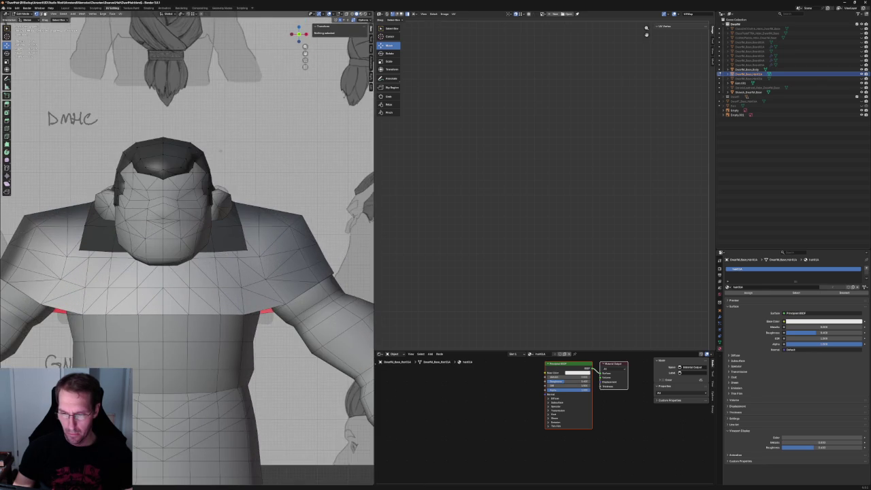
middle_click_drag(219, 151, 237, 191)
In X-ray side view, lower the top crest vertices along Z toward the reference outline
scroll(237, 191, "up", 3)
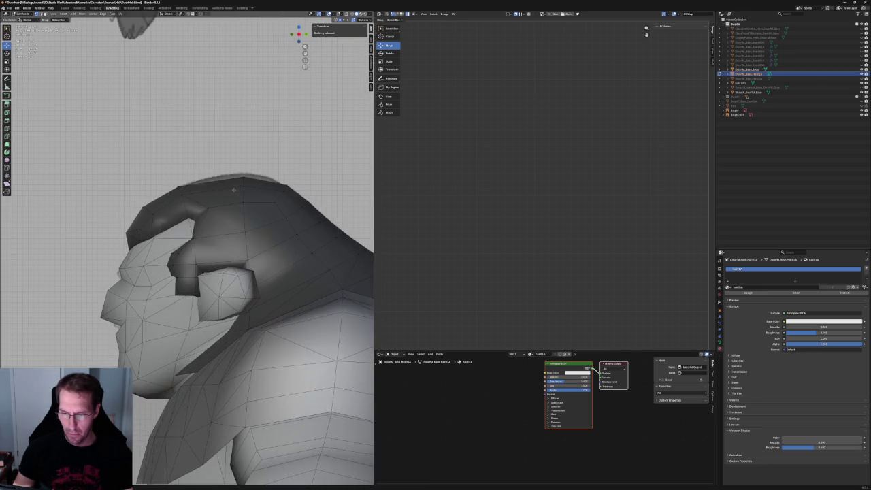
key("alt+z")
left_click(148, 208)
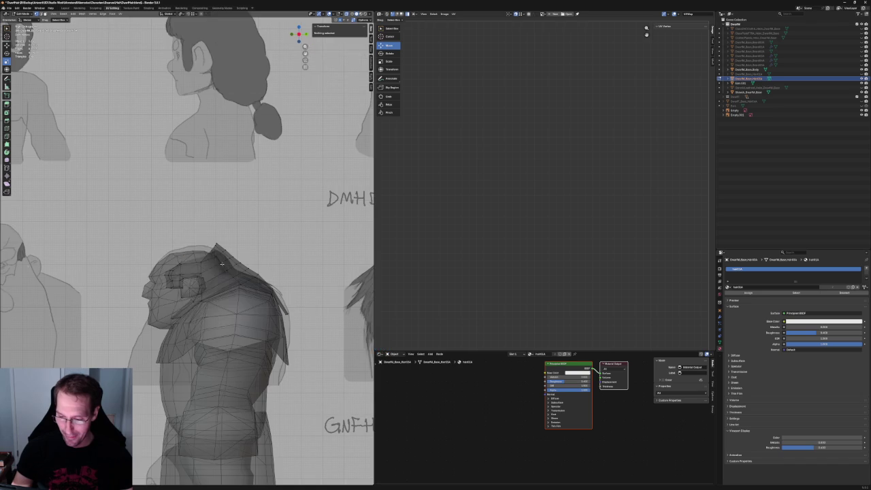
left_click(200, 253)
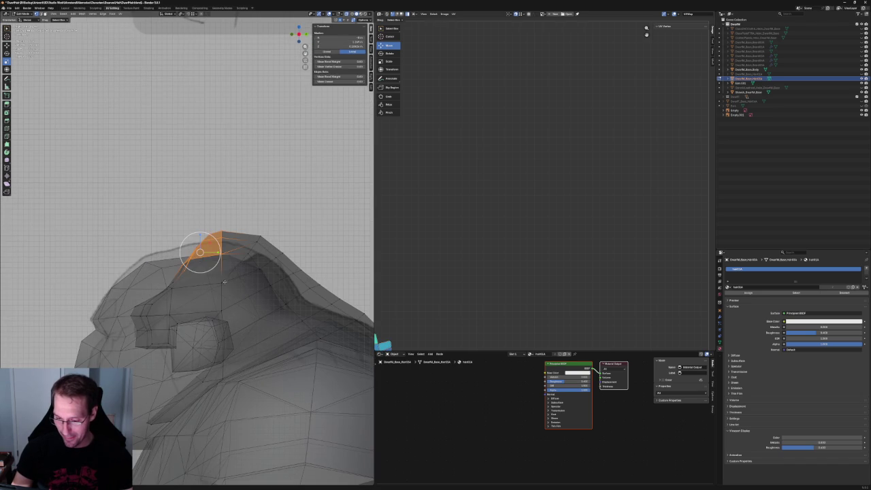
left_click(221, 239)
key("g")
key("z")
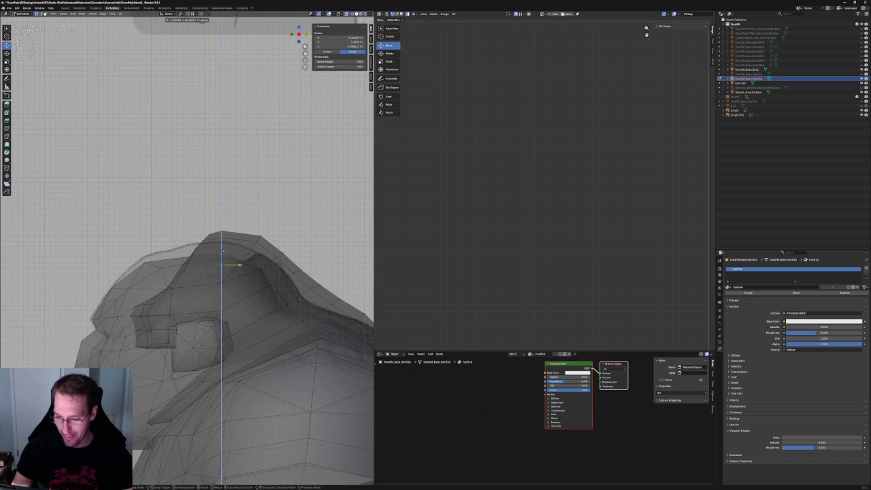
left_click(223, 254)
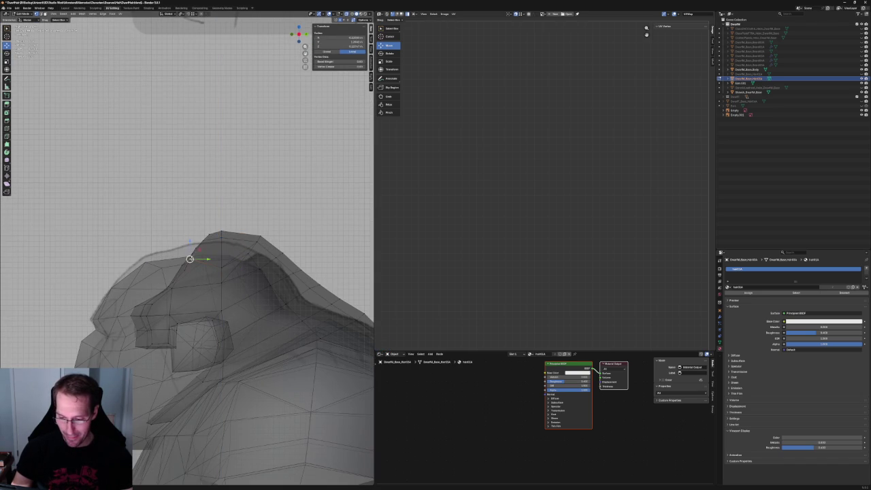
key("g")
key("z")
left_click(186, 264)
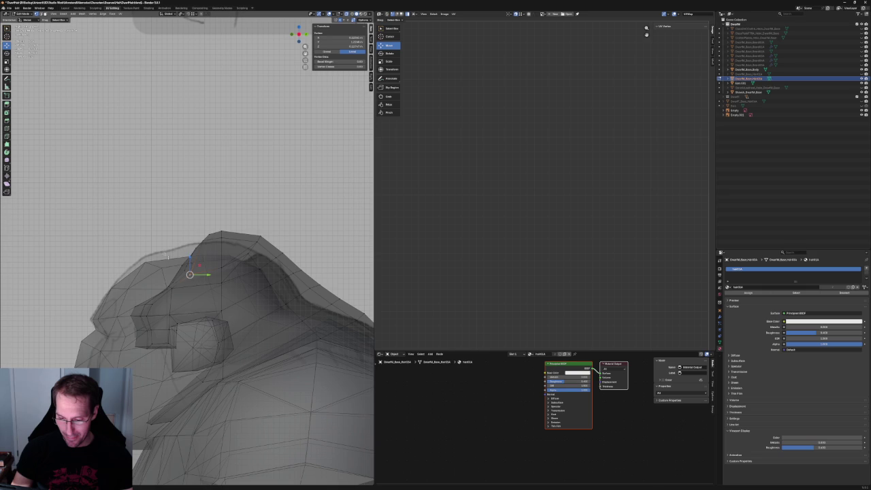
Dissolve the extra edges along the hair crest
left_click(218, 238, "alt")
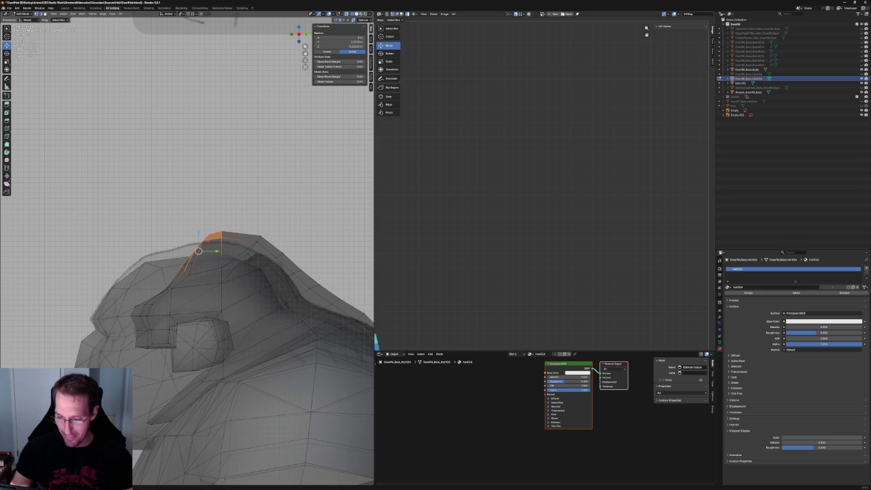
key("x")
left_click(170, 250)
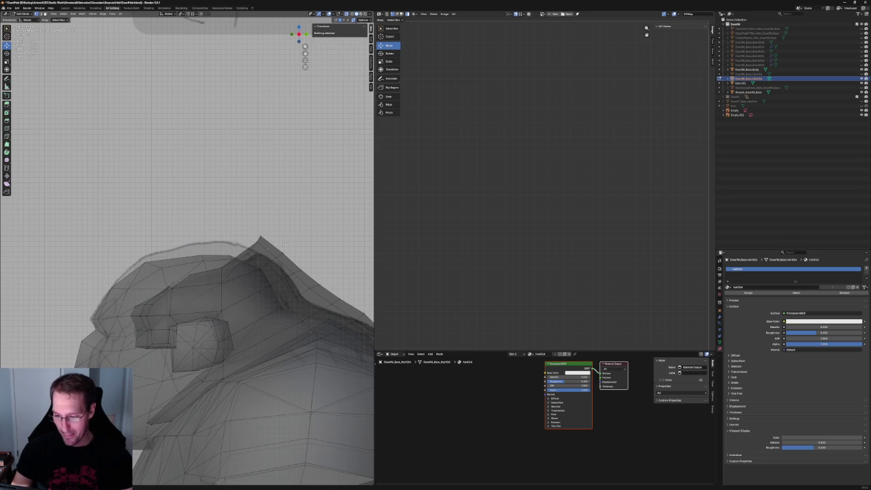
Lower the next two crest vertices and a further crest edge along Z
left_click(272, 240)
key("g")
key("z")
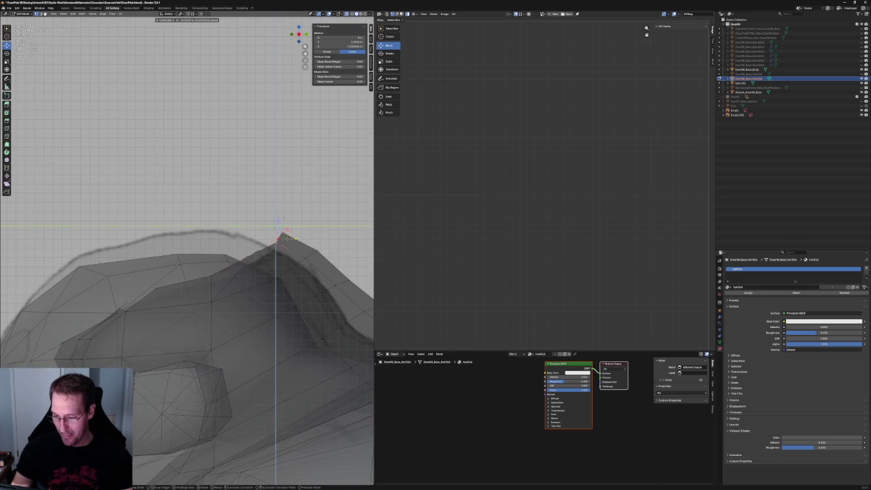
left_click(275, 231)
left_click(270, 246)
key("g")
key("z")
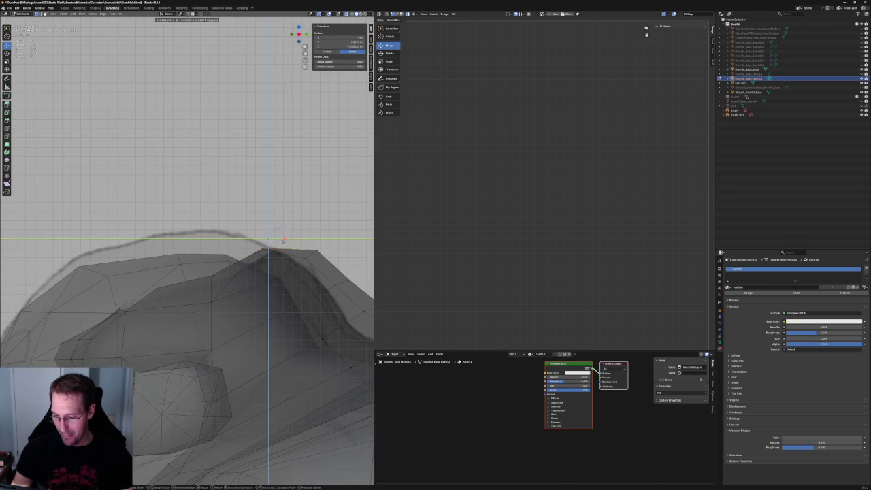
left_click(279, 236)
left_click(311, 254)
key("g")
key("z")
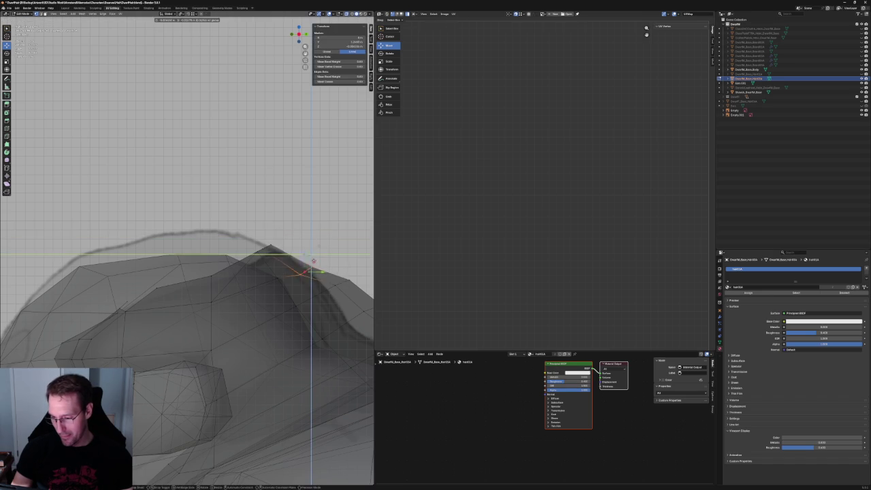
left_click(315, 254)
Reframe the crest and move two more crest vertices with the X axis locked
middle_click_drag(314, 253, 258, 242)
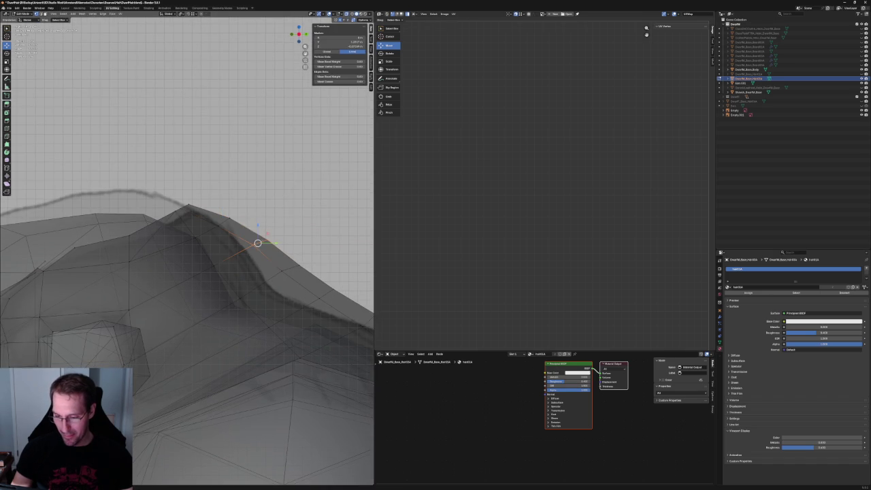
key("g")
key("shift+x")
left_click(253, 246)
left_click(229, 218)
key("g")
key("shift+x")
left_click(239, 209)
Move a vertex on the crest's lower slope onto the shoulder line, then zoom out
key("alt+a")
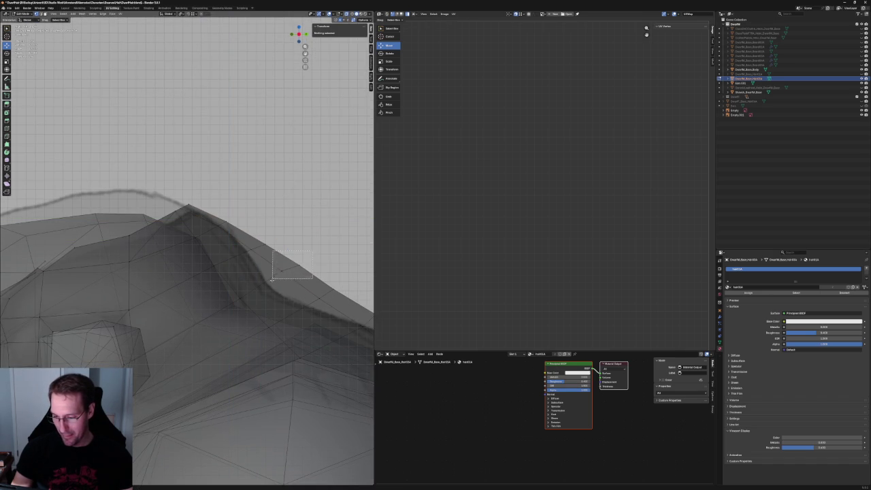
left_click_drag(272, 277, 273, 276)
key("g")
key("shift+x")
left_click(289, 266)
key("alt+a")
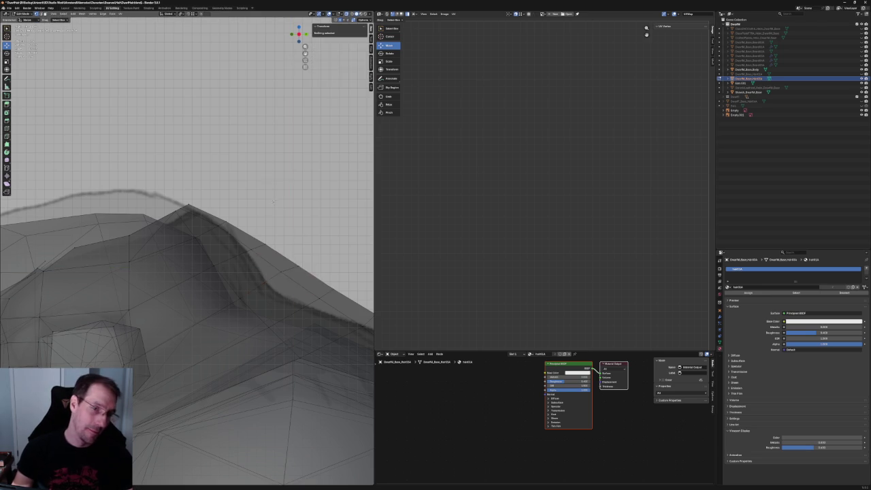
scroll(274, 199, "down", 3)
scroll(259, 225, "down", 3)
scroll(240, 251, "down", 3)
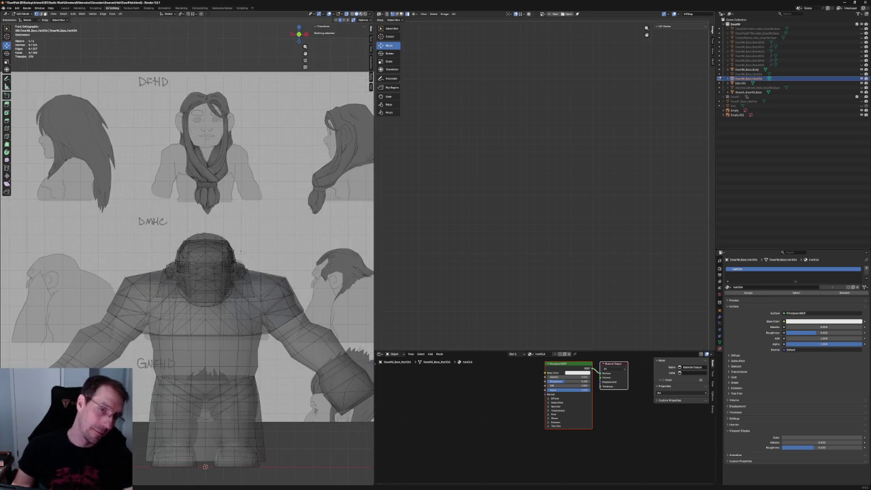
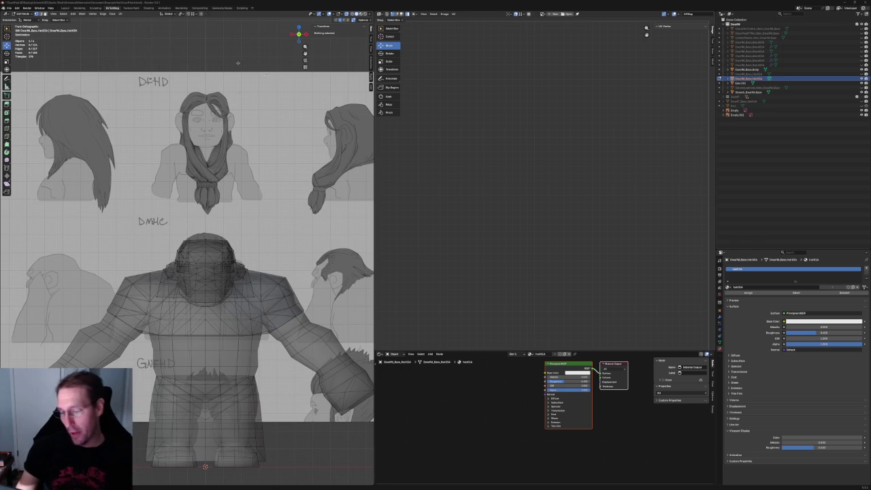
In right-side ortho X-ray view, select the crest vertices and raise them slightly along Z
scroll(260, 128, "up", 4)
scroll(261, 128, "down", 2)
scroll(261, 128, "down", 3)
key("alt+z")
middle_click_drag(261, 128, 242, 141)
scroll(243, 141, "down", 2)
key("KP_3")
scroll(170, 198, "up", 3)
scroll(171, 198, "up", 2)
middle_click_drag(171, 198, 167, 226)
key("alt+z")
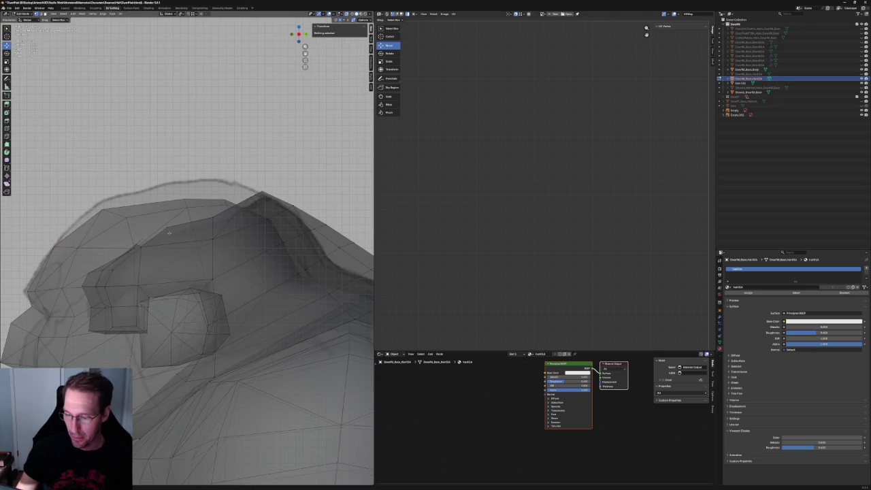
left_click(166, 227)
key("alt+z")
key("alt+z")
left_click(213, 217)
left_click_drag(274, 200, 274, 200)
key("g")
key("z")
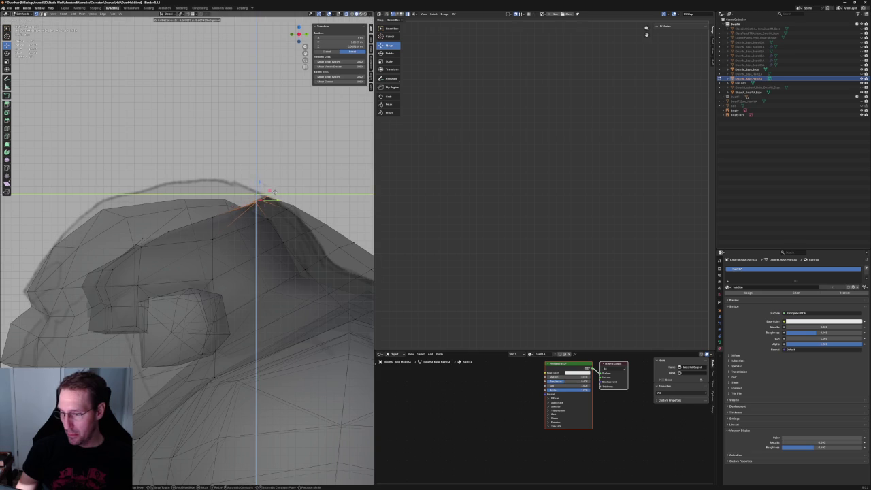
left_click(274, 193)
Lower a vertex further down the hair slightly along Z
left_click(287, 210)
left_click(220, 213)
key("g")
key("z")
left_click(220, 217)
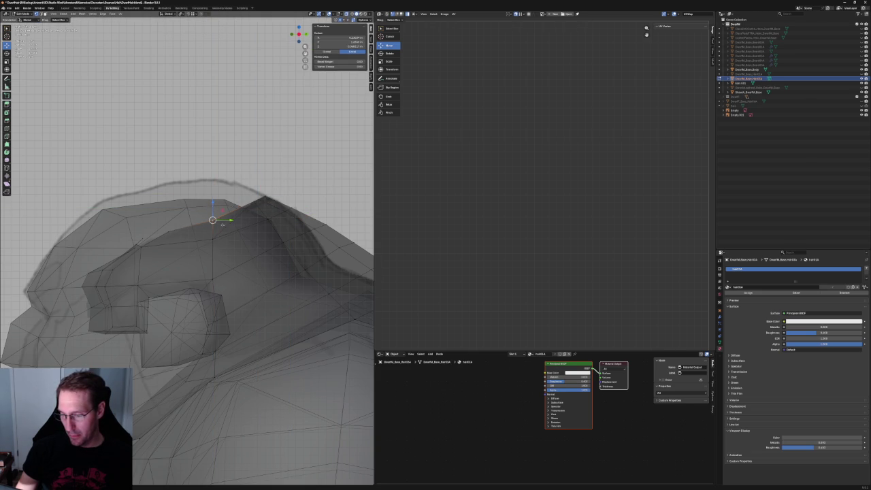
Slide two crest vertices along their edges toward the sketched outline
key("g")
key("g")
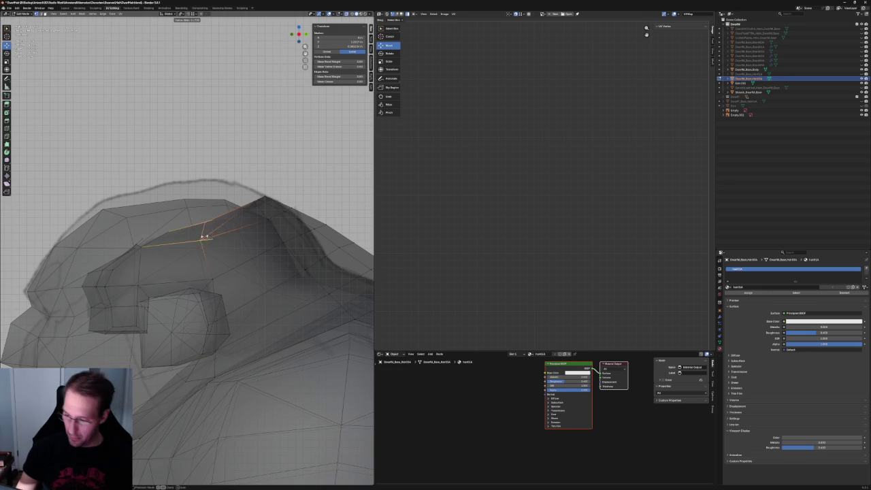
left_click(202, 237)
left_click(199, 226)
key("g")
key("g")
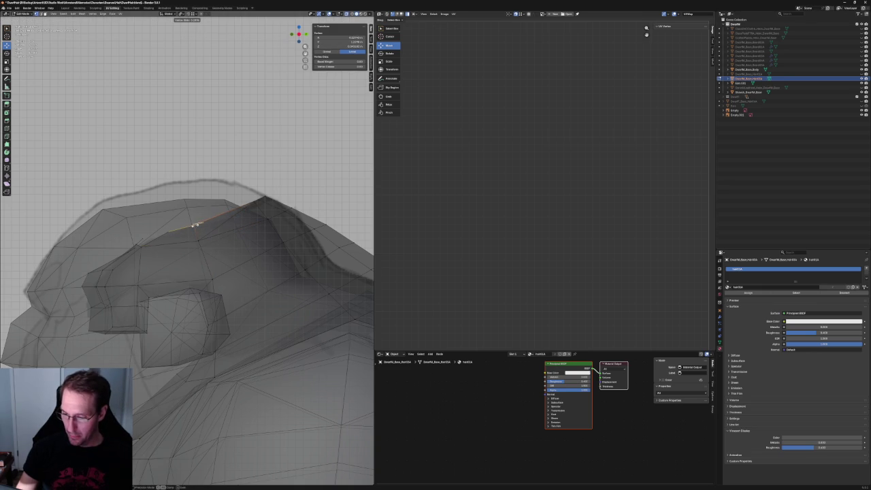
left_click(193, 224)
scroll(253, 211, "down", 4)
scroll(253, 207, "up", 2)
scroll(253, 206, "up", 2)
Slide the remaining vertices along the crest and down the back onto the sketch
left_click(253, 205)
key("g")
key("g")
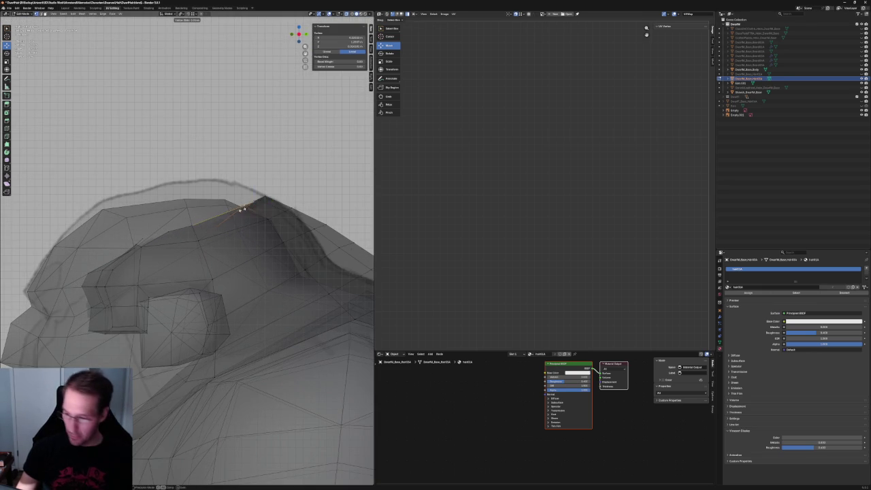
left_click(229, 213)
key("g")
key("g")
left_click(235, 232)
key("g")
key("g")
left_click(253, 257)
key("g")
key("g")
left_click(267, 290)
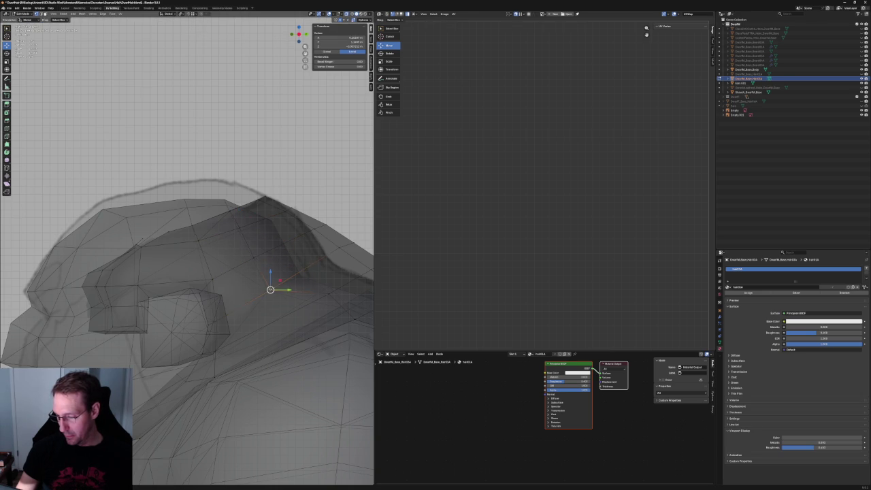
key("g")
key("g")
left_click(311, 300)
Move a back-edge vertex along X to meet the sketch line
scroll(306, 207, "down", 4)
middle_click_drag(306, 208, 293, 245)
scroll(231, 241, "up", 4)
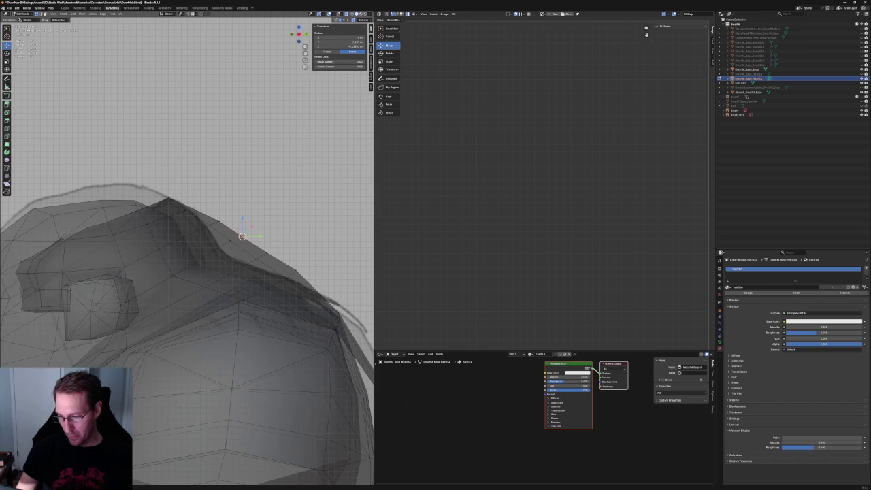
mouse_move(269, 222)
left_mouse_down()
mouse_move(219, 245)
mouse_move(234, 239)
mouse_move(213, 224)
left_mouse_up()
key("g")
key("x")
left_click(205, 224)
left_click(213, 224)
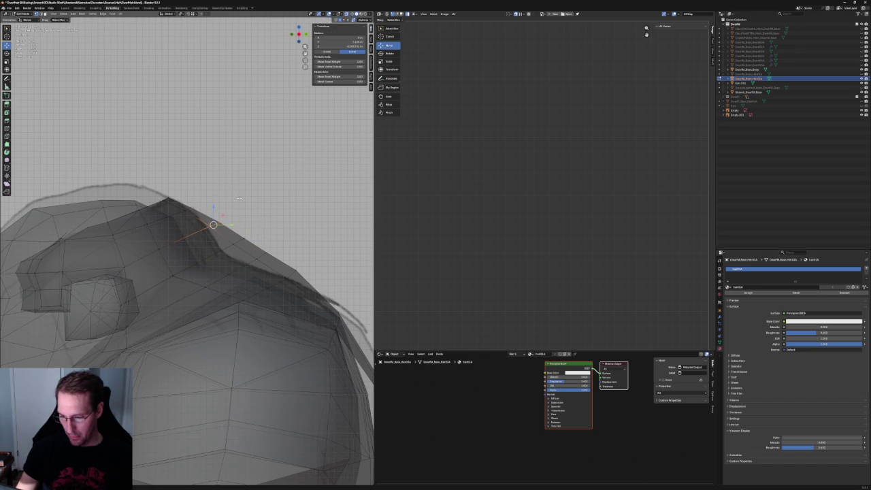
key("alt+a")
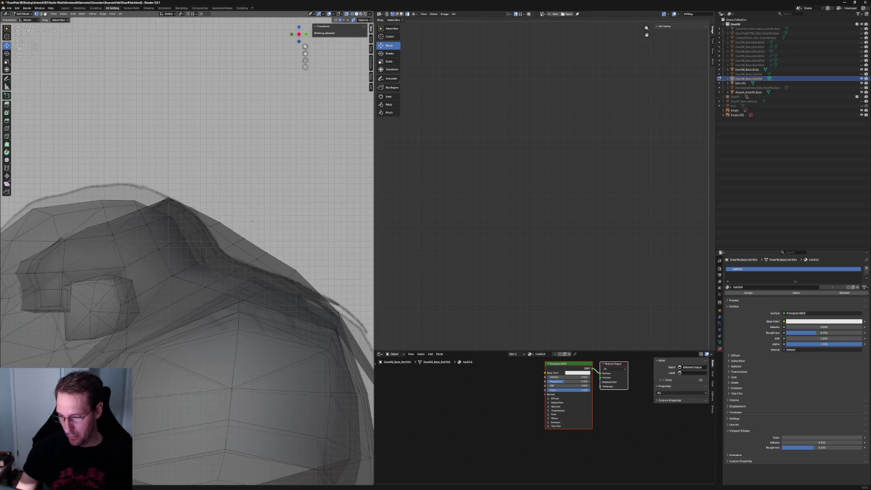
Pull four lower-edge hair vertices down onto the sketched outline
left_click(210, 224)
left_click_drag(225, 214, 210, 222)
left_click(259, 240)
left_click_drag(269, 230, 229, 252)
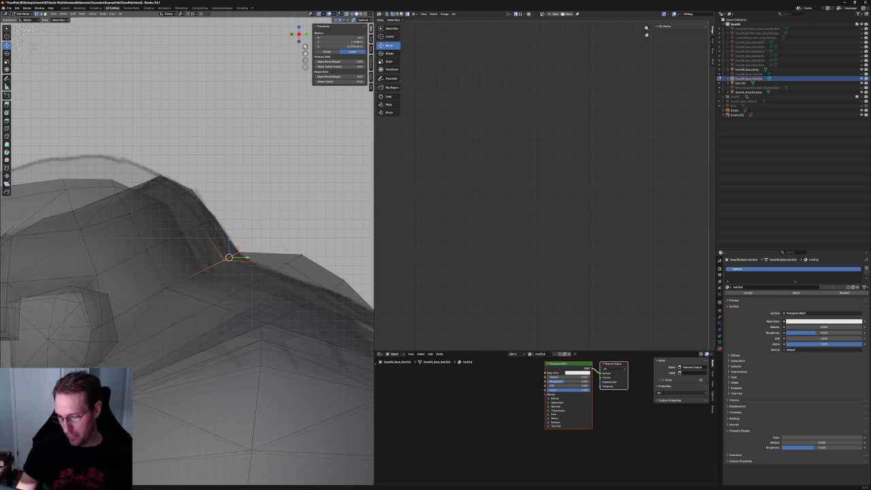
left_click(292, 260)
left_click_drag(302, 251, 281, 265)
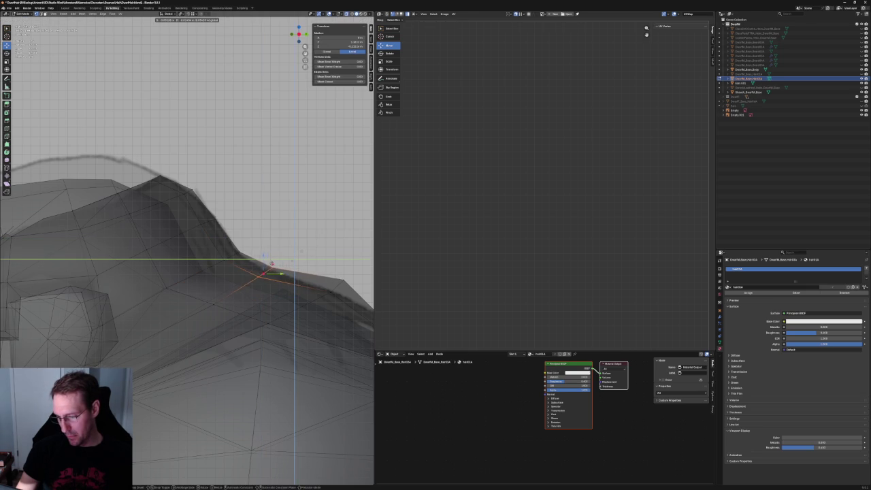
left_click_drag(279, 265, 253, 272)
left_click(214, 304)
left_click_drag(219, 298, 215, 298)
Place two neighbouring back-edge vertices to match the sketch outline
middle_click_drag(215, 298, 292, 242)
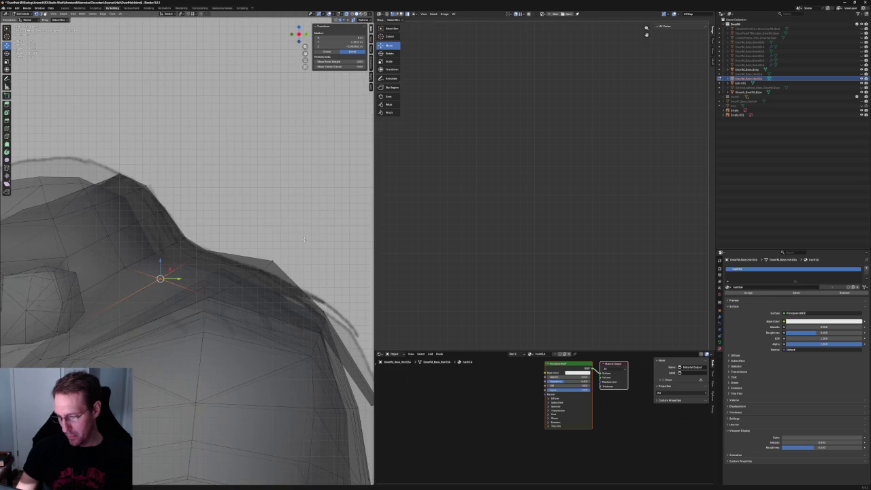
left_click(266, 268)
mouse_move(265, 268)
left_mouse_down()
mouse_move(270, 275)
mouse_move(236, 257)
left_mouse_up()
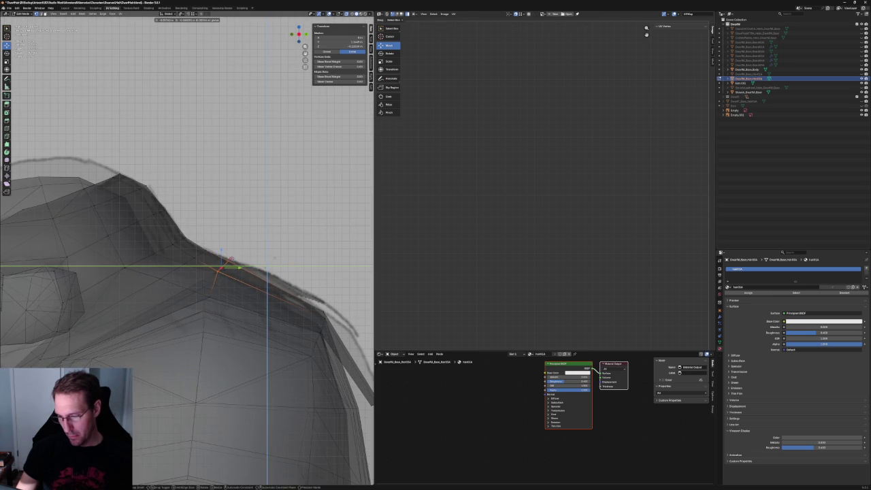
left_click(232, 260)
left_click(228, 260)
key("g")
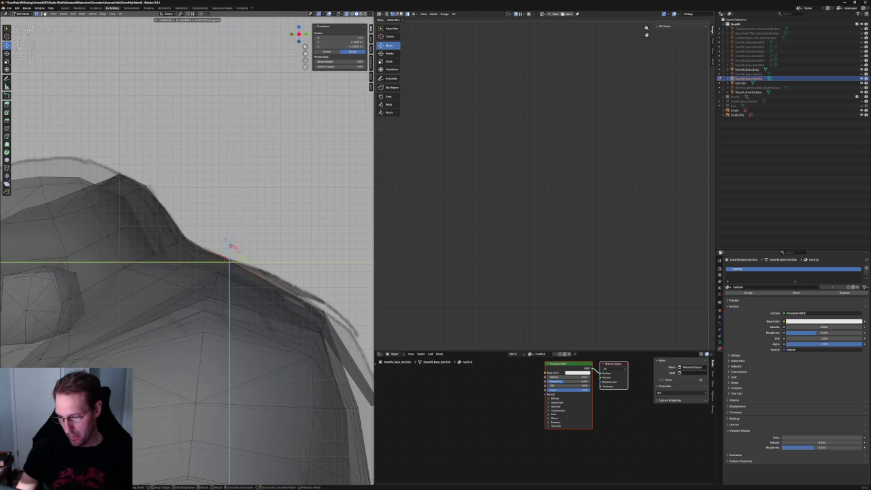
left_click(225, 260)
left_click(245, 241)
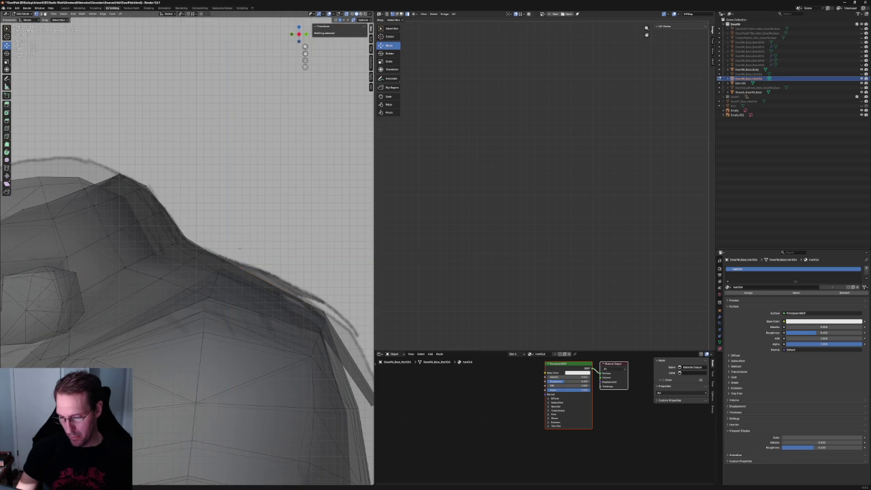
scroll(137, 290, "down", 2)
scroll(218, 271, "down", 2)
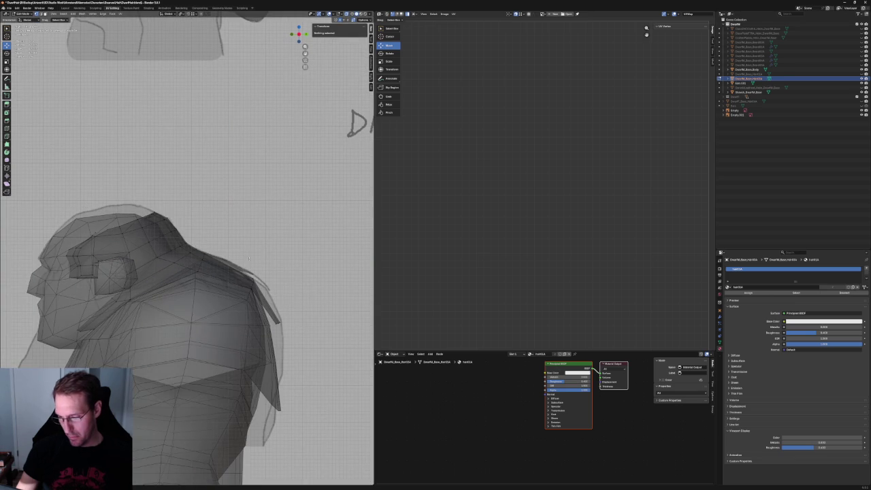
scroll(247, 259, "down", 2)
scroll(252, 259, "up", 1)
scroll(239, 269, "up", 1)
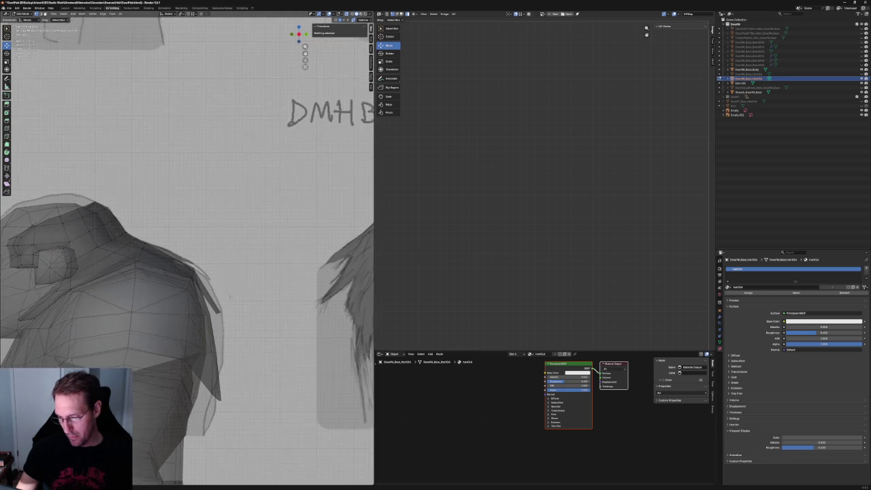
scroll(226, 280, "up", 1)
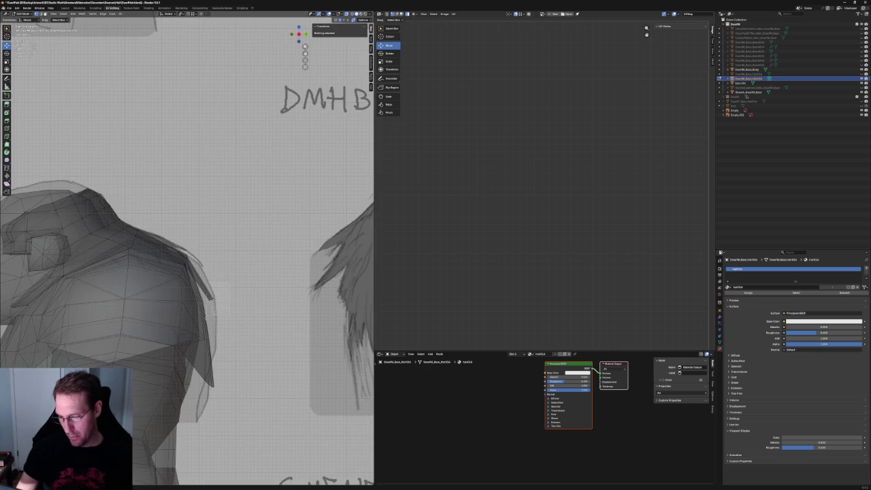
left_click(203, 308)
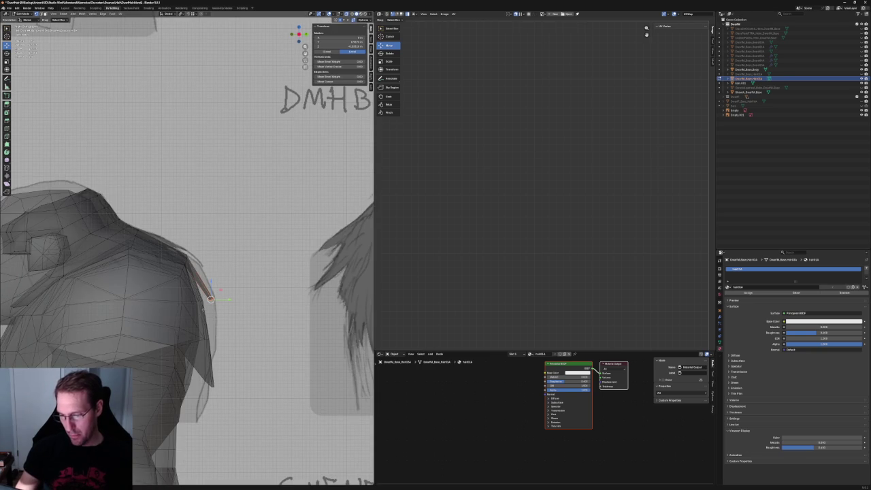
right_click(202, 309)
mouse_move(212, 279)
middle_mouse_down()
mouse_move(244, 302)
mouse_move(240, 263)
mouse_move(243, 295)
middle_mouse_up()
scroll(189, 275, "up", 2)
scroll(189, 275, "up", 2)
key("alt+z")
middle_click_drag(189, 275, 160, 274)
left_click(159, 273)
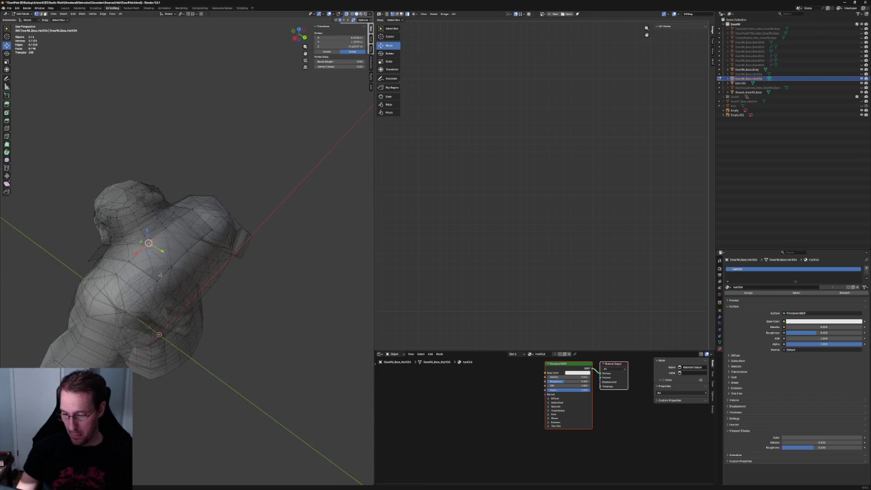
right_click(207, 230)
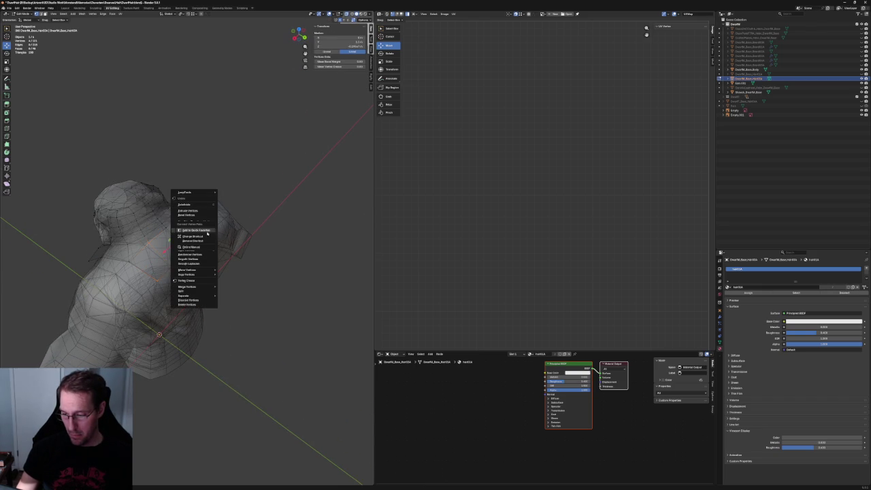
key("Escape")
left_click(295, 259)
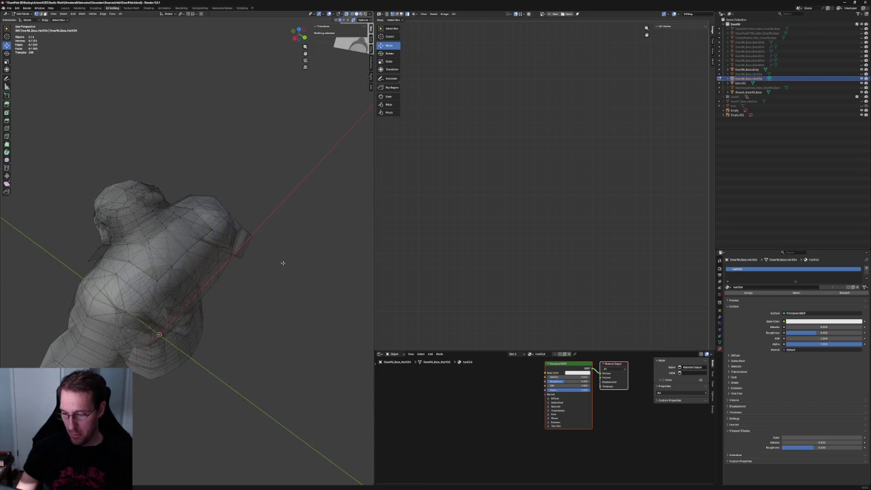
middle_click_drag(296, 258, 191, 221)
scroll(191, 221, "up", 3)
left_click(179, 218)
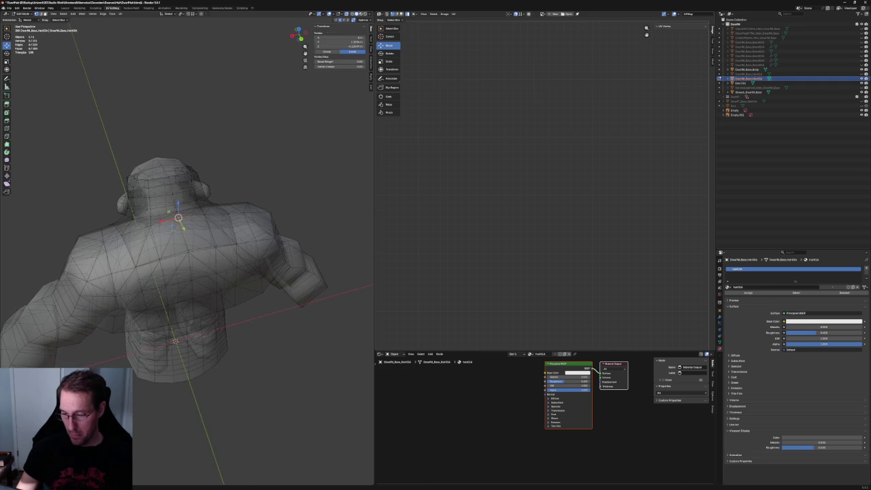
right_click(181, 215)
left_click(290, 179)
mouse_move(289, 179)
middle_mouse_down()
mouse_move(200, 235)
mouse_move(247, 233)
mouse_move(238, 228)
middle_mouse_up()
scroll(201, 235, "up", 3)
left_click(238, 228)
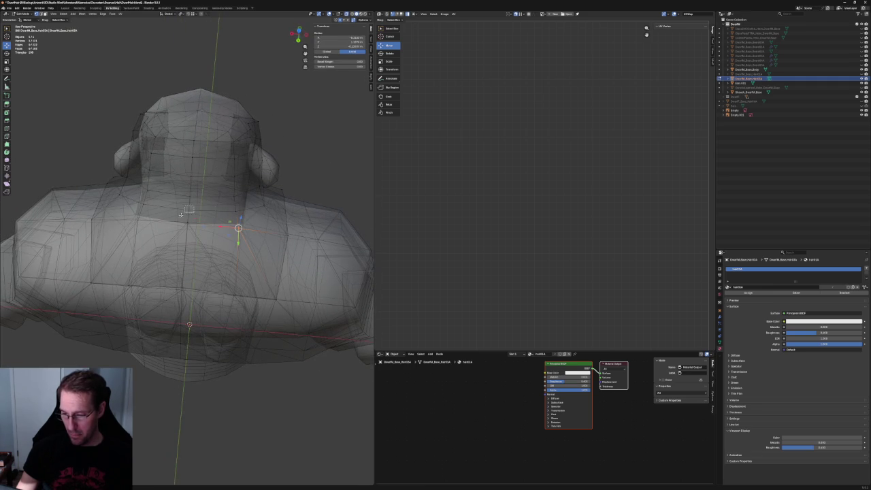
right_click(128, 219)
left_click(251, 269)
mouse_move(251, 269)
middle_mouse_down()
mouse_move(261, 270)
mouse_move(114, 260)
middle_mouse_up()
left_click(290, 253)
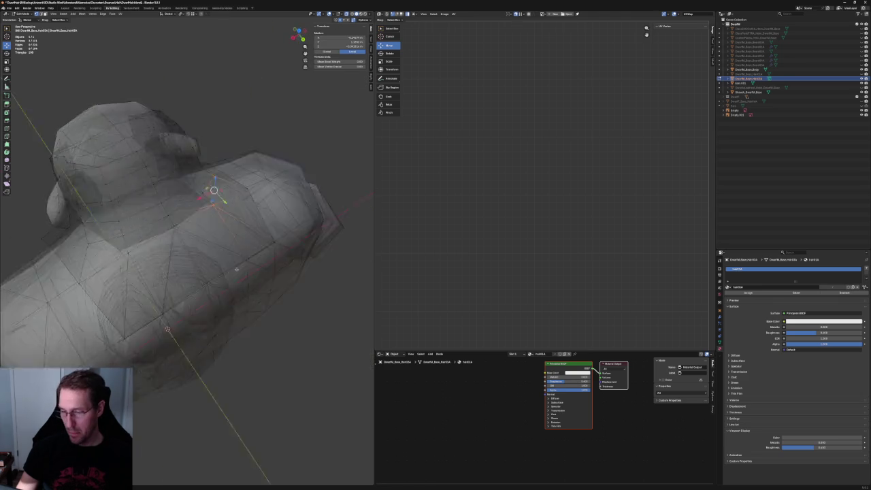
left_click(107, 272, "ctrl")
right_click(94, 293)
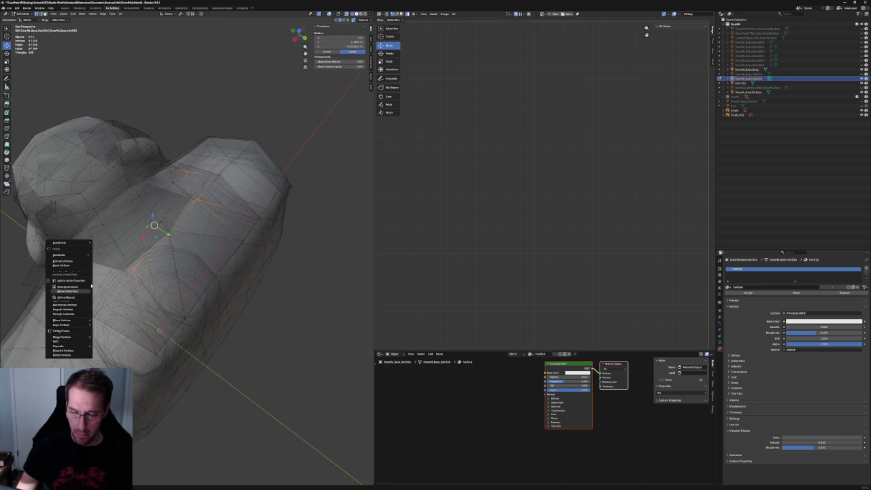
left_click(301, 354)
mouse_move(301, 354)
middle_mouse_down()
mouse_move(229, 320)
mouse_move(164, 310)
middle_mouse_up()
key("KP_1")
scroll(163, 311, "down", 3)
key("ctrl+KP_1")
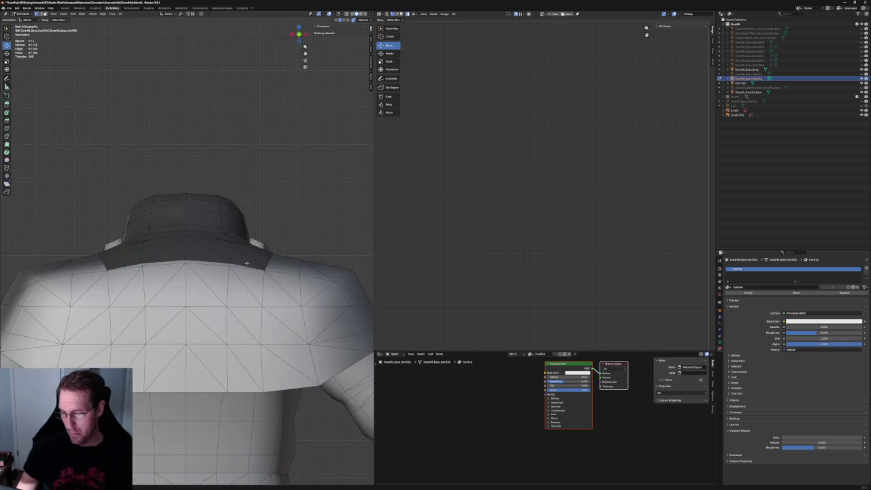
middle_click_drag(127, 254, 224, 251)
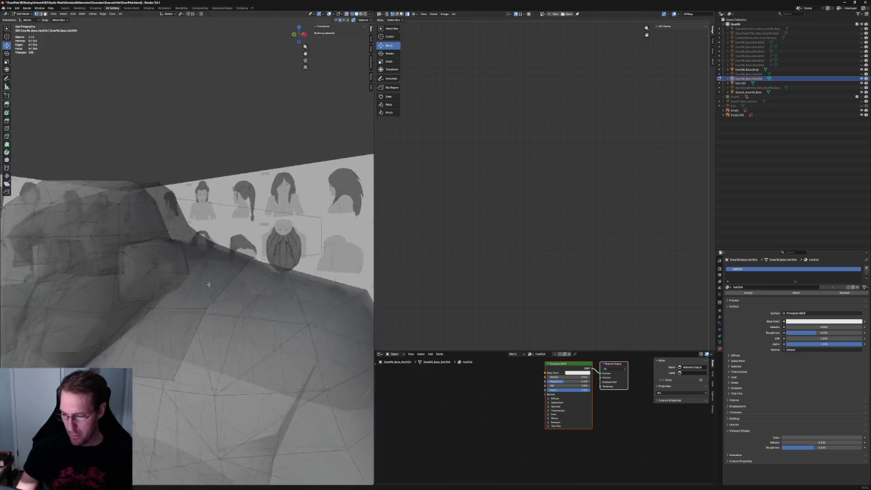
key("alt+z")
left_click(219, 253)
middle_click_drag(213, 304, 133, 315)
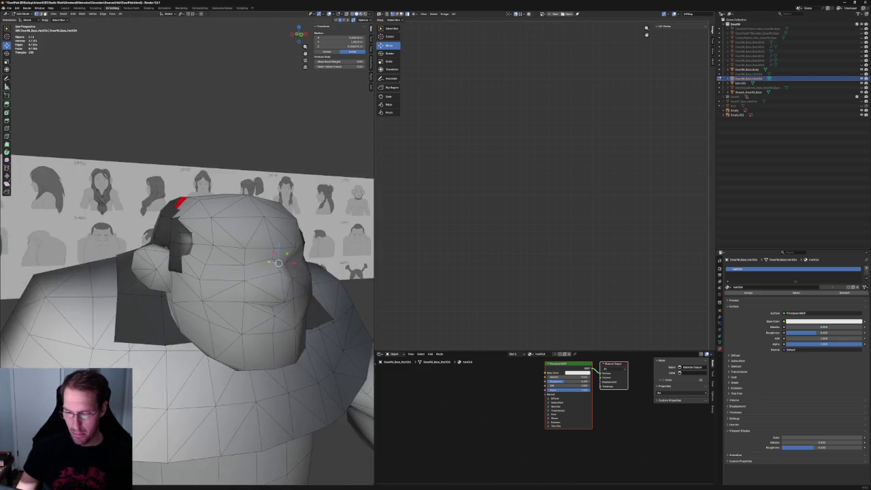
right_click(141, 270)
left_click(137, 267)
right_click(135, 269)
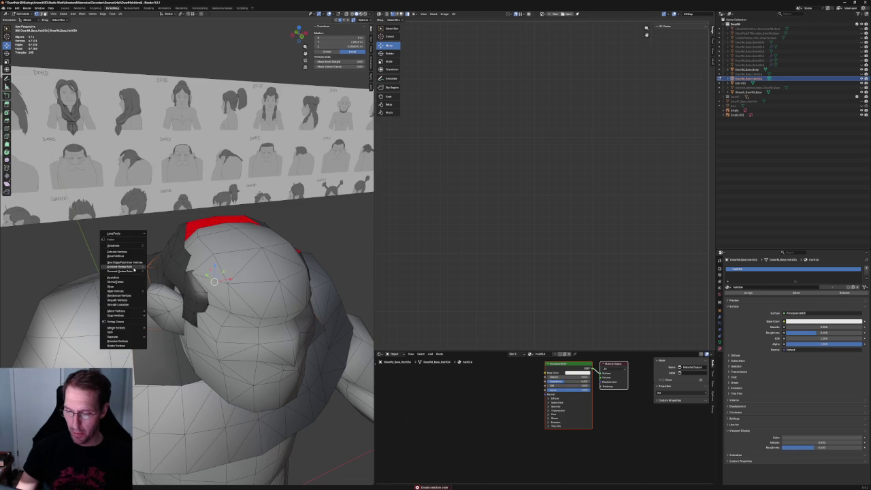
middle_click_drag(128, 273, 187, 448)
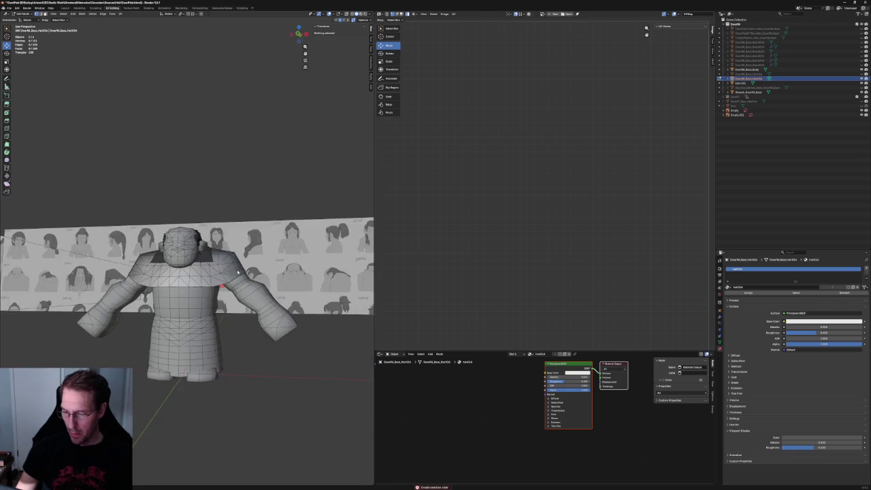
scroll(175, 287, "up", 4)
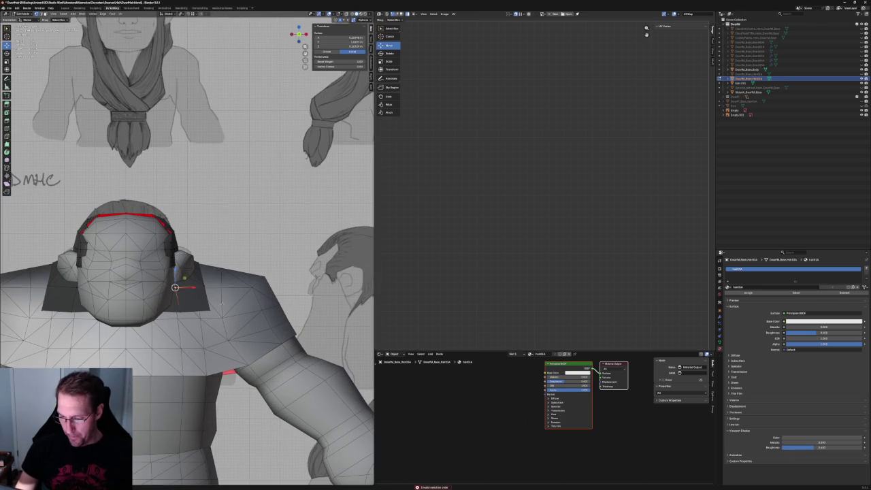
right_click(32, 315)
scroll(205, 340, "down", 6)
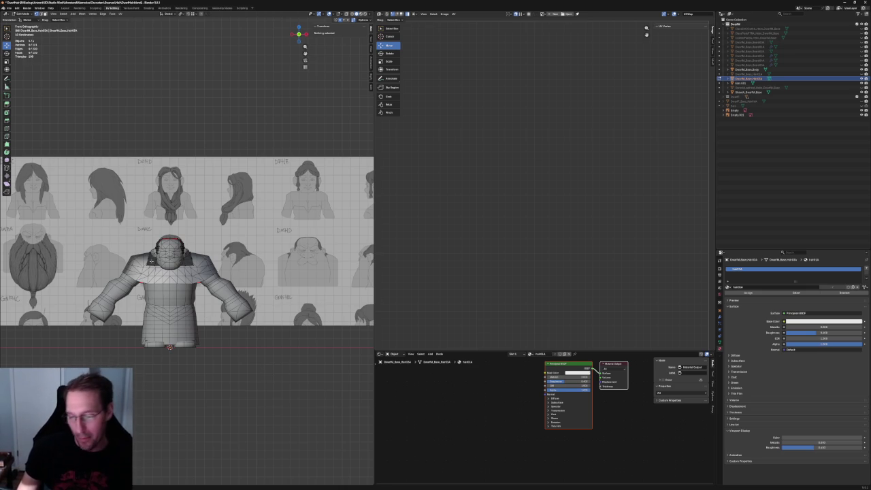
Select a vertex on the hair's top edge and switch to Top orthographic view
scroll(180, 228, "up", 5)
middle_click_drag(180, 228, 238, 259)
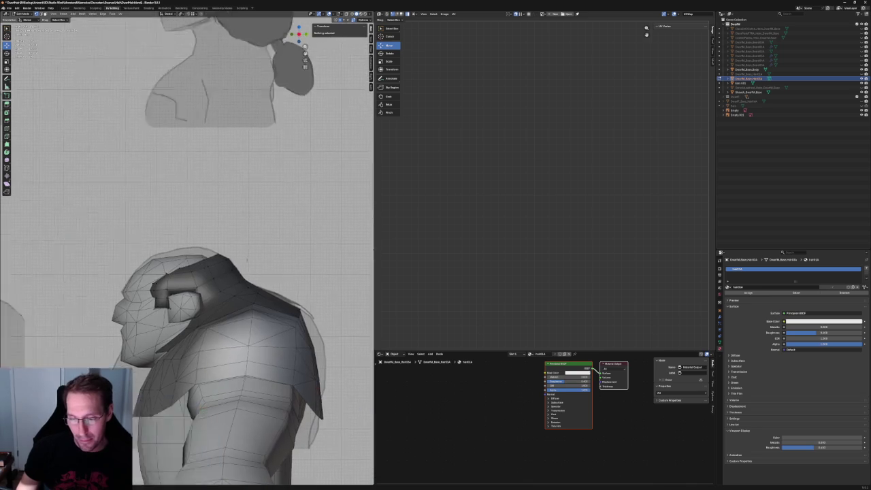
scroll(272, 272, "up", 5)
left_click(256, 270)
left_click(256, 270, "alt")
key("KP_1")
middle_click_drag(152, 256, 187, 279)
key("grave")
key("KP_7")
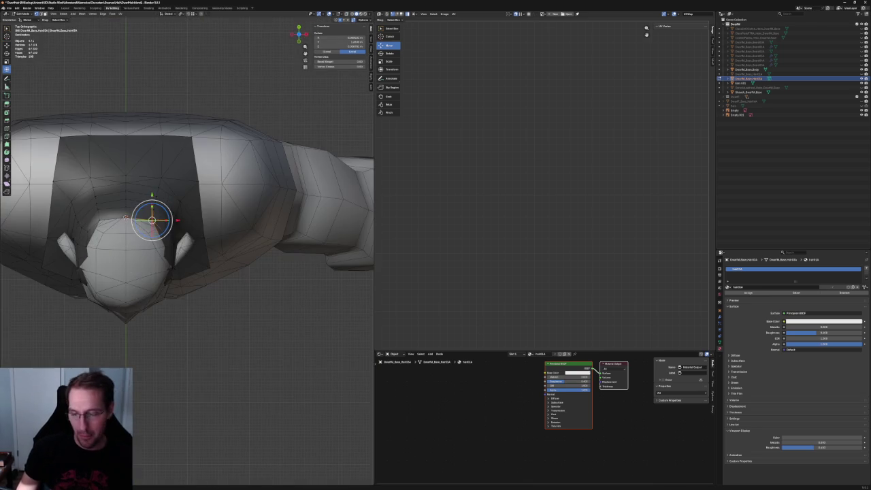
scroll(249, 230, "up", 5)
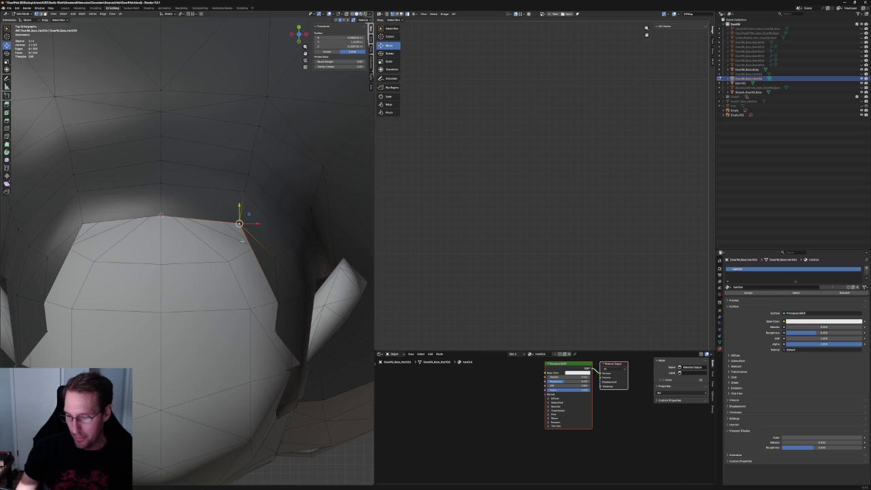
Move the top vertex along Y, then sideways along X
key("g")
key("y")
left_click(245, 231)
key("g")
key("x")
left_click(250, 238)
Join the two selected top vertices with a new edge using Connect Vertex Path
mouse_move(281, 257)
middle_mouse_down()
mouse_move(245, 249)
mouse_move(263, 253)
mouse_move(117, 277)
middle_mouse_up()
key("ctrl+l")
key("ctrl+z")
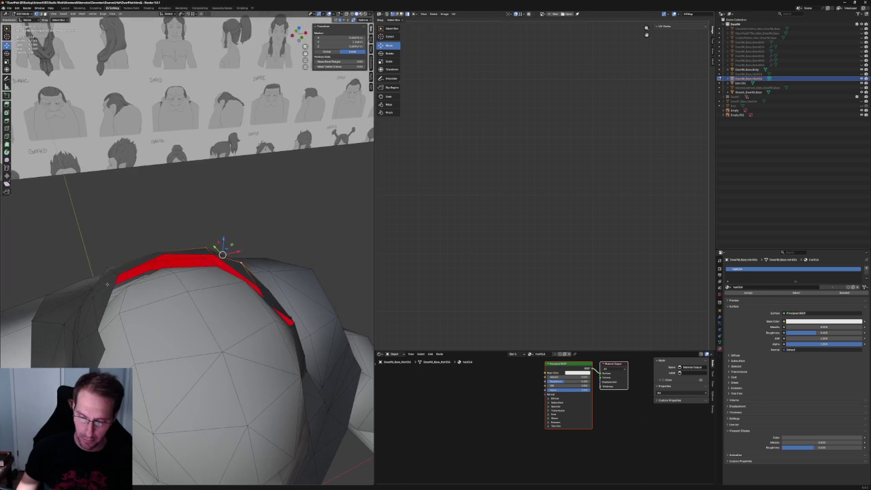
right_click(98, 288)
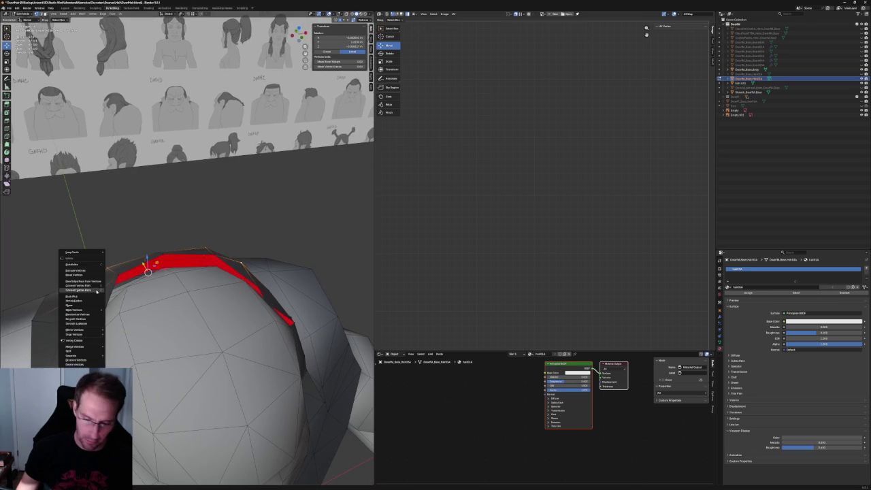
left_click(96, 291)
mouse_move(96, 291)
middle_mouse_down()
mouse_move(198, 240)
mouse_move(225, 244)
mouse_move(232, 255)
middle_mouse_up()
key("alt+a")
Select a neighbouring vertex on the hair's edge, viewed from above
left_click(241, 259)
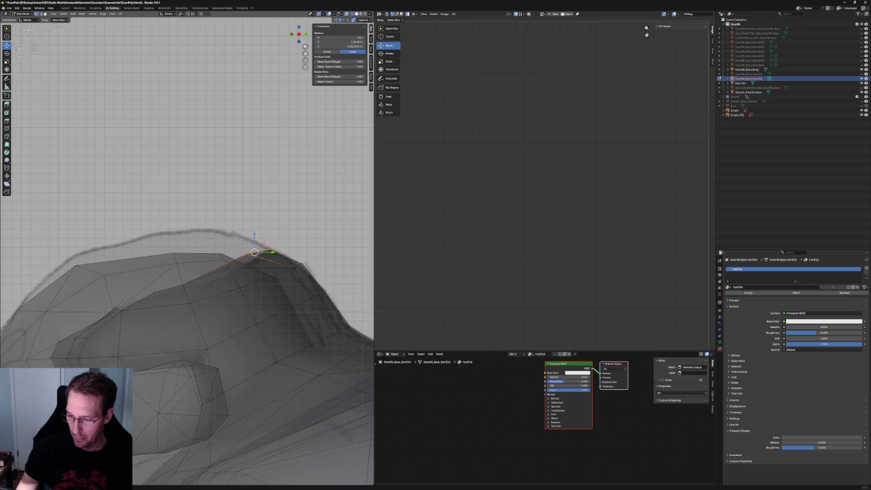
left_click(270, 251)
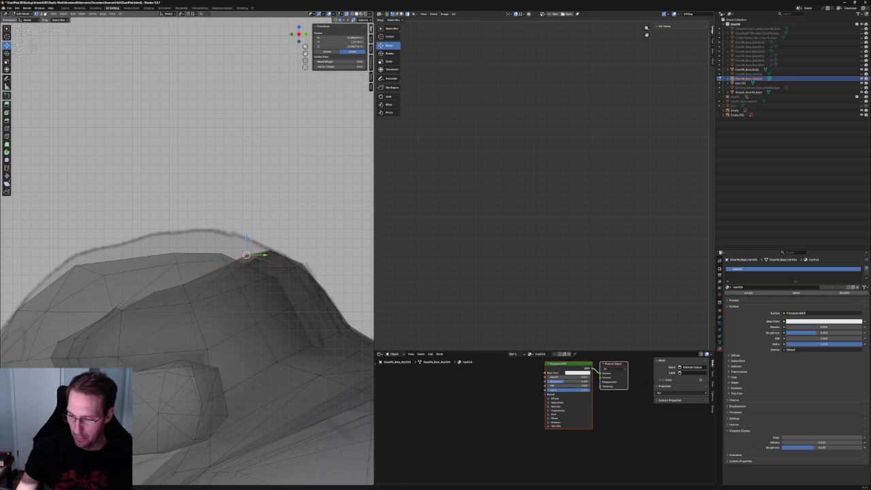
mouse_move(266, 255)
middle_mouse_down()
mouse_move(229, 296)
mouse_move(200, 256)
mouse_move(224, 263)
mouse_move(215, 278)
mouse_move(232, 275)
middle_mouse_up()
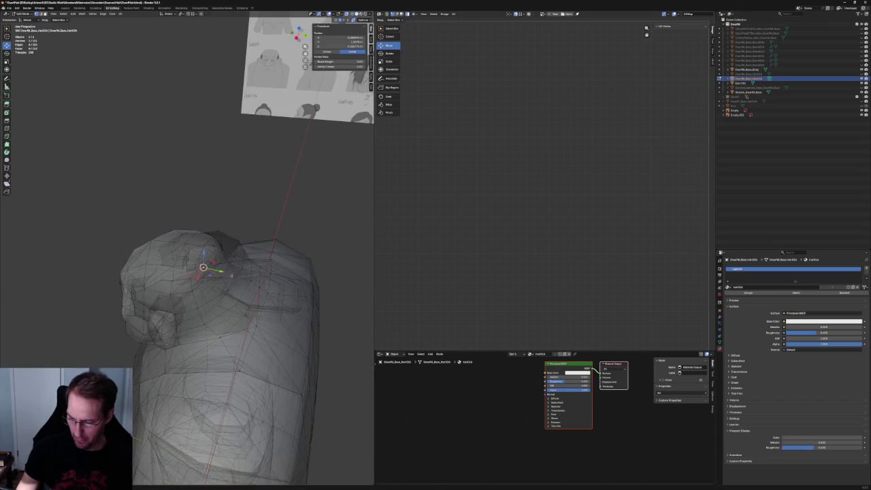
Merge the hair edge beside the ear into a single vertex at its center
key("alt+z")
key("alt+z")
key("alt+z")
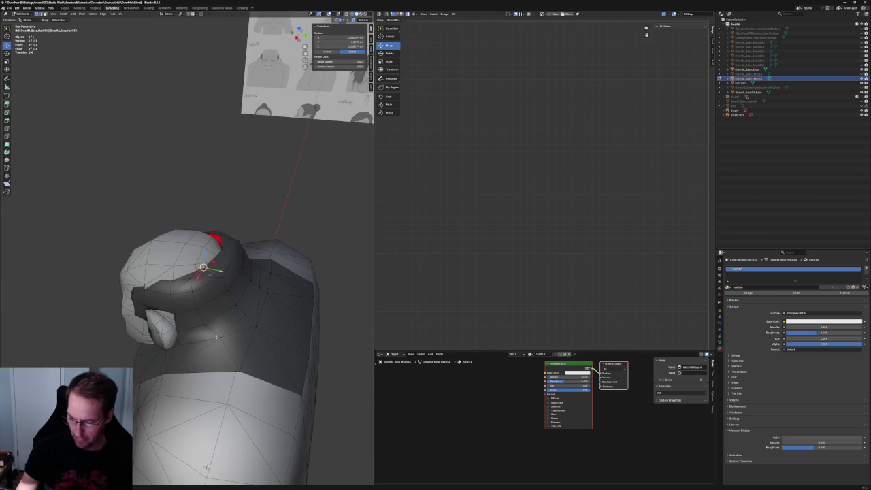
left_click_drag(219, 338, 233, 326)
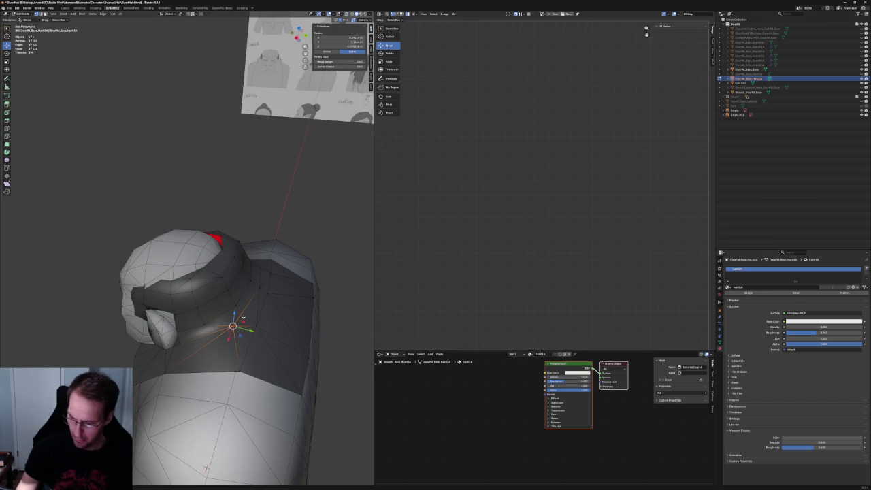
key("ctrl+z")
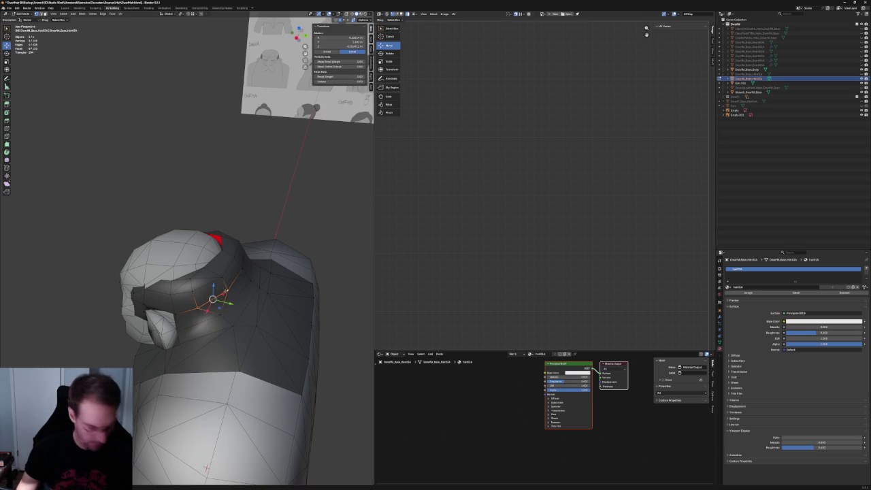
left_click(208, 292)
key("m")
left_click(215, 262)
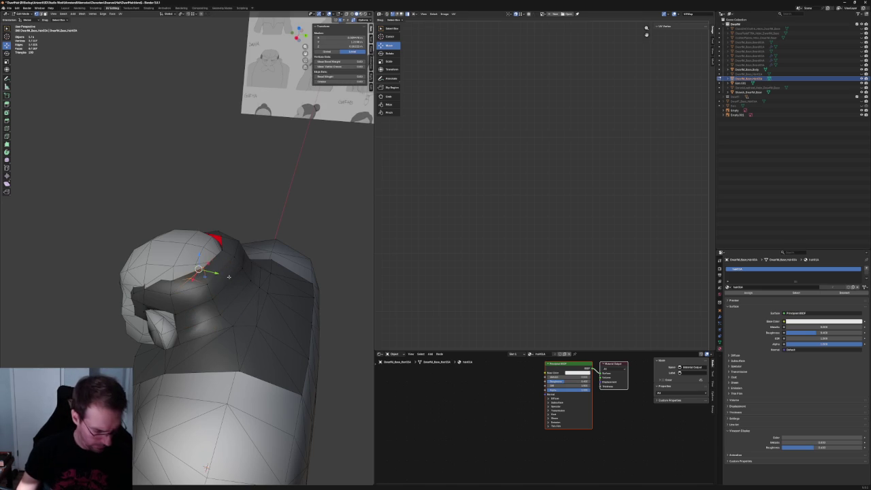
In right-side view, reposition a vertex on the hair's side
mouse_move(200, 275)
middle_mouse_down()
mouse_move(308, 314)
mouse_move(267, 260)
middle_mouse_up()
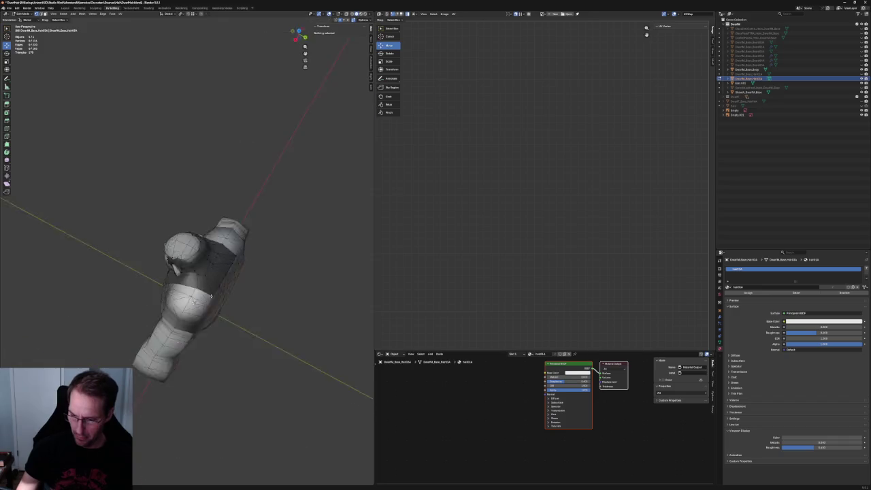
mouse_move(267, 260)
middle_mouse_down()
mouse_move(253, 266)
mouse_move(200, 338)
mouse_move(273, 287)
mouse_move(211, 309)
middle_mouse_up()
key("KP_3")
scroll(252, 266, "up", 3)
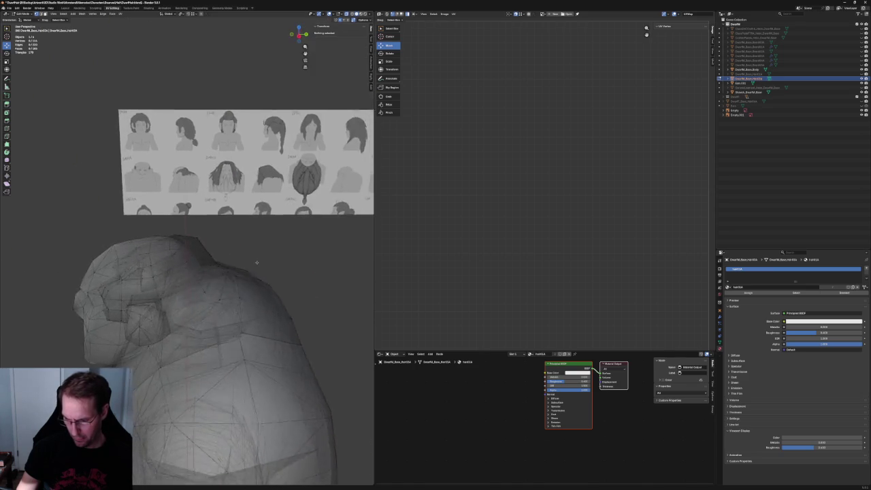
key("alt+z")
left_click(211, 305)
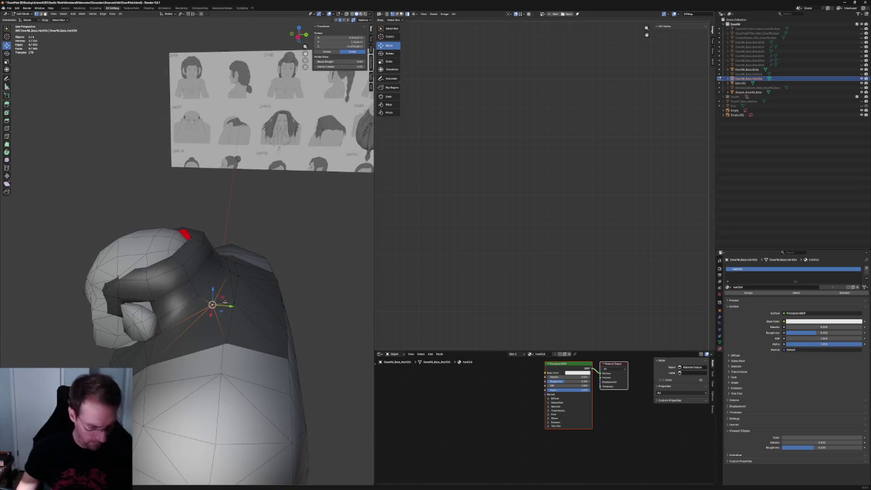
left_click(212, 304)
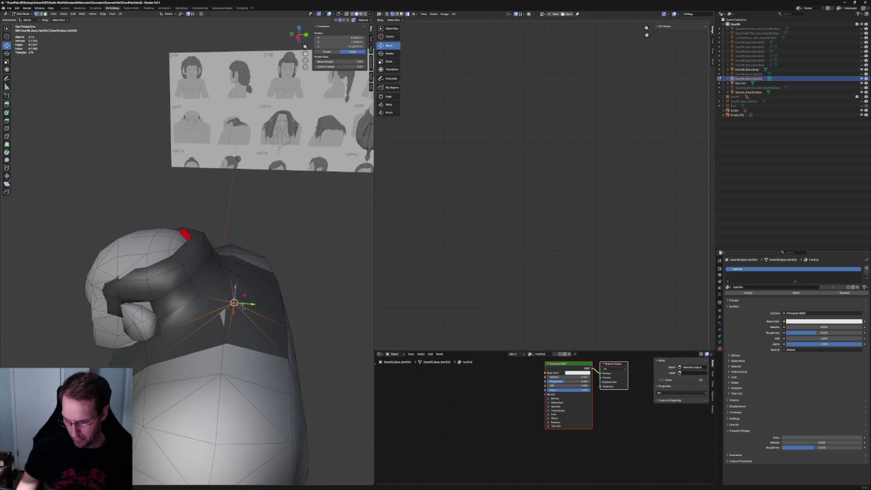
middle_click_drag(245, 269, 243, 293)
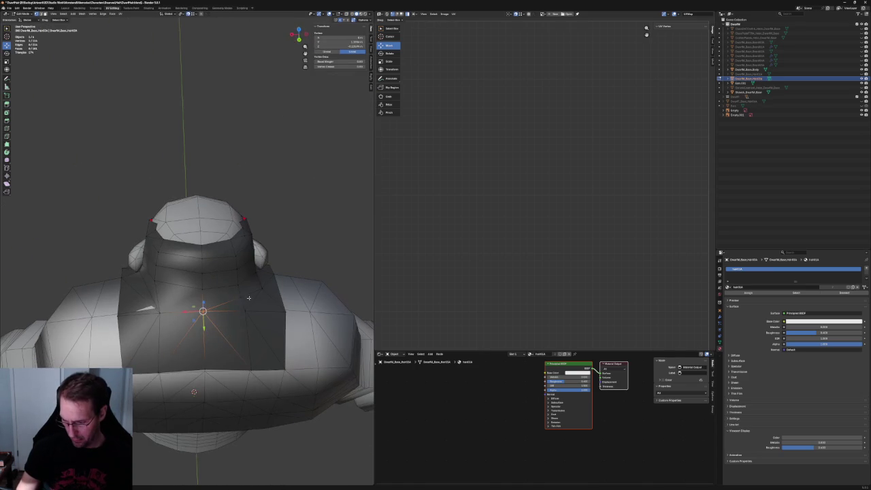
Nudge the vertices where the hair meets the upper back down and slightly left
left_click_drag(240, 297, 246, 307)
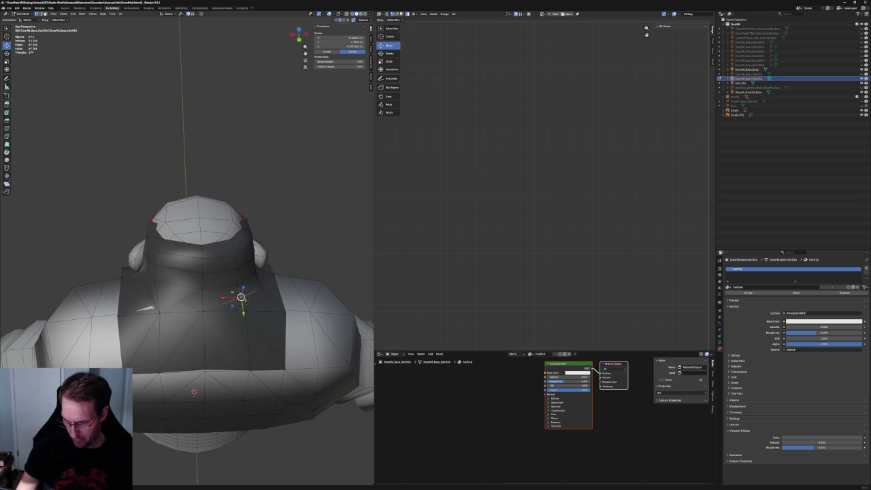
middle_click_drag(241, 297, 236, 288)
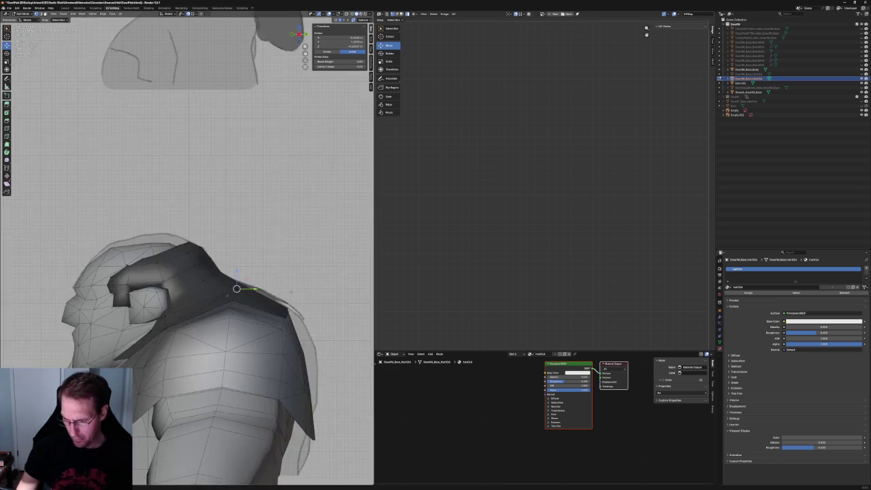
scroll(236, 288, "up", 3)
middle_click_drag(272, 315, 274, 316)
left_click(272, 315, "shift")
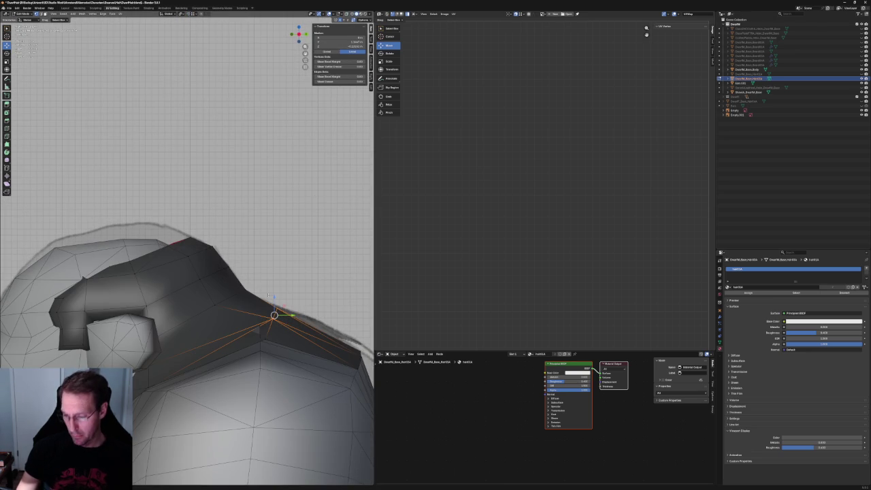
key("alt+z")
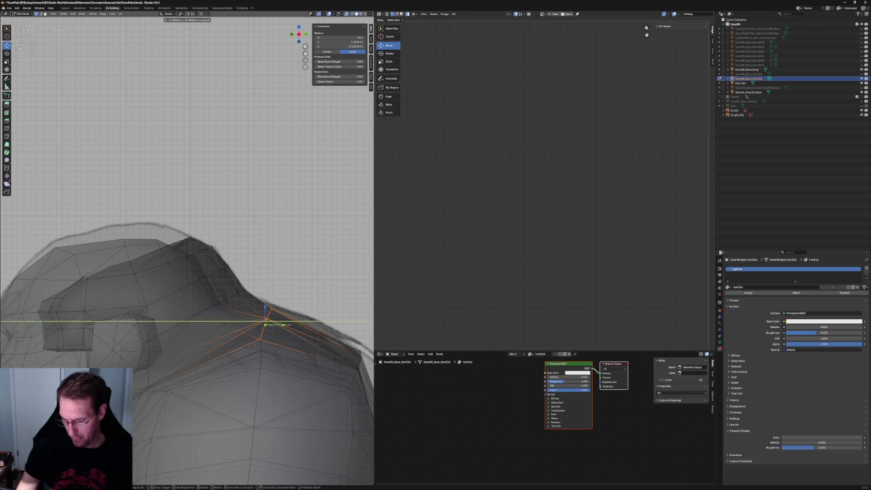
left_click_drag(283, 327, 277, 324)
key("alt+z")
key("alt+z")
Adjust two lower-edge vertices, nudging one up and sliding the other left
left_click(257, 328)
left_click_drag(271, 306, 271, 303)
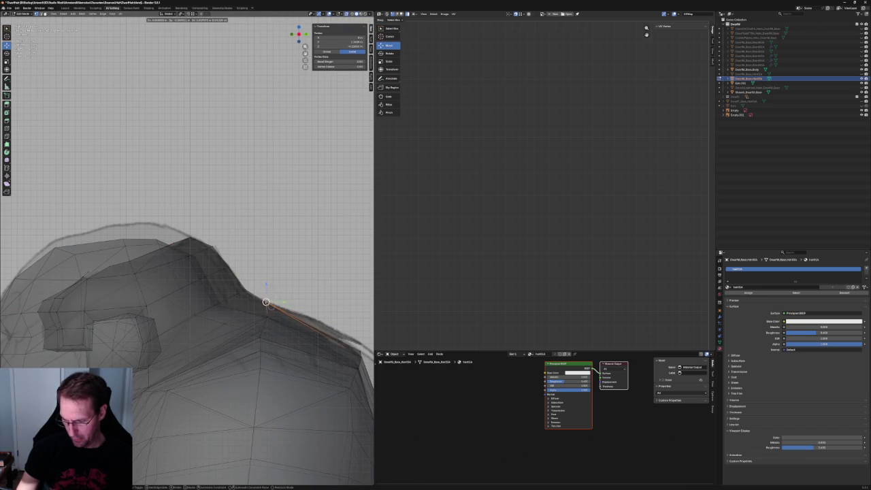
left_click(260, 322)
left_click_drag(282, 316, 271, 314)
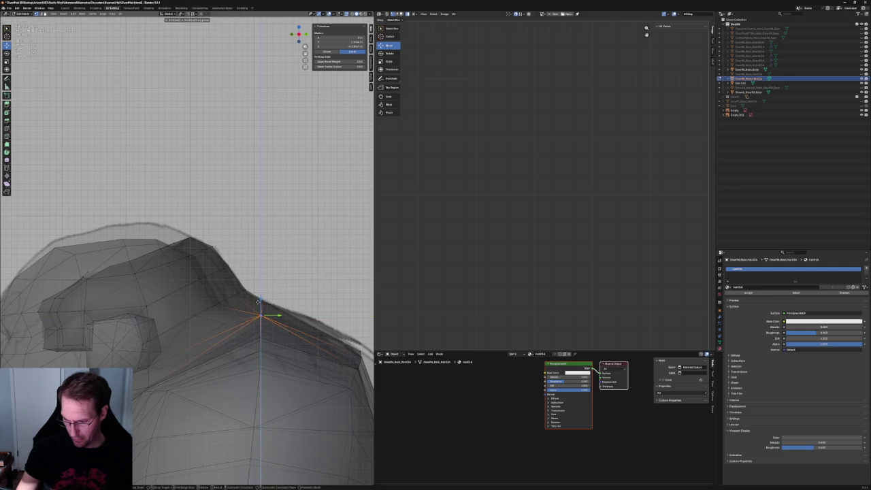
key("alt+z")
In front view, box-select the left-side hair faces and delete them
mouse_move(275, 266)
middle_mouse_down()
mouse_move(238, 314)
mouse_move(230, 288)
middle_mouse_up()
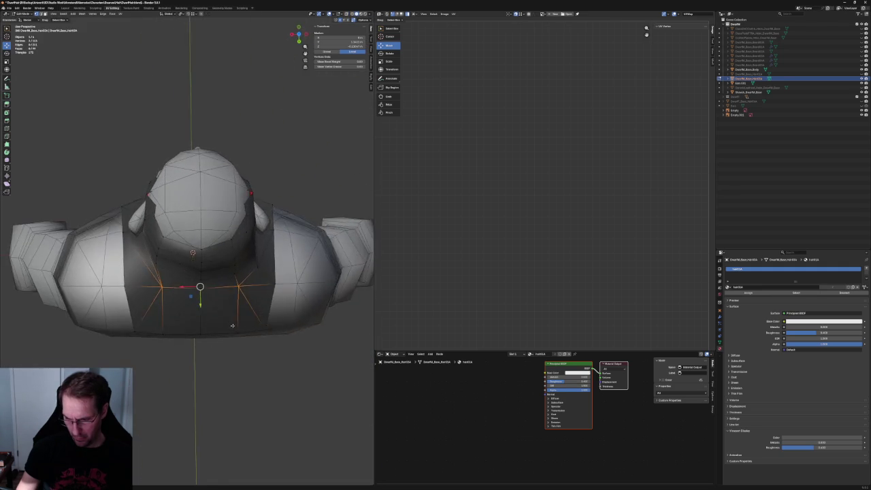
key("alt+z")
scroll(229, 289, "up", 3)
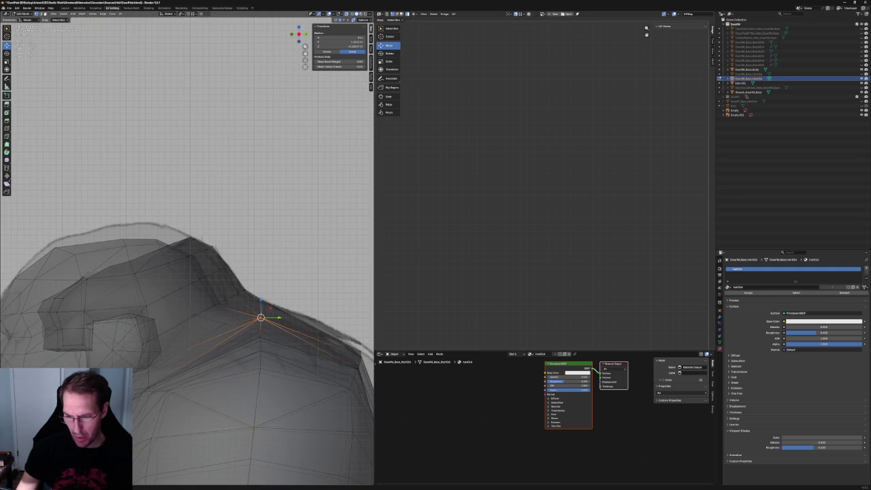
scroll(196, 242, "up", 2)
key("KP_1")
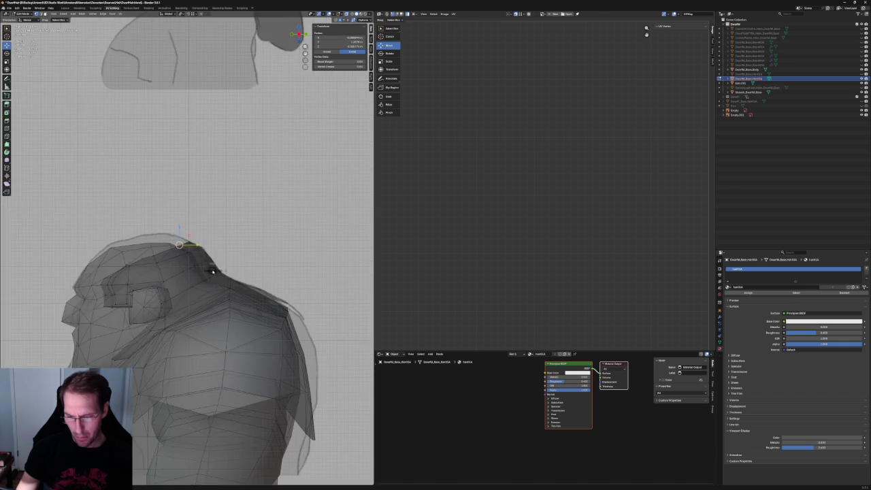
scroll(215, 269, "down", 3)
left_click_drag(38, 225, 168, 430)
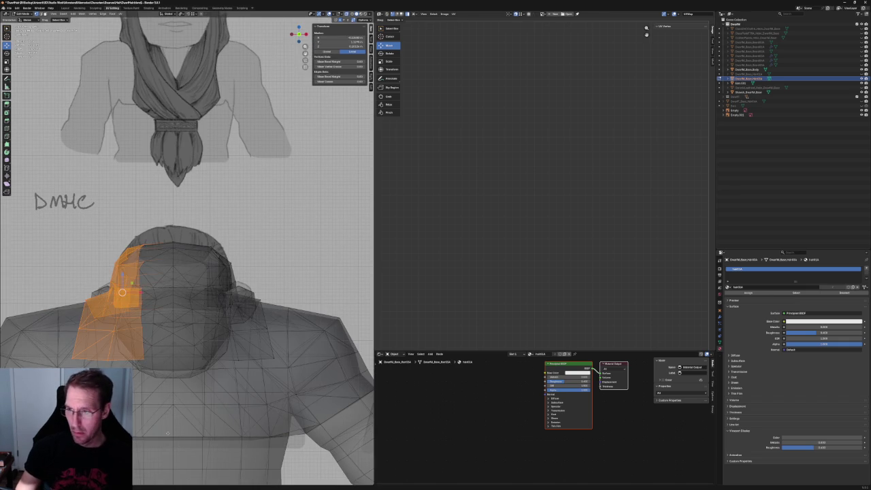
key("x")
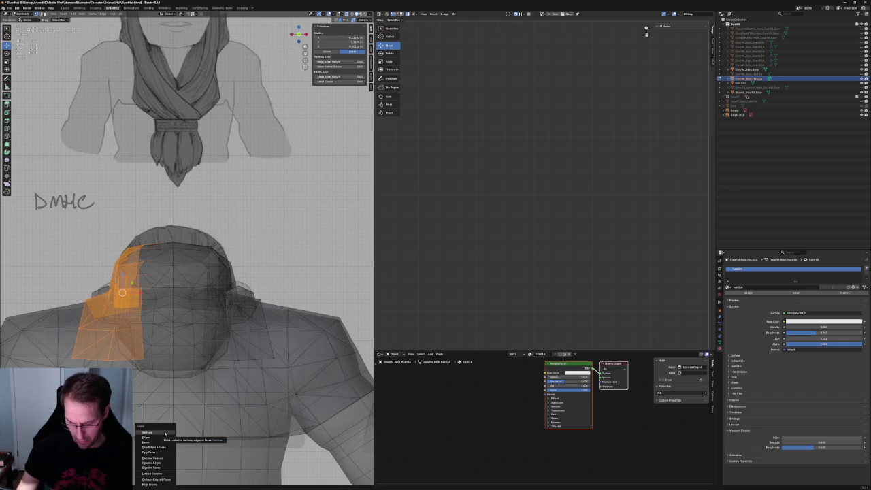
left_click(165, 433)
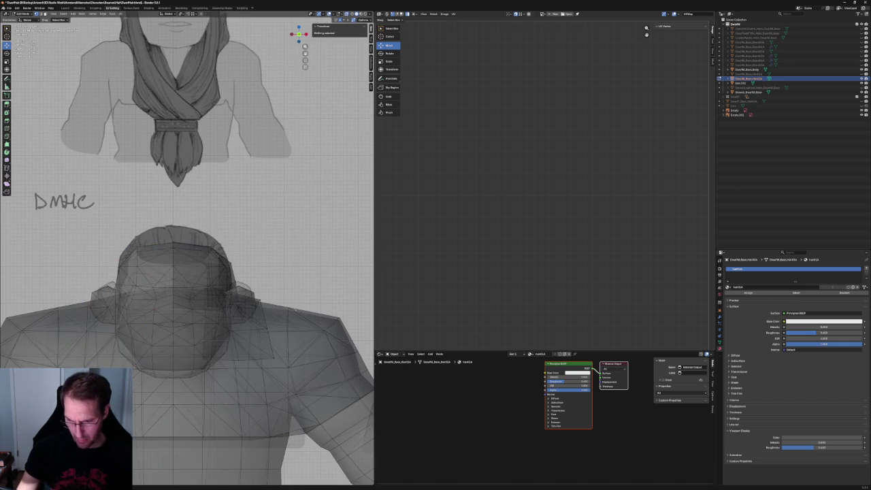
Add a Mirror modifier to the half hair mesh
left_click(720, 318)
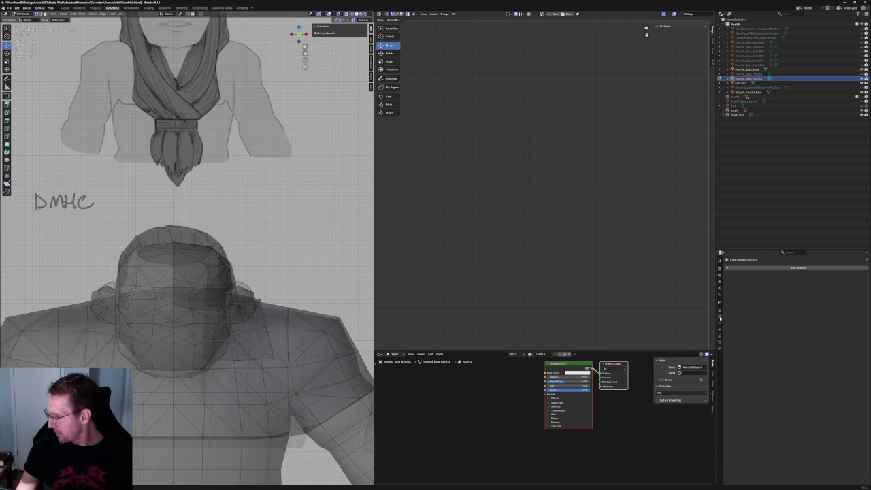
left_click(729, 268)
mouse_move(712, 275)
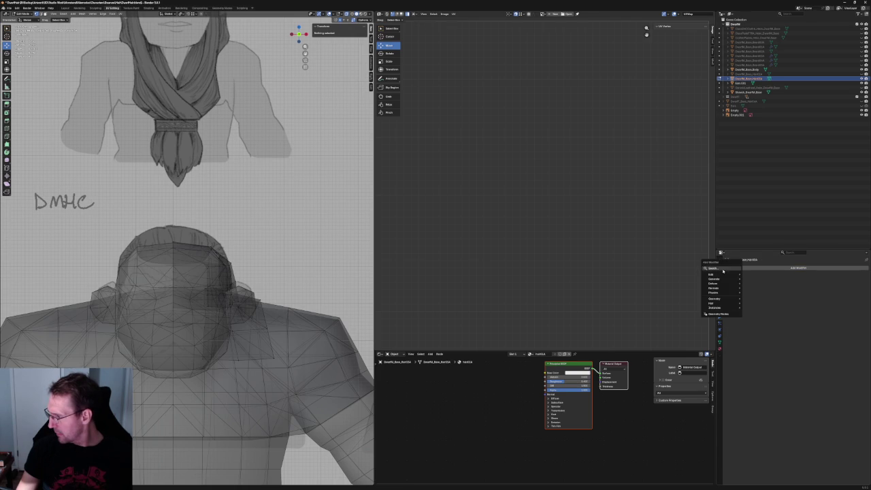
left_click(713, 267)
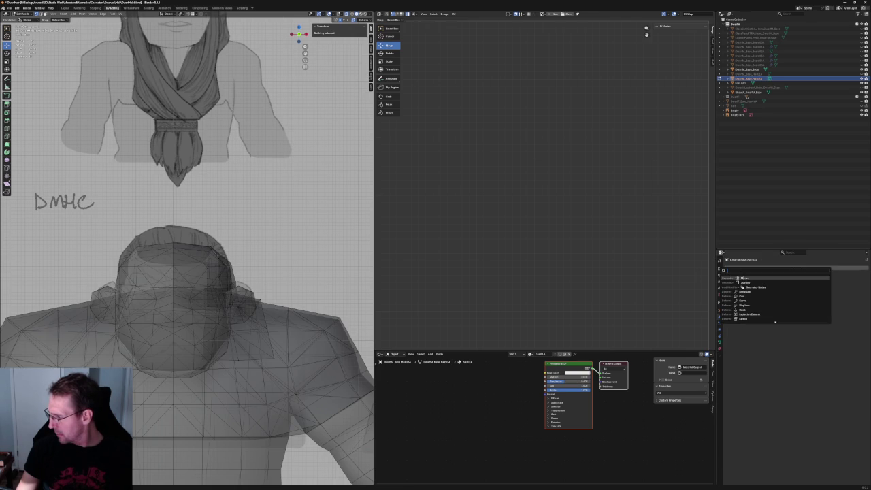
key("Return")
In side view, lower a crown vertex toward the sketched hair outline, then select Empty.001
key("alt+z")
scroll(214, 279, "down", 3)
middle_click_drag(204, 272, 214, 279)
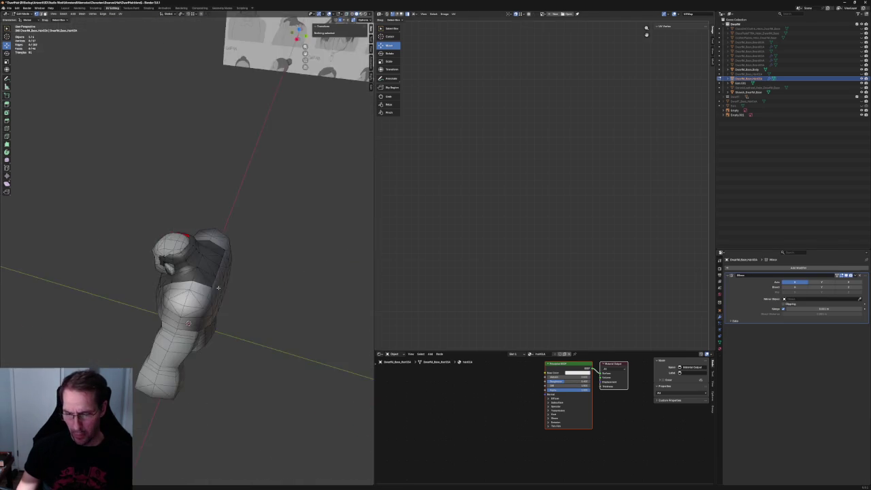
key("KP_3")
scroll(211, 252, "up", 5)
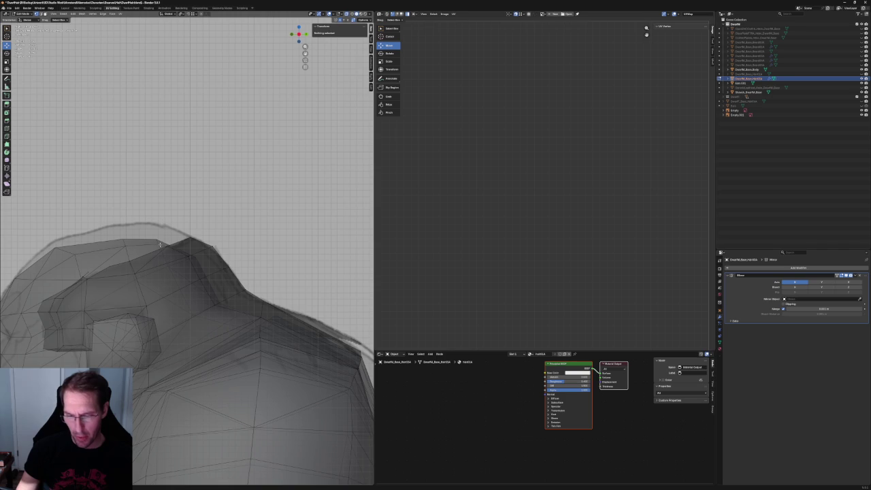
scroll(169, 267, "up", 2)
left_click(170, 268)
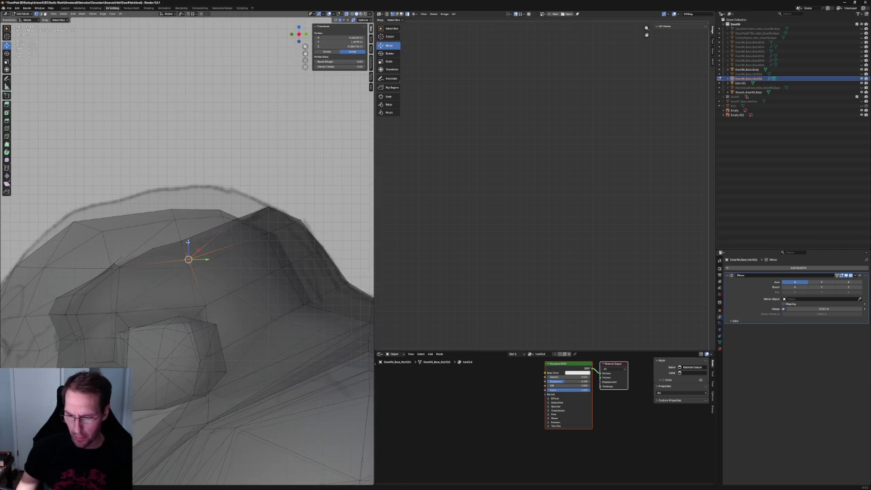
key("alt+a")
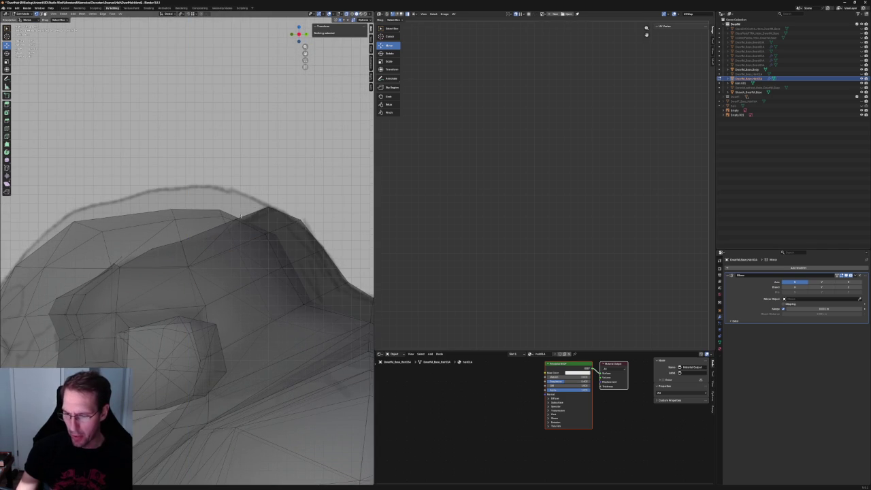
left_click(240, 216)
left_click_drag(235, 219, 229, 224)
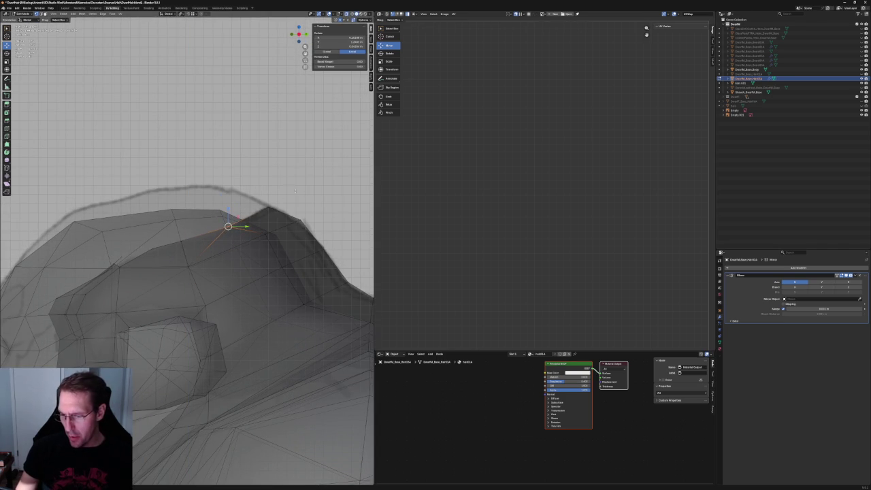
left_click(269, 206)
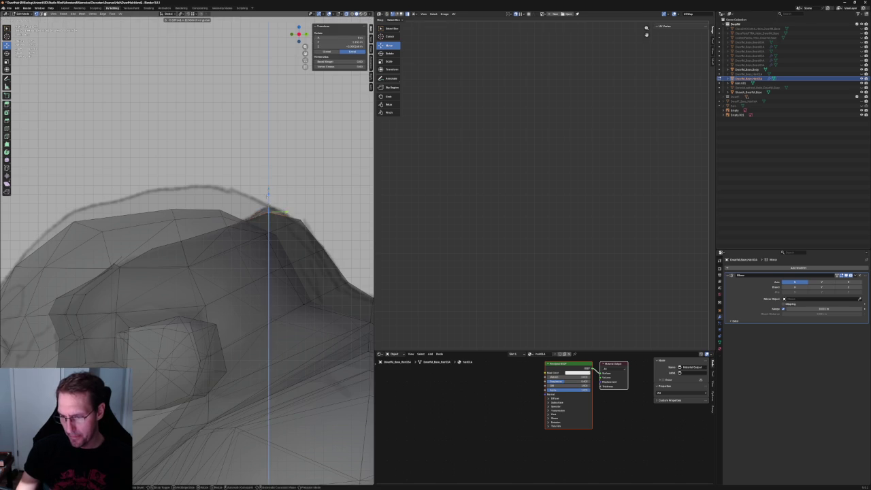
scroll(270, 205, "down", 4)
left_click(230, 202)
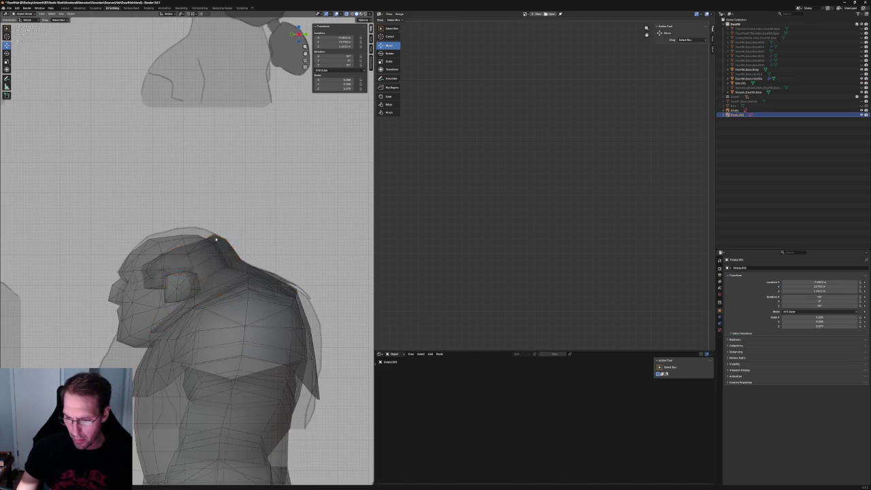
Move the reference sheet twice toward the head's hair outline
scroll(230, 202, "up", 3)
scroll(230, 203, "down", 2)
key("g")
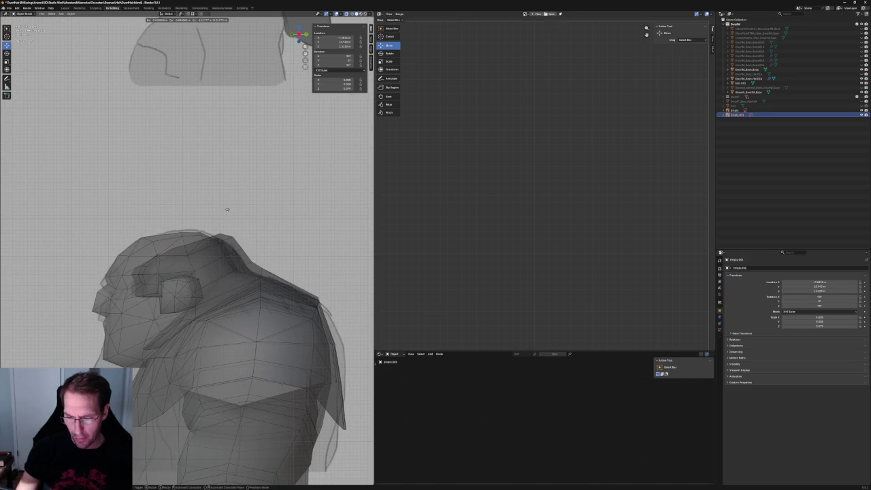
left_click(290, 201)
key("g")
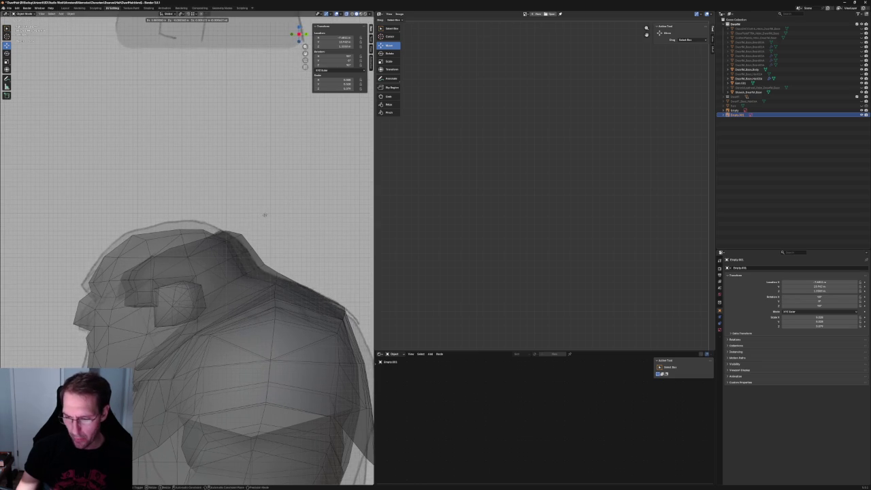
left_click(262, 215)
Survey the reference sheet's columns and reposition the sheet over the dwarf's head
scroll(261, 218, "down", 3)
scroll(260, 220, "down", 5)
scroll(261, 220, "down", 2)
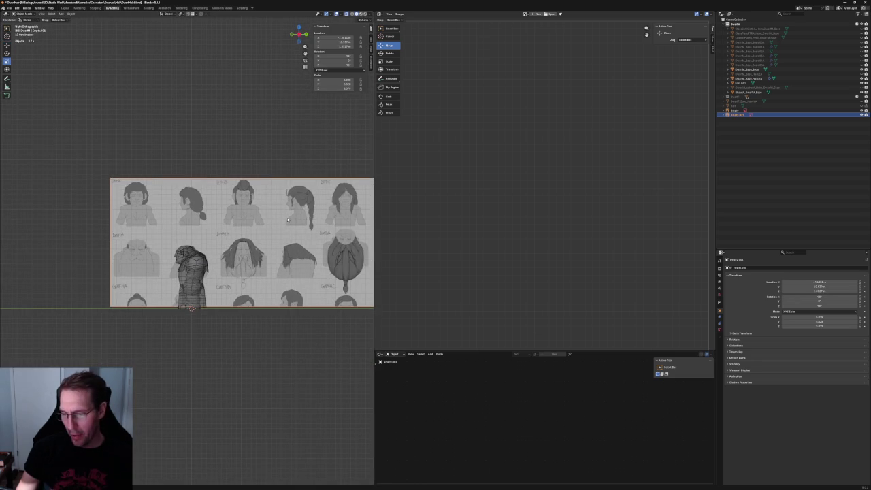
scroll(272, 225, "down", 2)
scroll(292, 235, "down", 3)
middle_click_drag(348, 254, 285, 239, "shift")
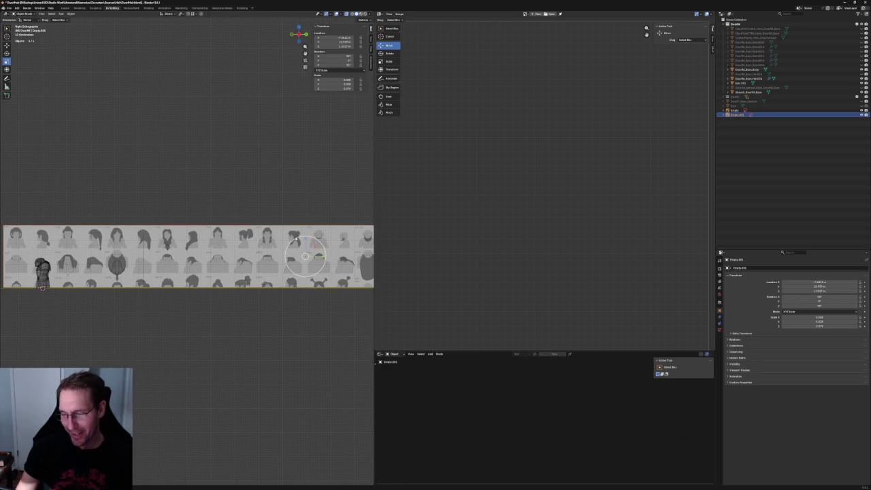
scroll(134, 200, "up", 2)
scroll(156, 211, "up", 3)
scroll(170, 219, "down", 5)
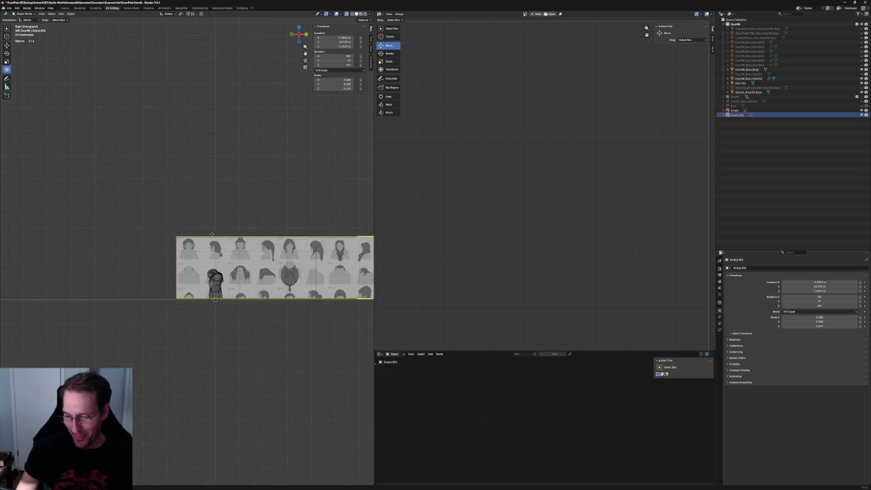
scroll(179, 234, "down", 3, "ctrl")
scroll(179, 234, "up", 5)
scroll(21, 230, "down", 1, "ctrl")
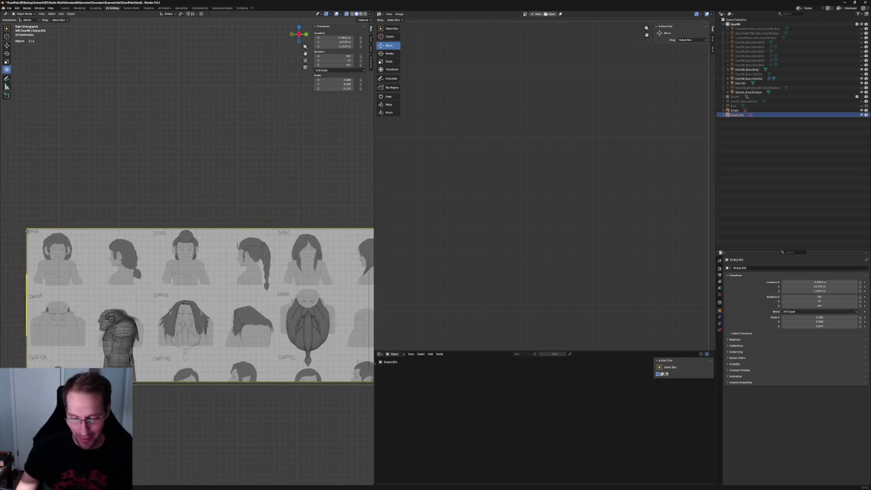
scroll(24, 229, "up", 1, "ctrl")
scroll(21, 229, "down", 2)
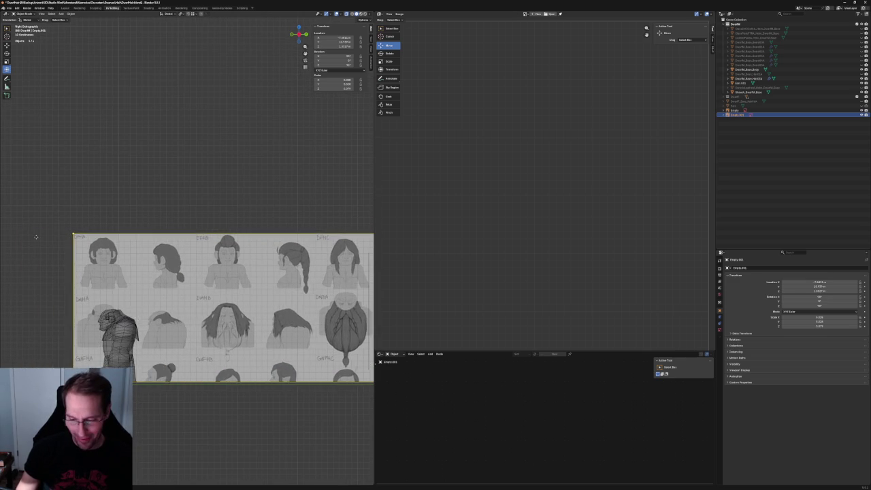
scroll(24, 230, "up", 1)
scroll(28, 232, "up", 1)
middle_click_drag(160, 285, 124, 273, "shift")
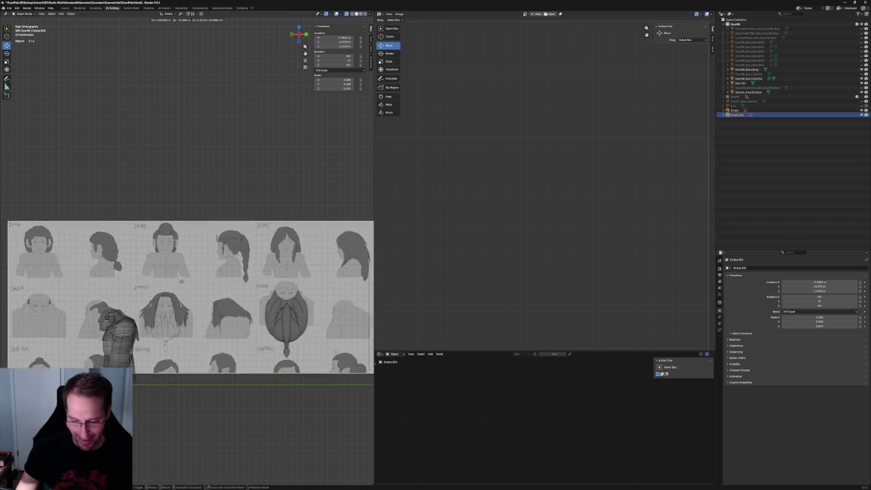
middle_click_drag(193, 281, 263, 254, "shift")
scroll(263, 253, "up", 5)
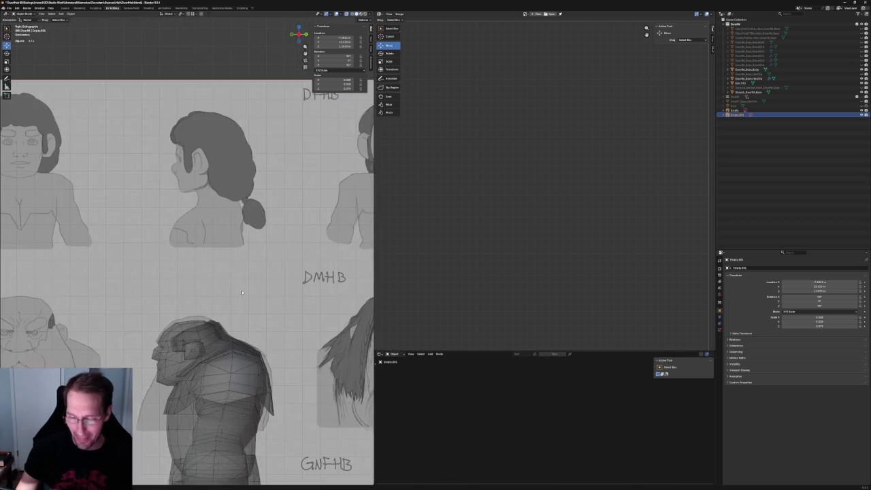
scroll(245, 258, "up", 4)
scroll(227, 255, "up", 1)
key("g")
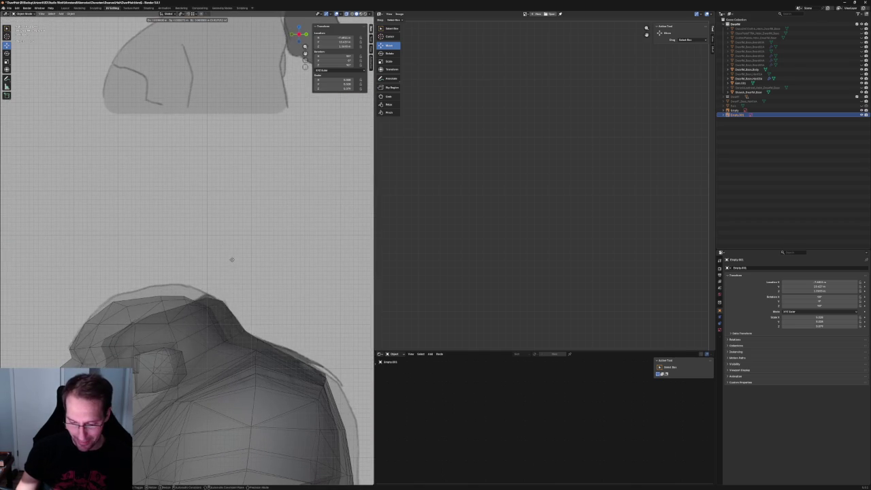
left_click(232, 260)
Nudge Empty.001 into its final alignment and reselect the hair mesh
scroll(233, 273, "down", 5)
scroll(233, 340, "down", 5)
left_click(234, 364)
scroll(234, 354, "up", 3)
scroll(365, 196, "up", 3)
scroll(247, 259, "up", 3)
left_click(273, 258)
key("g")
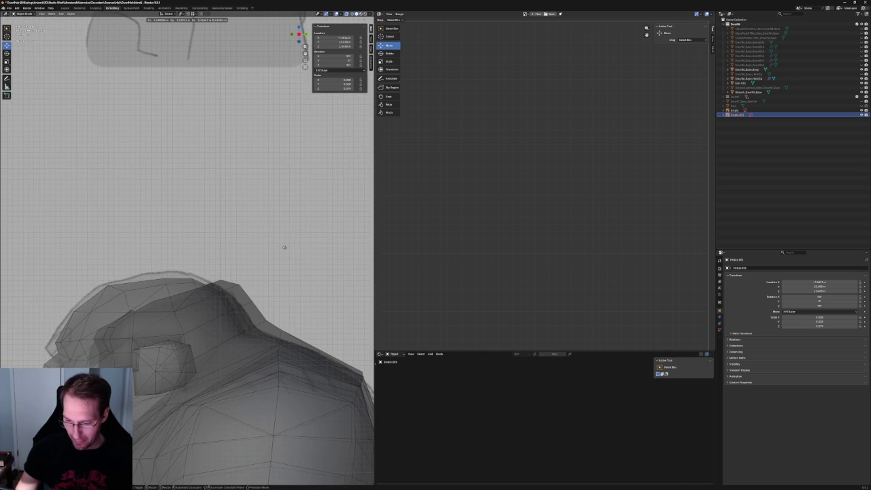
left_click(284, 247)
left_click(225, 286)
scroll(255, 253, "up", 2)
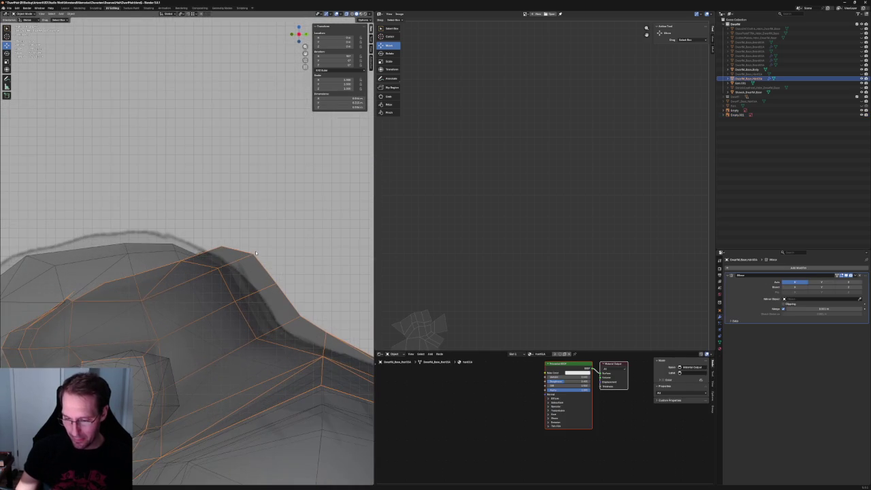
In edit mode, move a crown edge and a right-side vertex onto the sketch outline
key("Tab")
left_click(222, 246, "shift")
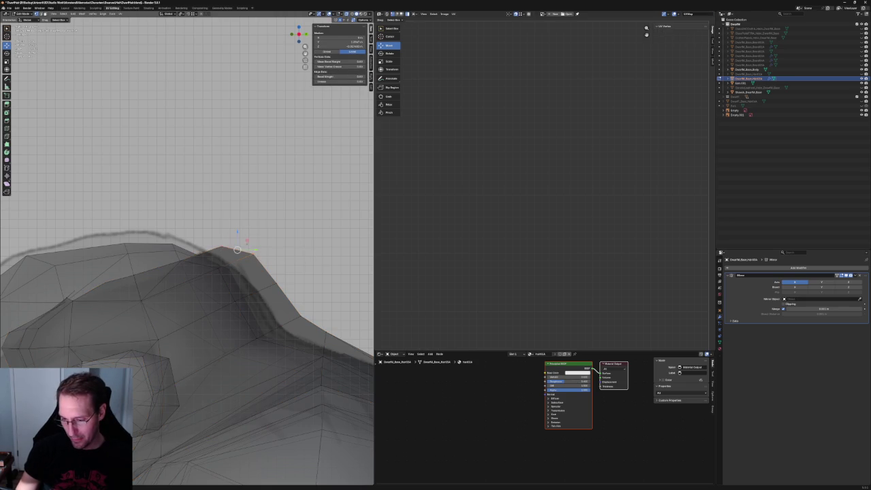
left_click_drag(252, 239, 235, 254)
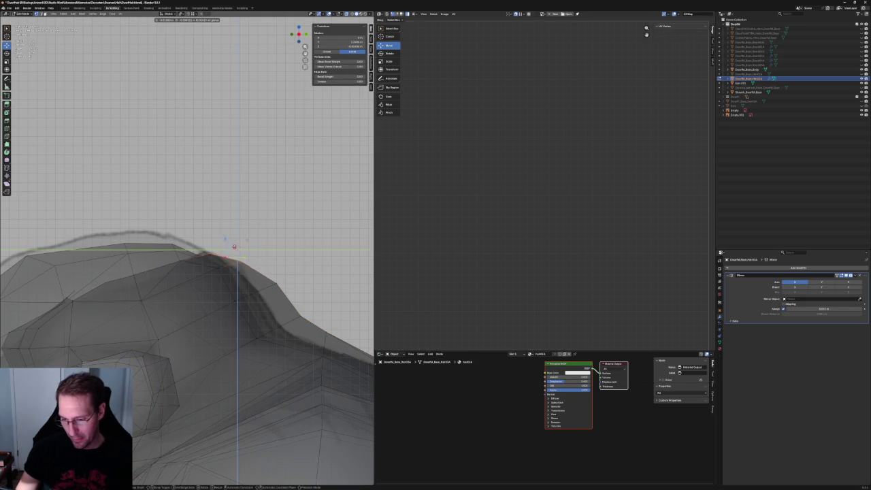
left_click_drag(230, 245, 216, 253)
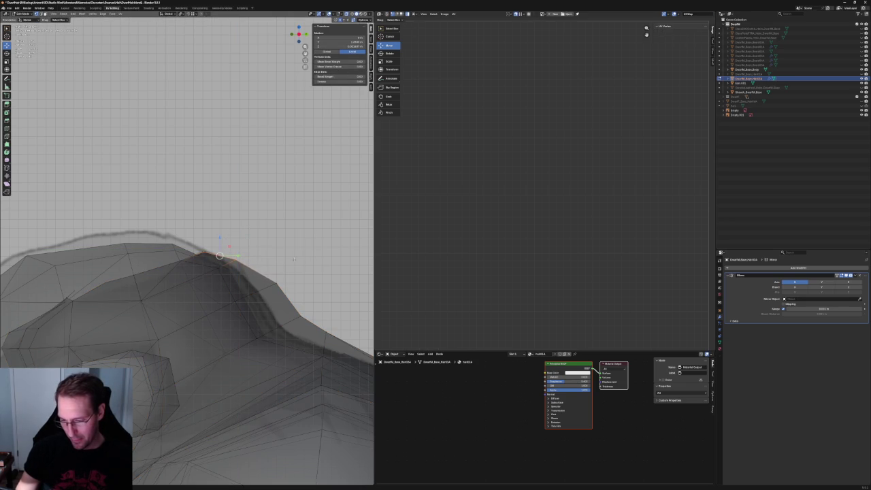
left_click(271, 282)
left_click_drag(273, 282, 266, 280)
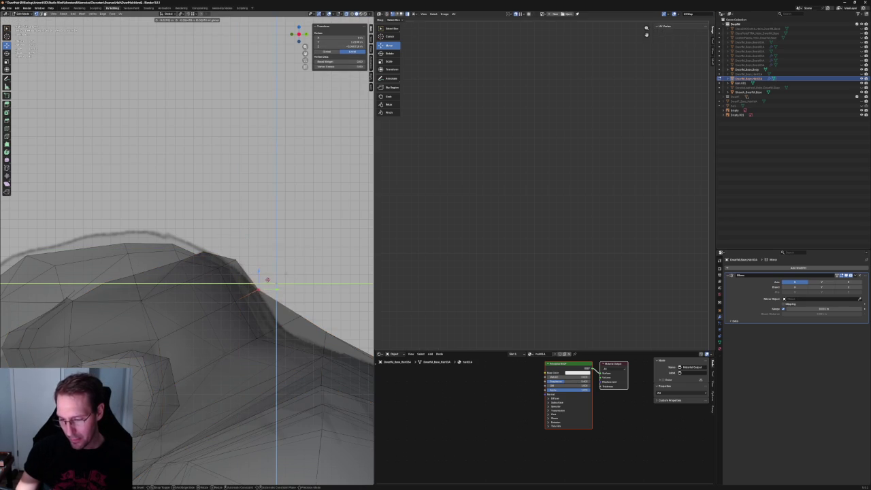
left_click(268, 279)
Shift another hair vertex left to match the sketch, checking front and side views
middle_click_drag(267, 279, 231, 272)
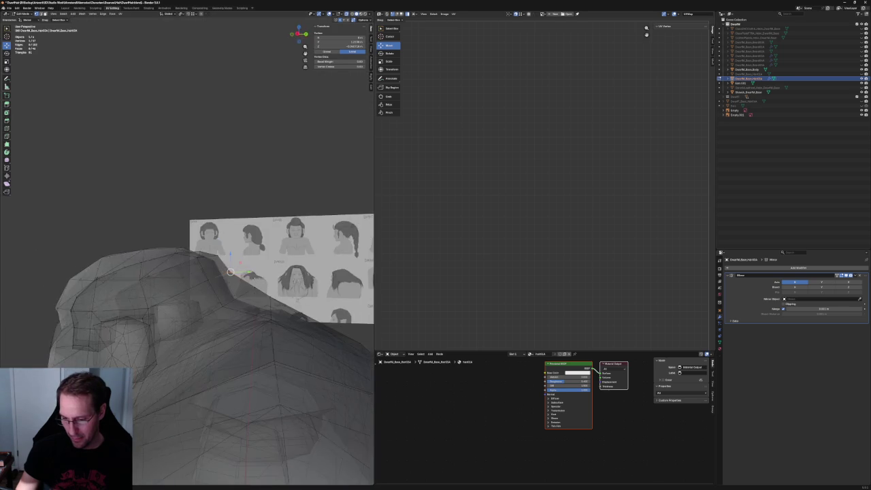
key("KP_3")
mouse_move(252, 286)
left_mouse_down()
mouse_move(241, 283)
mouse_move(240, 292)
mouse_move(268, 285)
left_mouse_up()
scroll(268, 286, "up", 5)
scroll(205, 279, "down", 6)
scroll(197, 275, "up", 5)
scroll(189, 274, "down", 2)
mouse_move(188, 274)
middle_mouse_down()
mouse_move(261, 311)
mouse_move(205, 286)
mouse_move(225, 272)
mouse_move(272, 286)
mouse_move(161, 249)
middle_mouse_up()
key("KP_1")
scroll(187, 258, "down", 3)
key("KP_3")
scroll(187, 258, "up", 3)
scroll(273, 286, "down", 2)
scroll(187, 249, "up", 5)
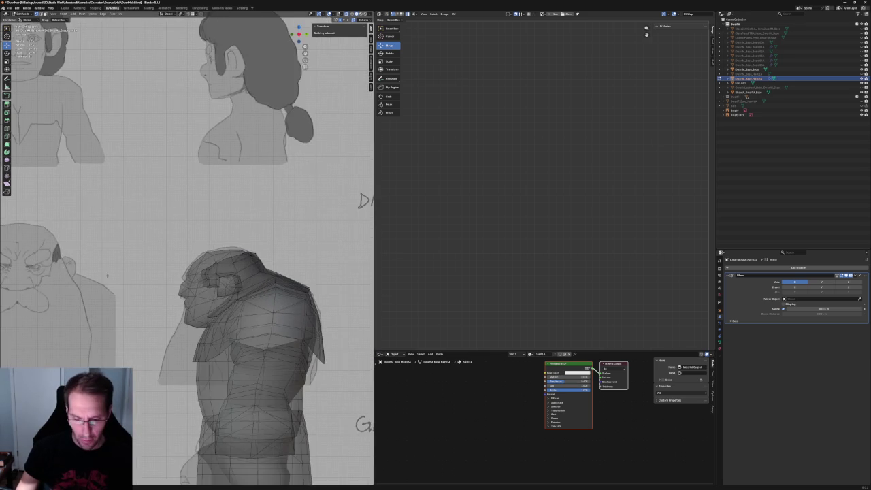
scroll(107, 274, "down", 4)
Hide the reference image sheets and select the hair mesh
key("Tab")
left_click(119, 279)
scroll(130, 281, "up", 2)
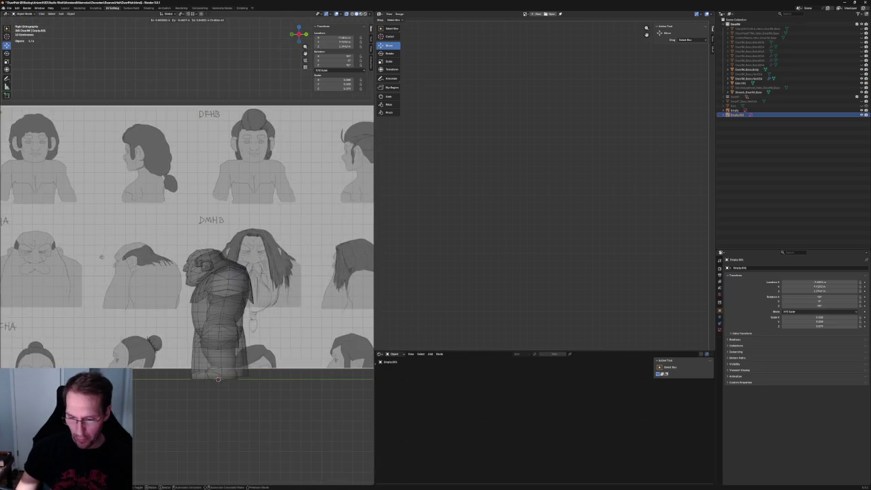
scroll(129, 281, "up", 2)
scroll(129, 281, "up", 3)
key("h")
scroll(153, 259, "up", 5)
left_click(193, 303)
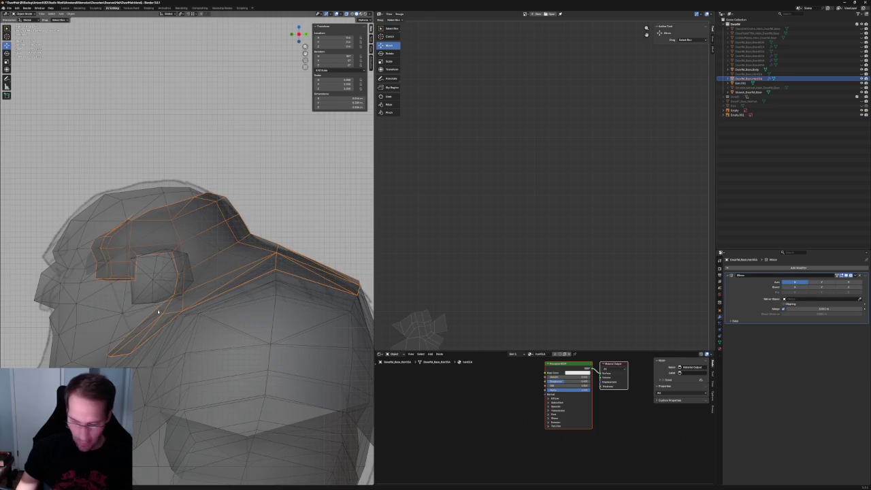
Move a vertex on the hair's lower edge along the X axis, then view from the front
key("Tab")
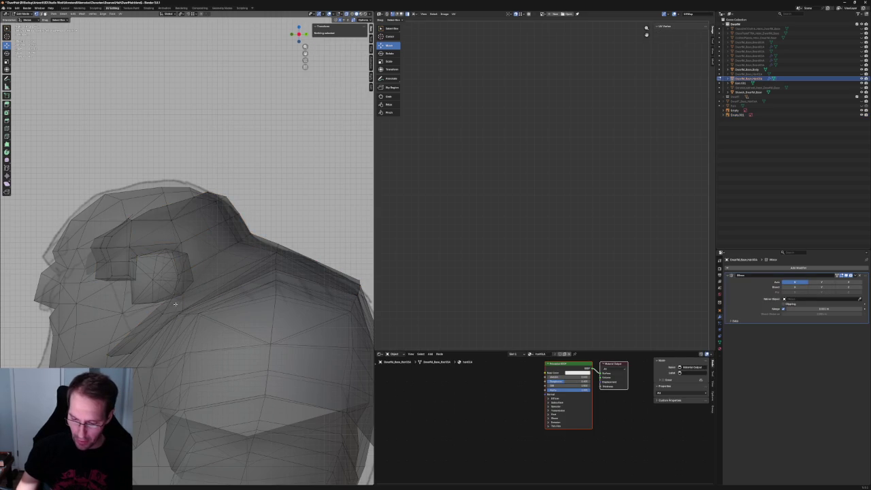
left_click(116, 354)
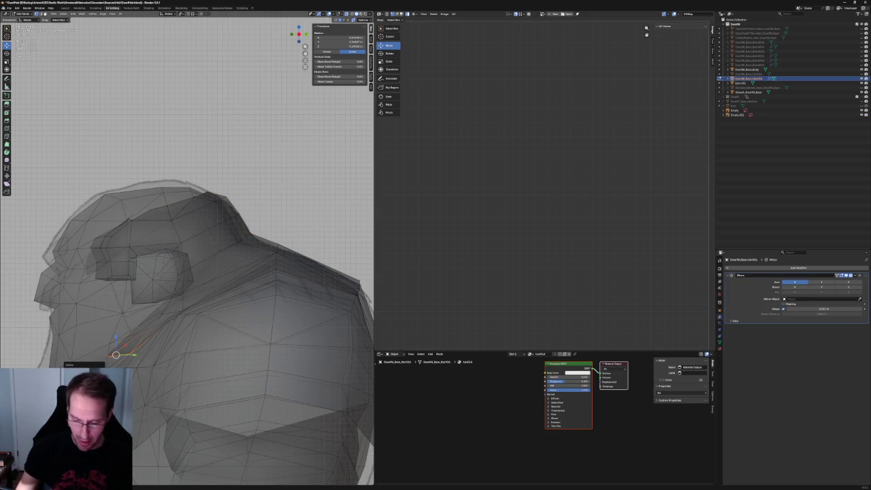
key("alt+a")
middle_click_drag(78, 365, 157, 318)
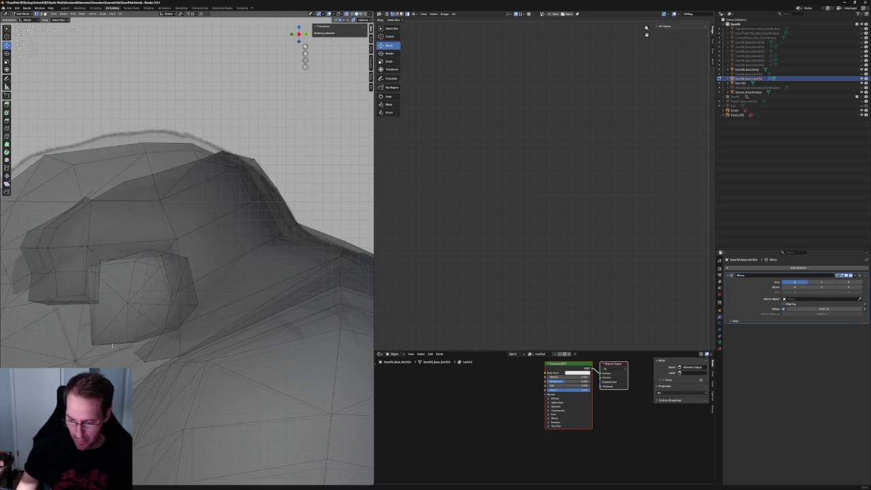
left_click_drag(207, 382, 206, 382)
mouse_move(184, 325)
middle_mouse_down()
mouse_move(175, 346)
mouse_move(205, 317)
mouse_move(145, 288)
mouse_move(235, 300)
mouse_move(246, 313)
middle_mouse_up()
key("g")
key("x")
left_click(267, 273)
key("KP_1")
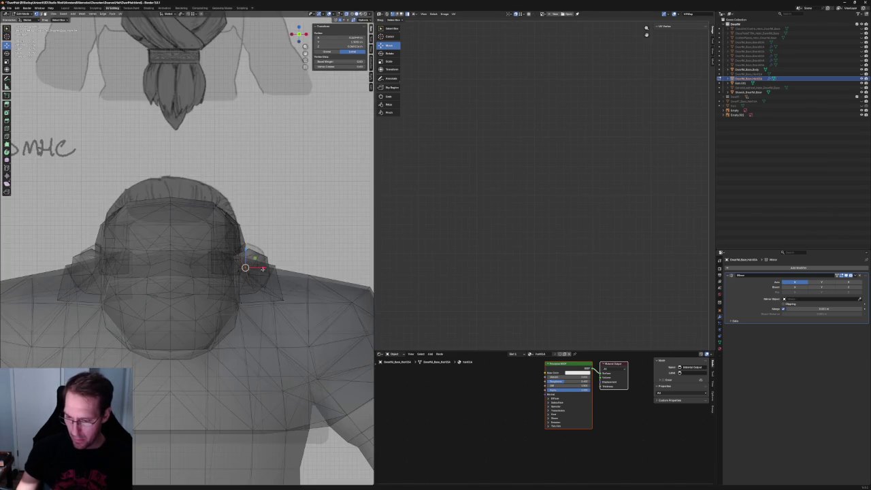
scroll(187, 249, "down", 3)
scroll(187, 249, "down", 3)
scroll(196, 251, "down", 2)
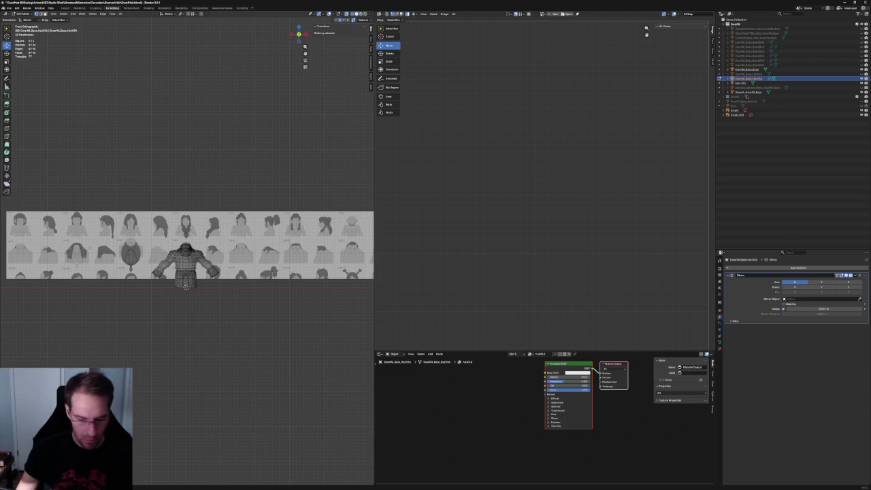
Slide the reference sheet right so the DMHA sketch sits behind the head, then reselect the hair
key("Tab")
left_click(119, 243)
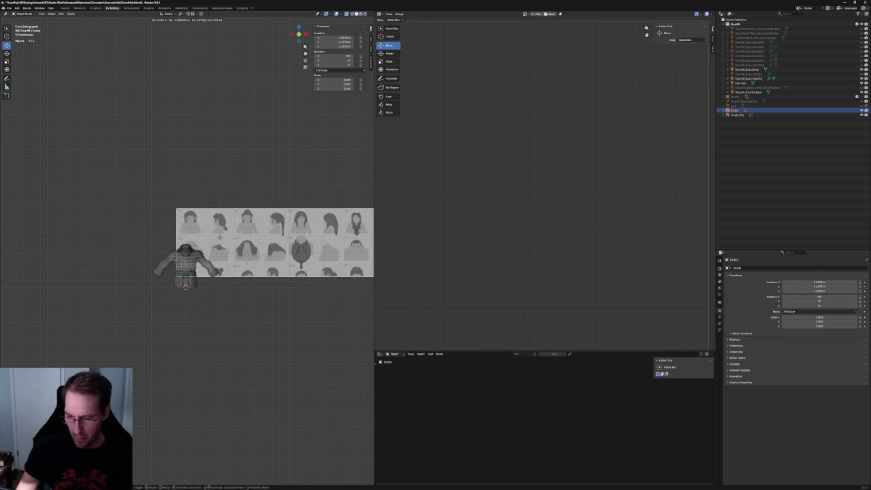
left_click(241, 244)
scroll(241, 243, "up", 2)
scroll(241, 243, "up", 8)
scroll(241, 244, "up", 2)
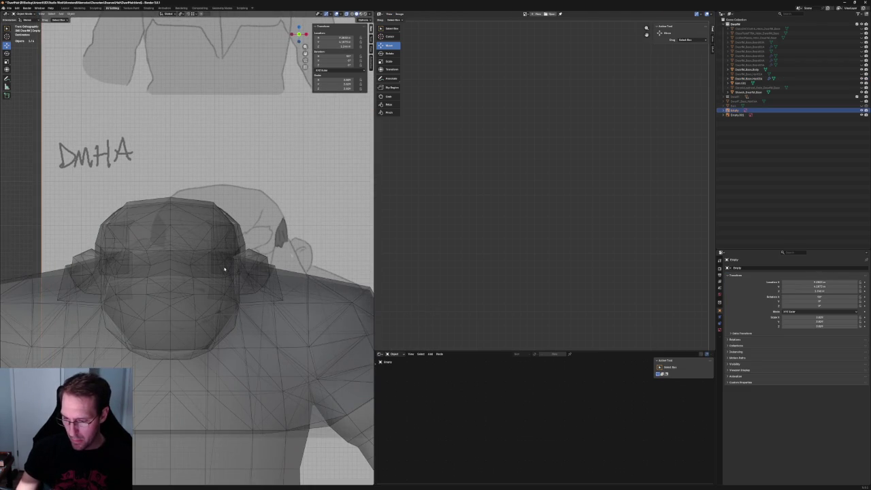
left_click(243, 247)
key("alt+z")
Pull a sideburn vertex toward the skull, moving it in the X–Z plane and along X
middle_click_drag(261, 238, 195, 250)
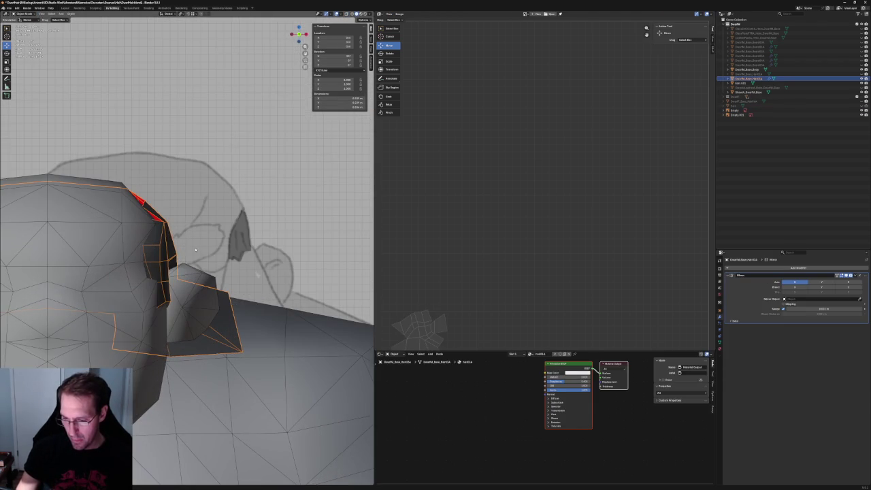
key("Tab")
left_click(159, 244)
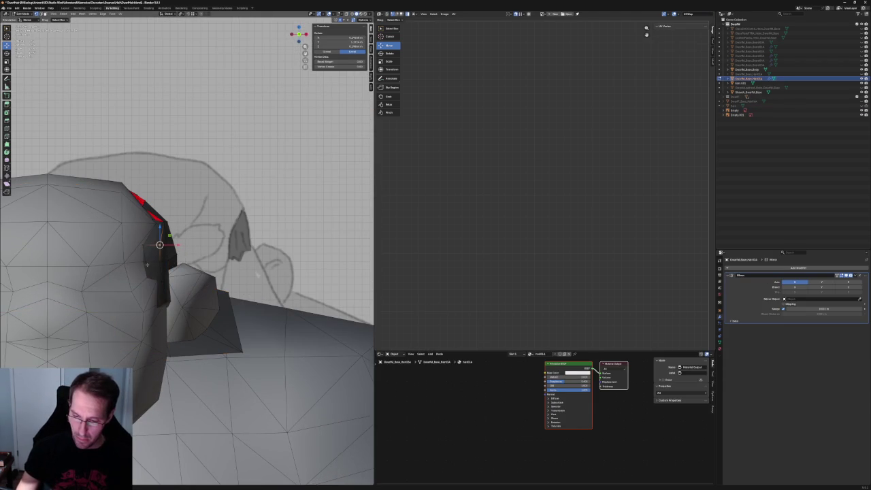
scroll(145, 262, "up", 2)
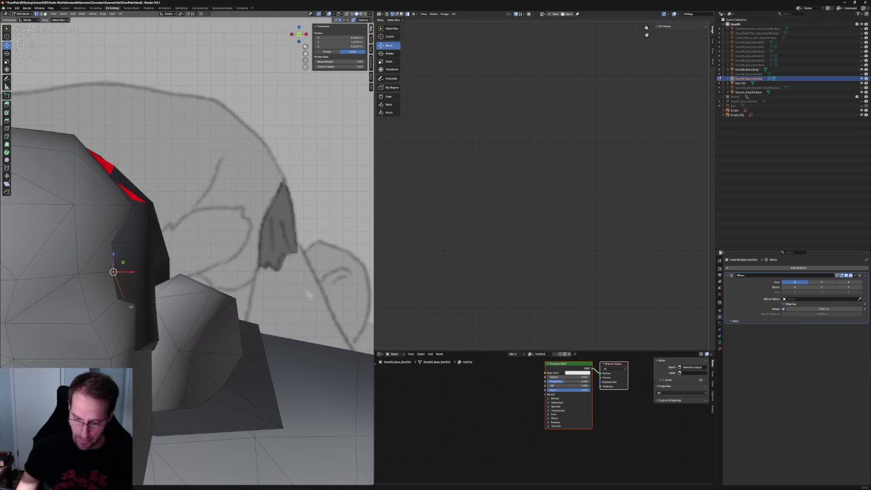
key("g")
key("shift+y")
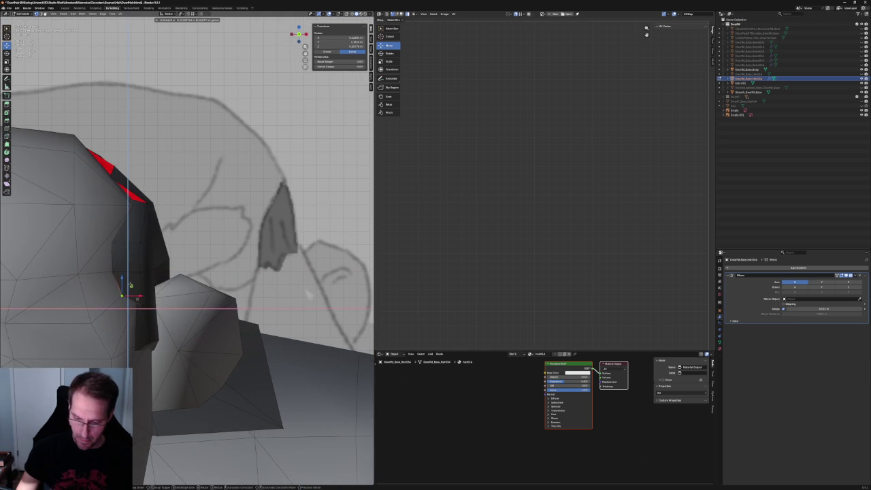
left_click(130, 286)
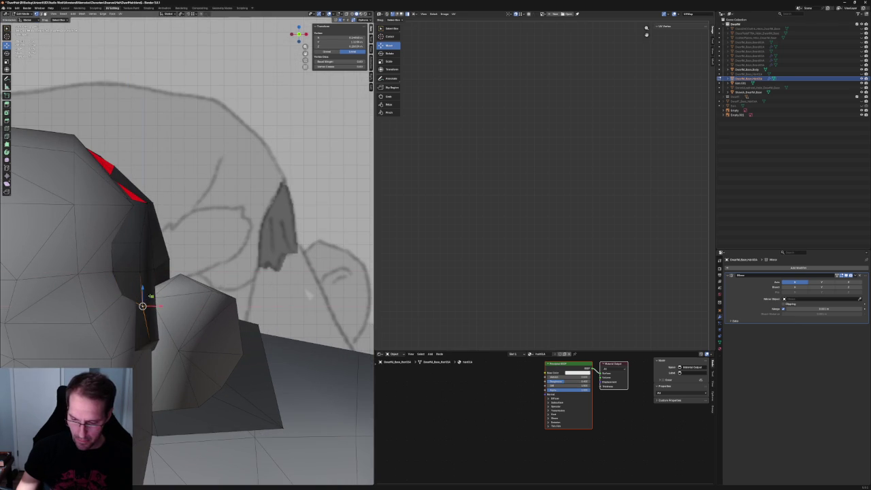
key("g")
key("shift+y")
left_click(148, 292)
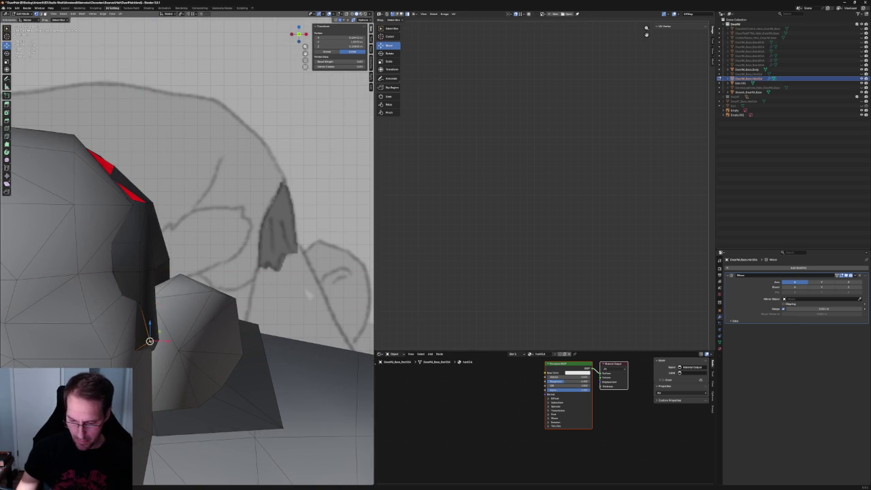
key("g")
key("x")
left_click(155, 339)
With X-ray on, select the ear notch's left-edge vertices and reposition them
middle_click_drag(156, 339, 150, 321)
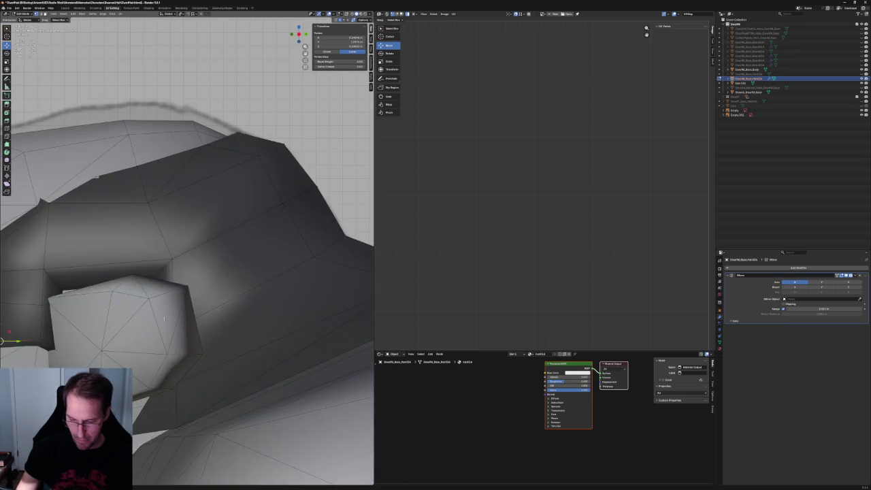
key("alt+z")
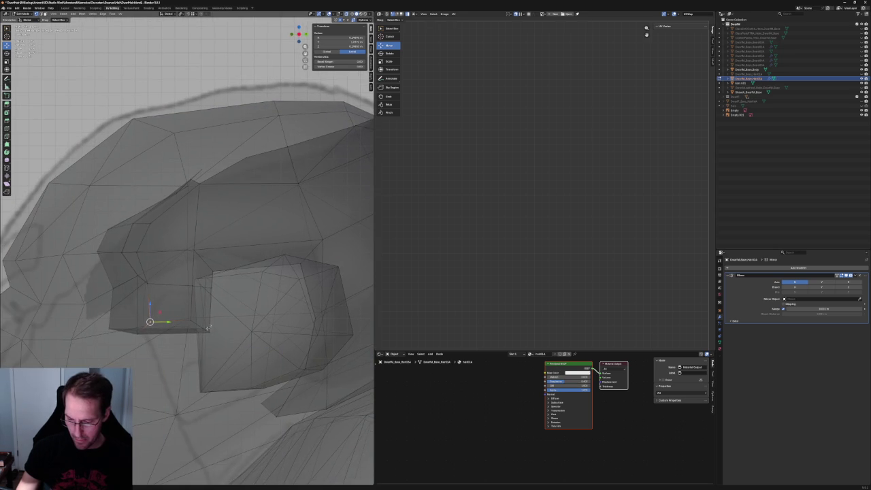
left_click_drag(135, 330, 135, 329)
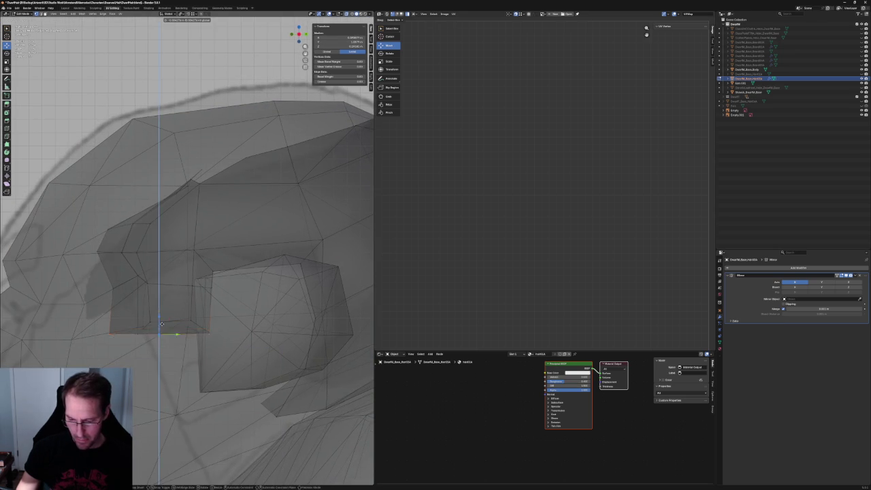
left_click(102, 327)
left_click(102, 327)
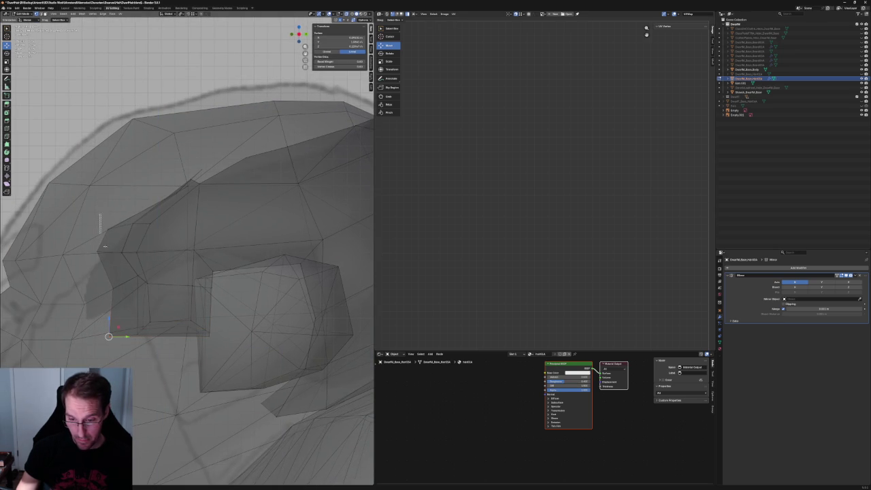
left_click(89, 245, "shift")
left_click_drag(97, 268, 128, 345, "shift")
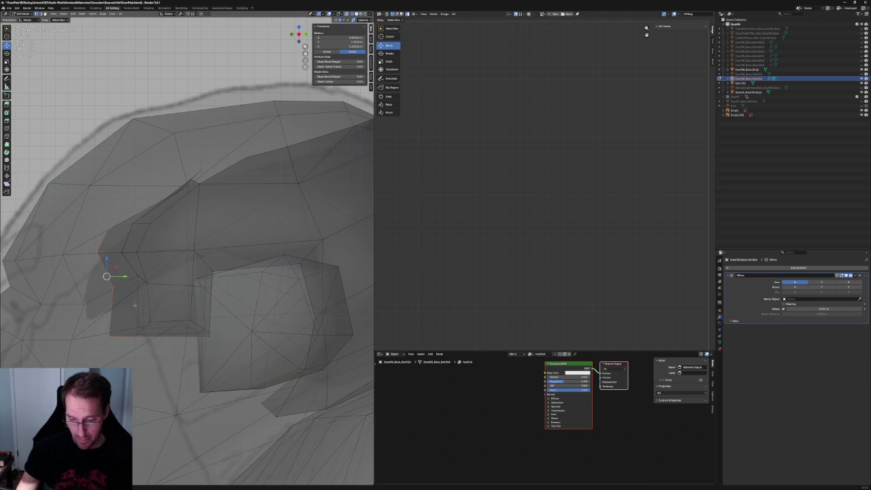
key("g")
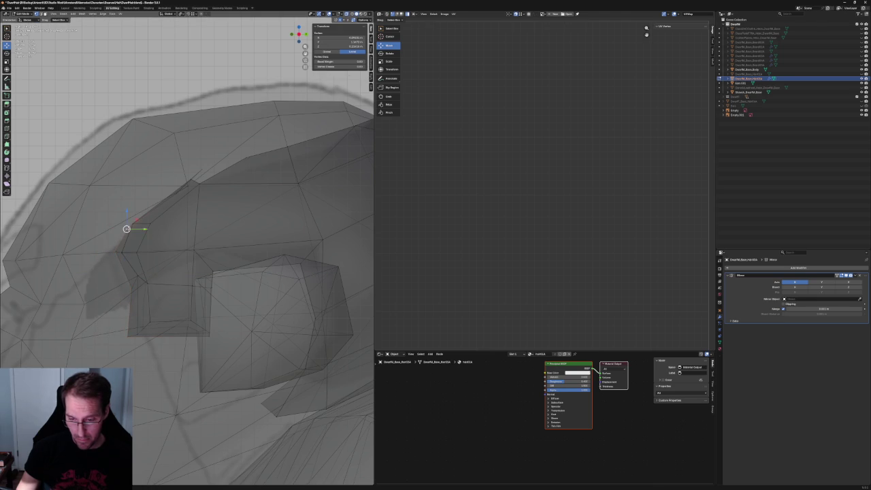
left_click(116, 286)
Slide the notch's front-edge vertices along the Y axis and clear the selection
left_click_drag(134, 354, 135, 355)
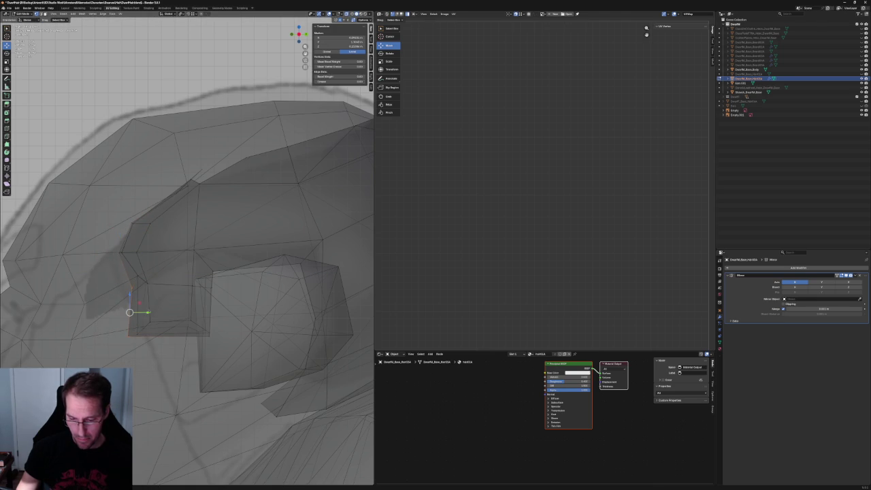
key("g")
key("y")
key("y")
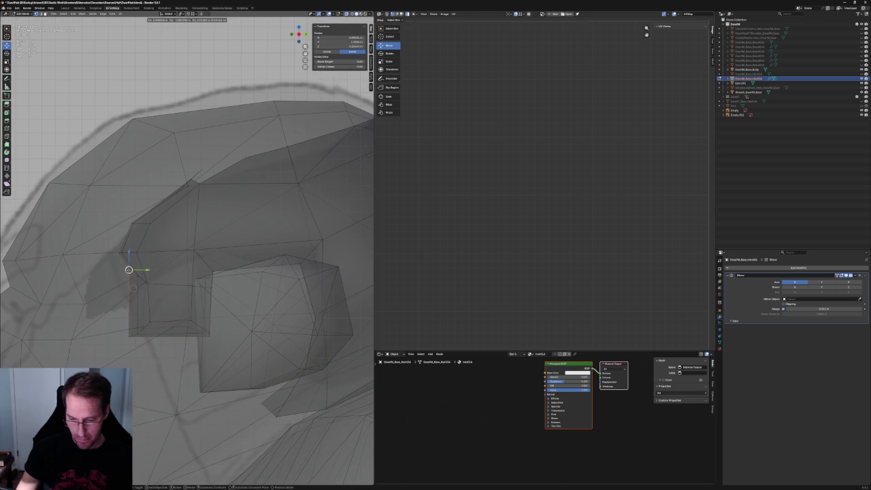
key("Return")
key("alt+a")
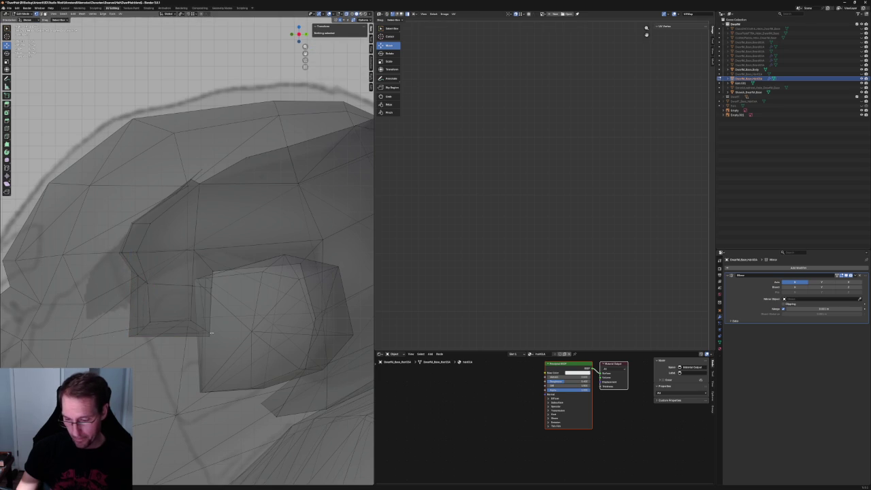
scroll(187, 283, "down", 3)
scroll(209, 295, "up", 3)
scroll(209, 295, "up", 2)
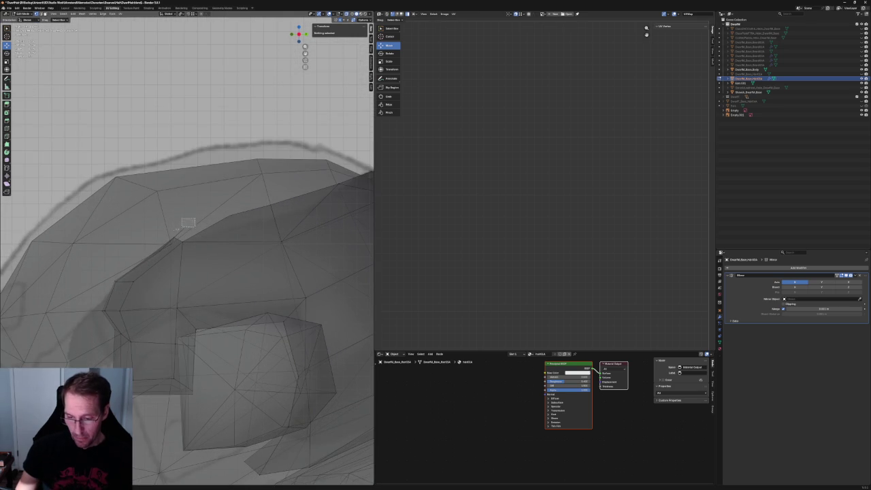
Shift an upper-edge hair vertex vertically along Z, then delete it
left_click(184, 227)
key("g")
key("z")
key("Return")
middle_click_drag(182, 225, 200, 259)
key("x")
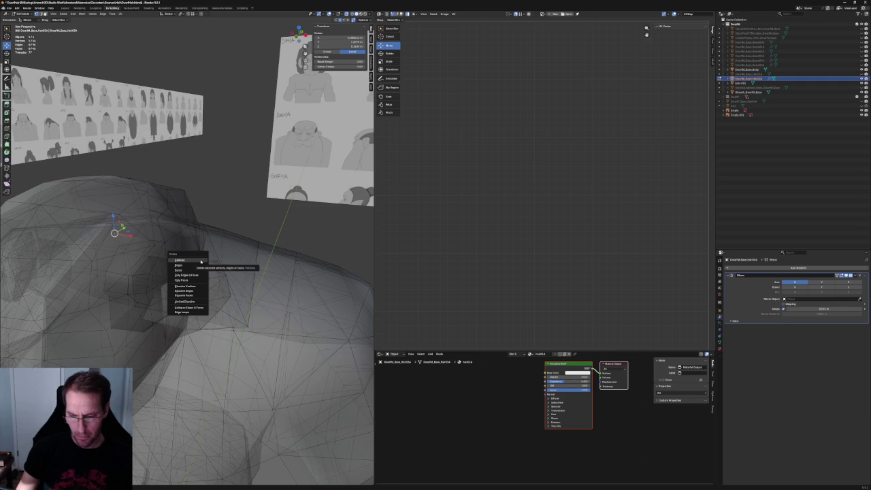
left_click(196, 260)
Move a top-edge hair vertex twice within the Y–Z plane, checking it in see-through view
left_click(125, 246)
key("KP_Decimal")
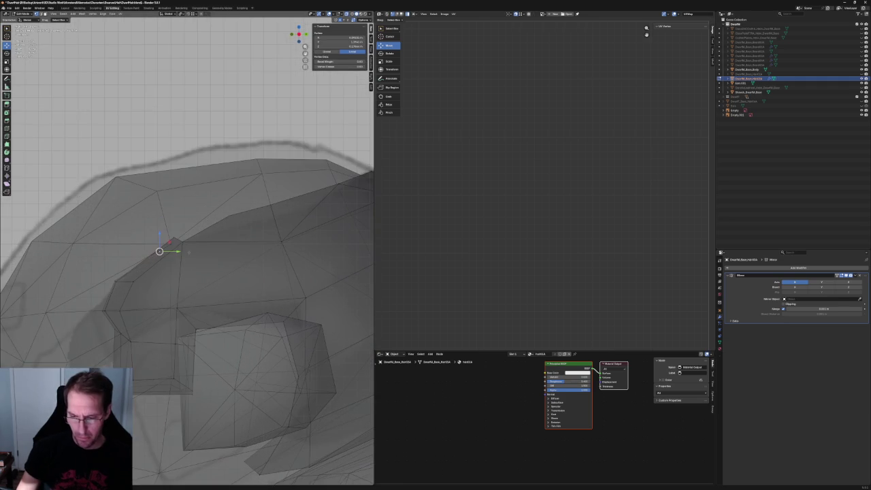
key("g")
key("shift+x")
left_click(182, 226)
key("alt+z")
key("alt+z")
key("g")
key("shift+x")
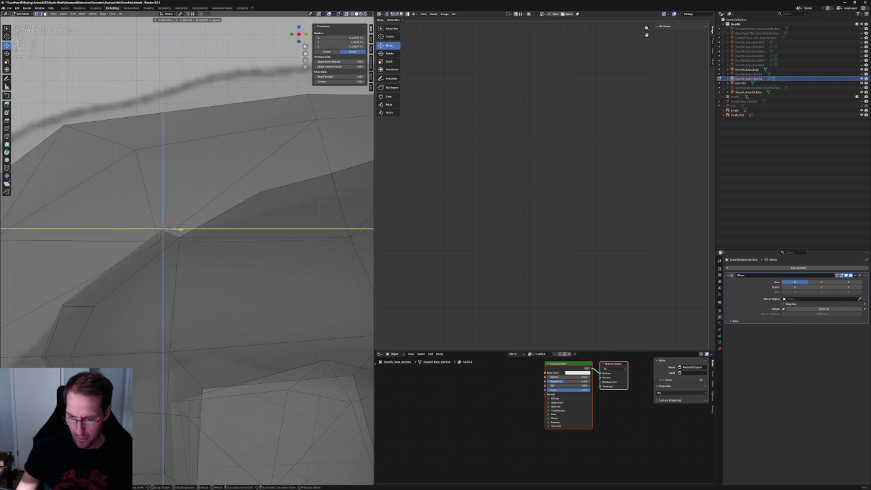
left_click(169, 231)
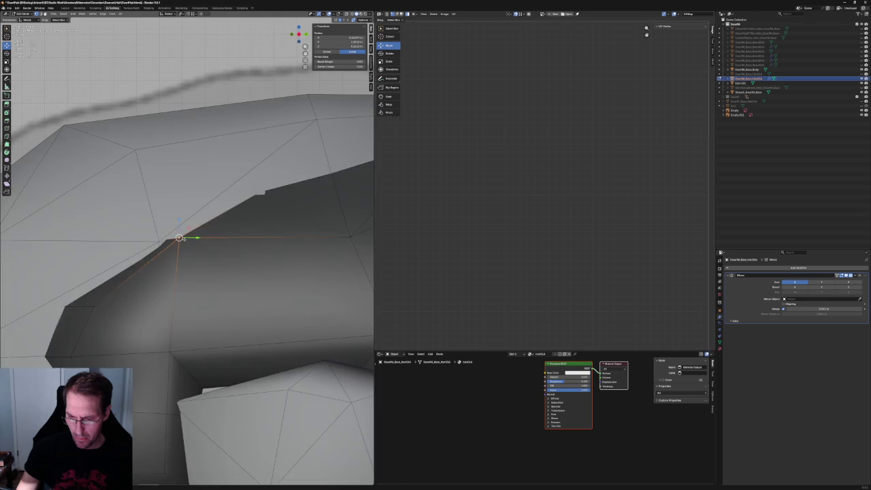
Adjust the vertex's height along Z, then slide it sideways along X toward the skull
key("KP_Decimal")
key("g")
key("z")
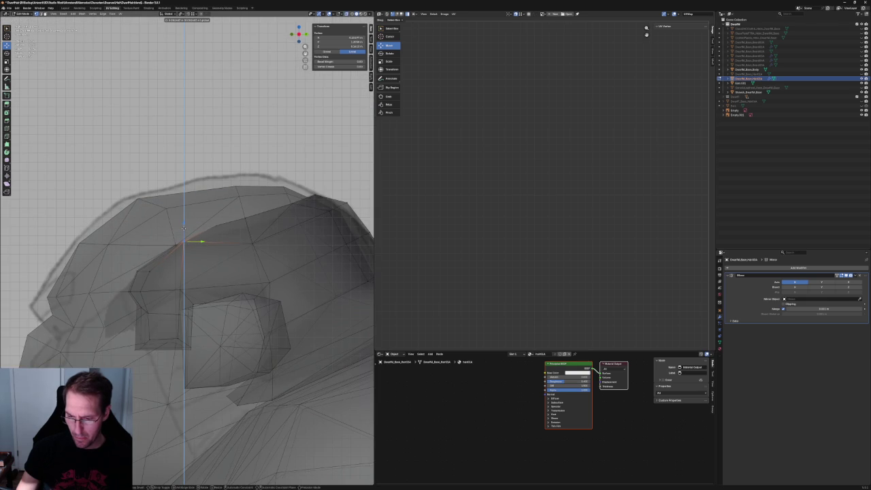
left_click(183, 228)
scroll(183, 228, "up", 3)
mouse_move(183, 228)
middle_mouse_down()
mouse_move(191, 262)
mouse_move(128, 253)
middle_mouse_up()
key("alt+z")
key("alt+z")
key("alt+z")
key("g")
key("x")
left_click(136, 253)
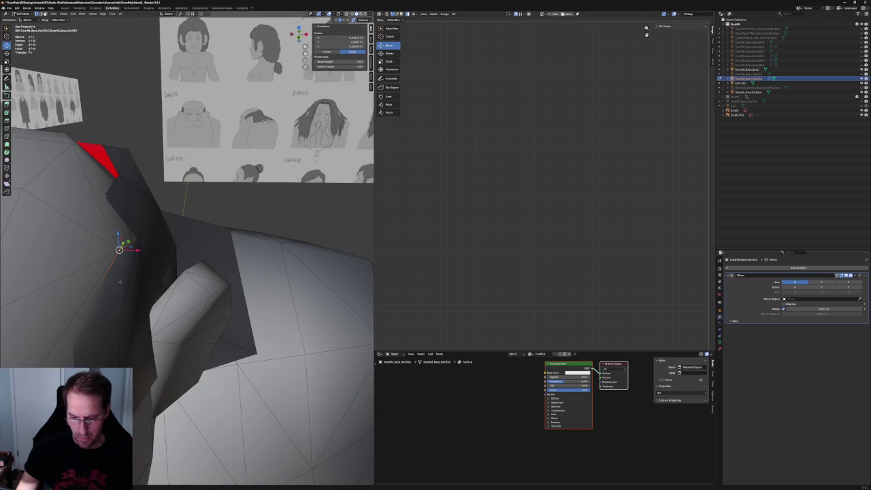
mouse_move(136, 253)
middle_mouse_down()
mouse_move(115, 259)
mouse_move(129, 310)
mouse_move(118, 319)
mouse_move(152, 315)
middle_mouse_up()
key("alt+z")
key("alt+z")
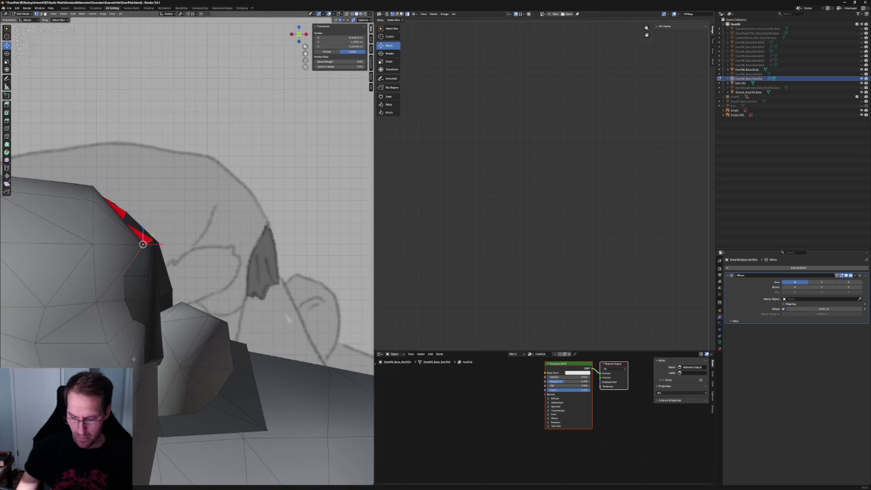
key("alt+z")
key("alt+z")
key("KP_1")
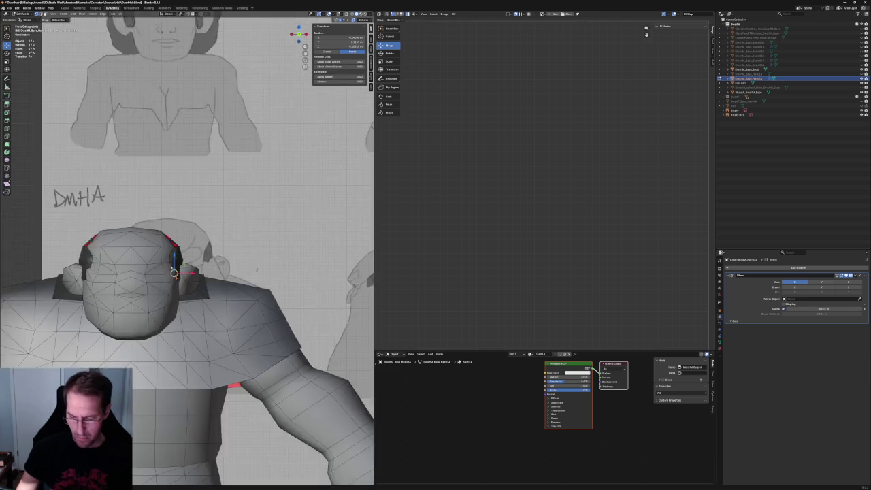
middle_click_drag(304, 426, 224, 381)
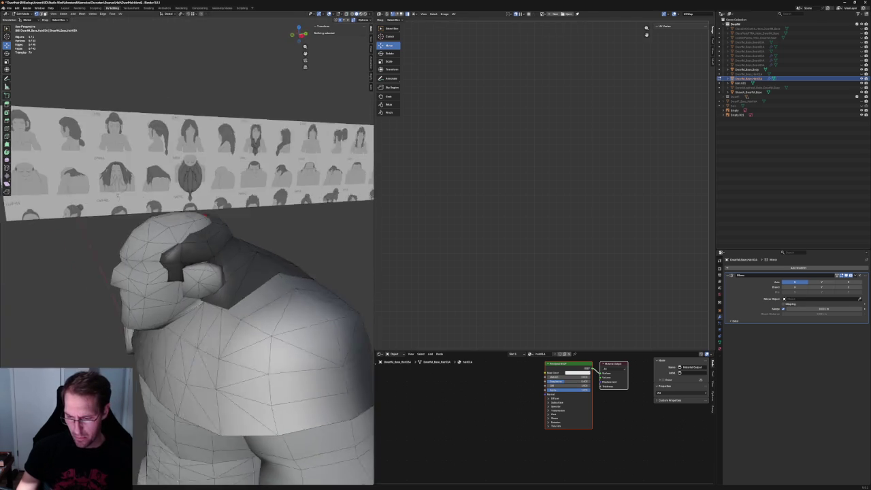
key("KP_3")
scroll(225, 375, "up", 3)
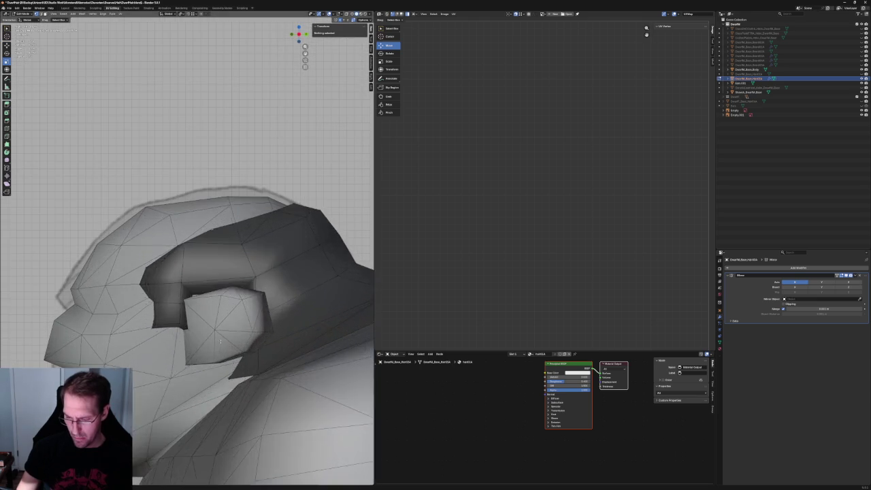
key("alt+z")
left_click(224, 375)
key("x")
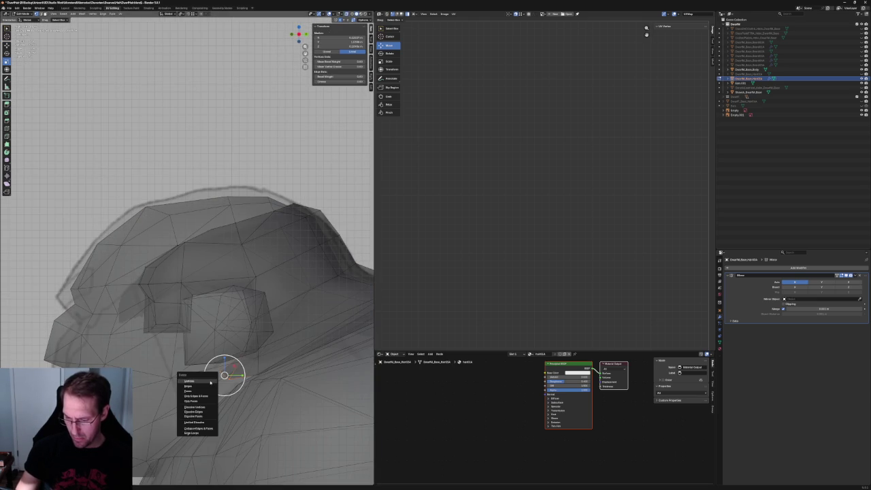
Delete the stray vertex at the ear notch and return to solid display
left_click(210, 382)
mouse_move(210, 382)
middle_mouse_down()
mouse_move(176, 359)
mouse_move(194, 463)
mouse_move(219, 457)
mouse_move(233, 323)
mouse_move(189, 297)
middle_mouse_up()
key("alt+z")
key("alt+z")
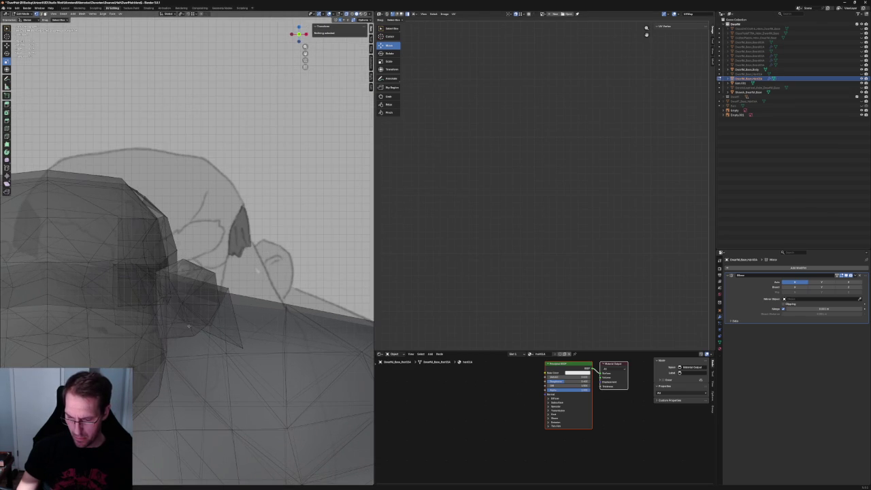
key("l")
key("alt+z")
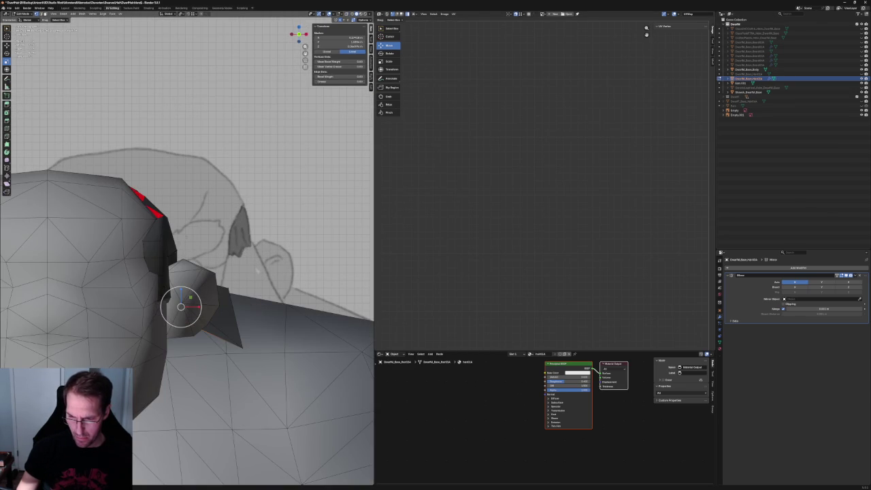
Nudge a sideburn-edge vertex sideways along X in two small moves
left_click(176, 251)
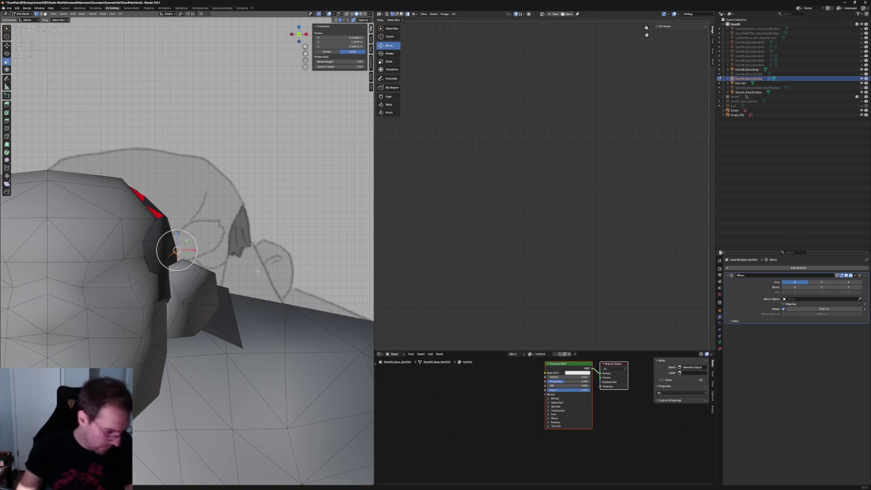
key("g")
key("x")
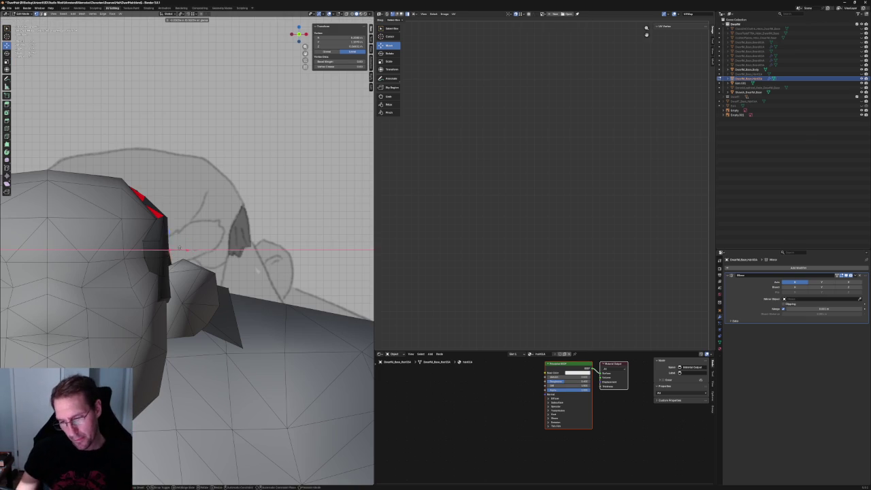
left_click(179, 249)
key("KP_Decimal")
middle_click_drag(175, 249, 175, 249)
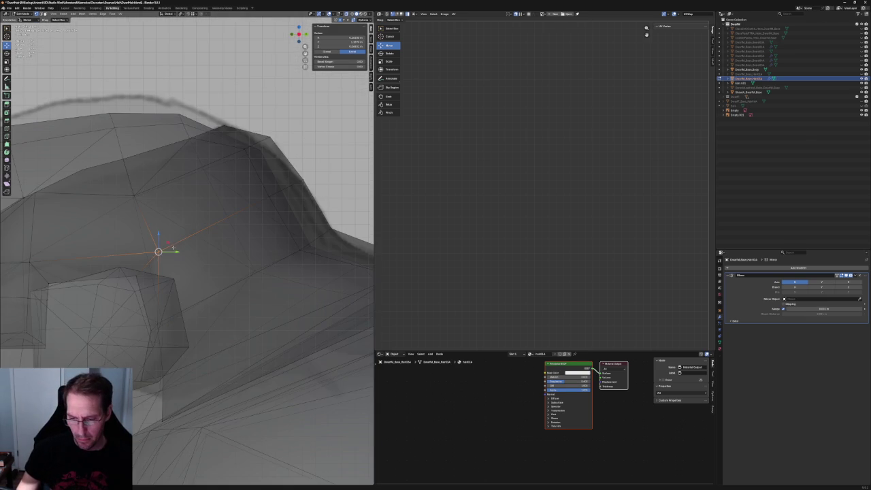
key("g")
key("x")
key("Return")
Raise or lower that vertex along Z, then slide it sideways along X
scroll(170, 249, "down", 4)
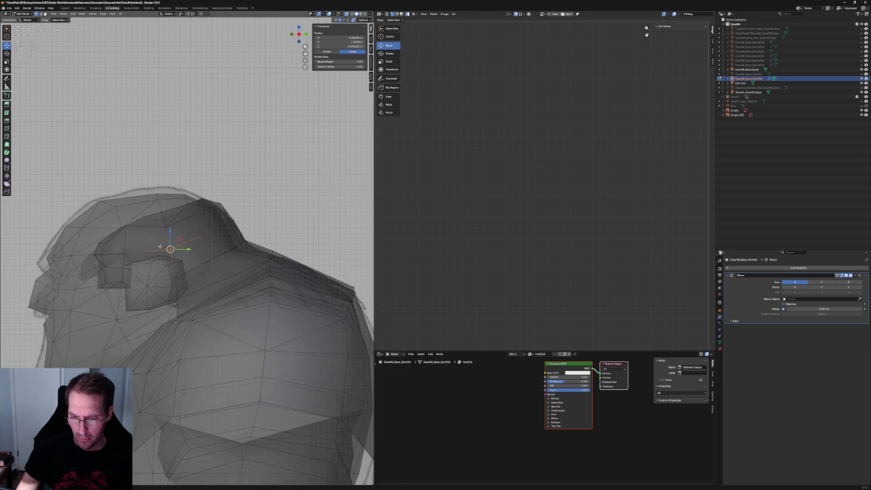
scroll(134, 218, "up", 3)
scroll(135, 218, "up", 1)
key("g")
key("z")
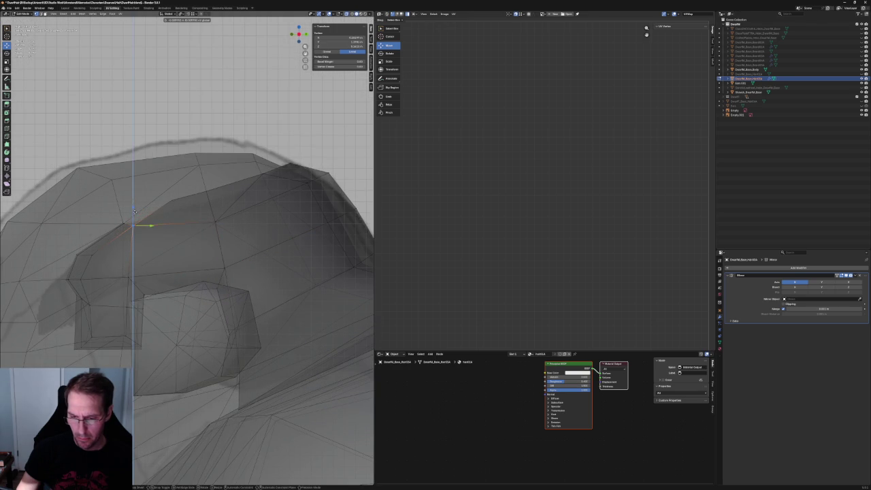
key("Return")
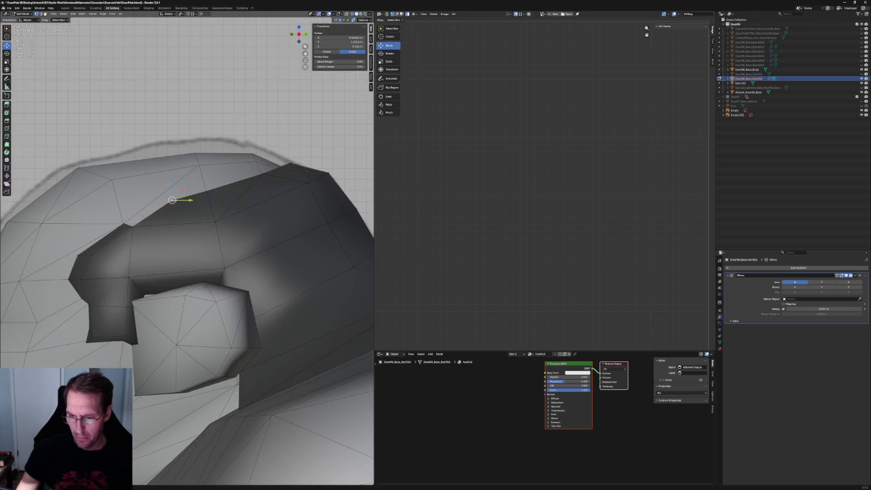
mouse_move(175, 199)
middle_mouse_down()
mouse_move(141, 215)
mouse_move(192, 241)
middle_mouse_up()
key("g")
key("x")
left_click(155, 219)
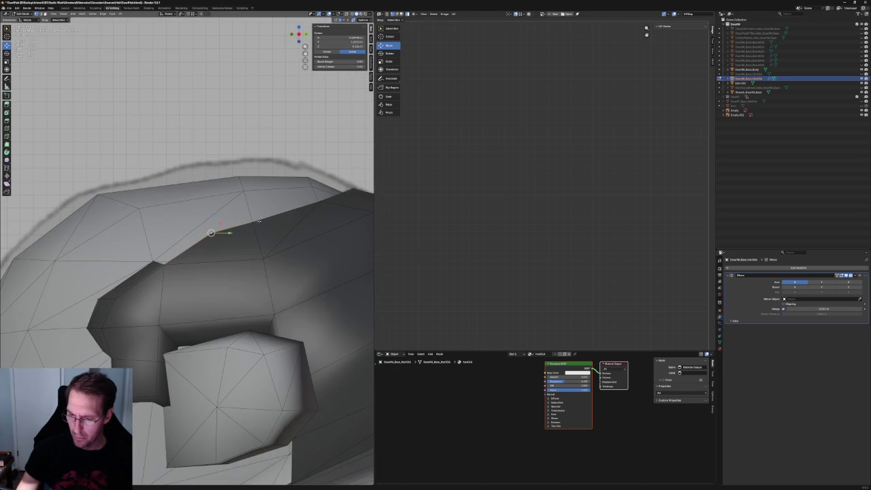
Dissolve the extra edge above the ear notch after undoing a trial merge
left_click(255, 223)
key("alt+z")
key("alt+z")
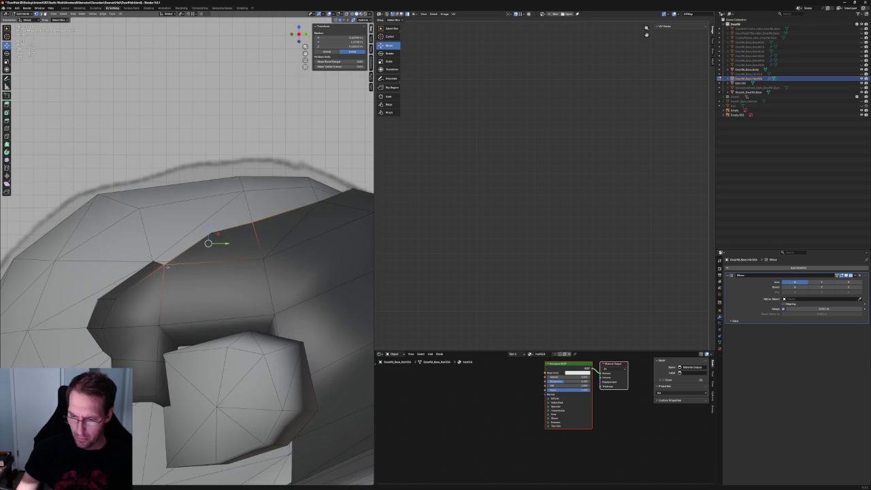
key("m")
left_click(221, 256)
key("ctrl+z")
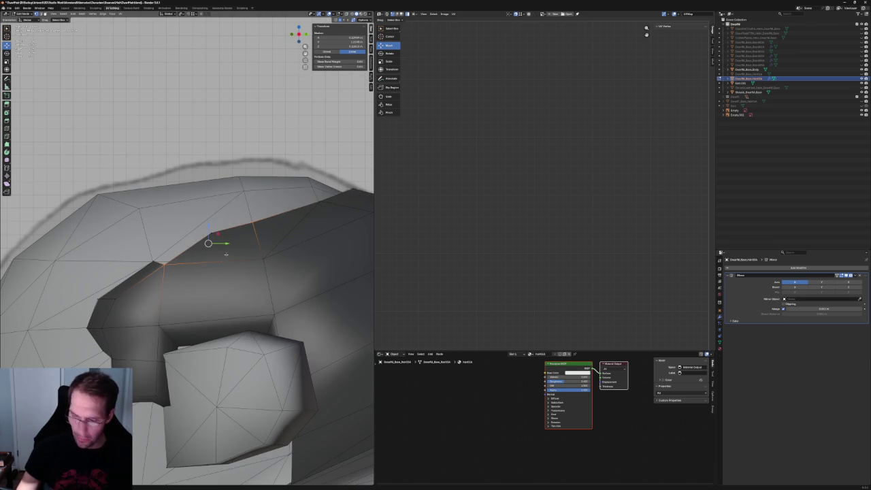
key("x")
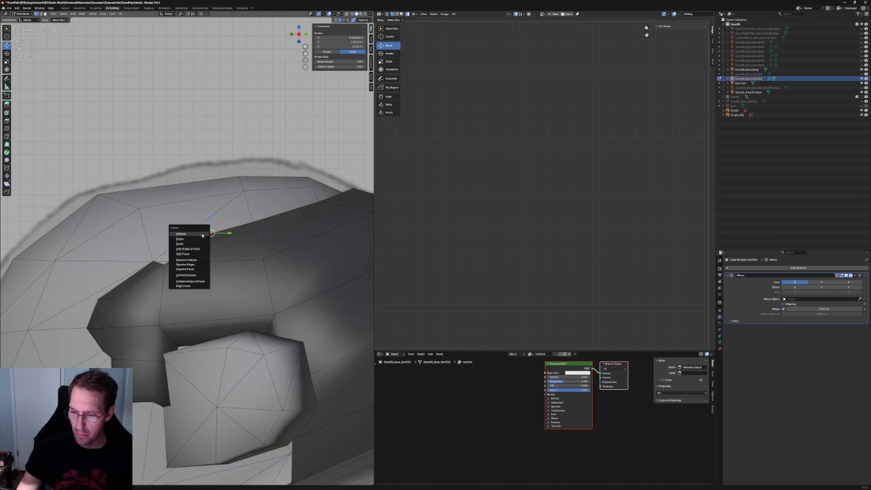
left_click(202, 234)
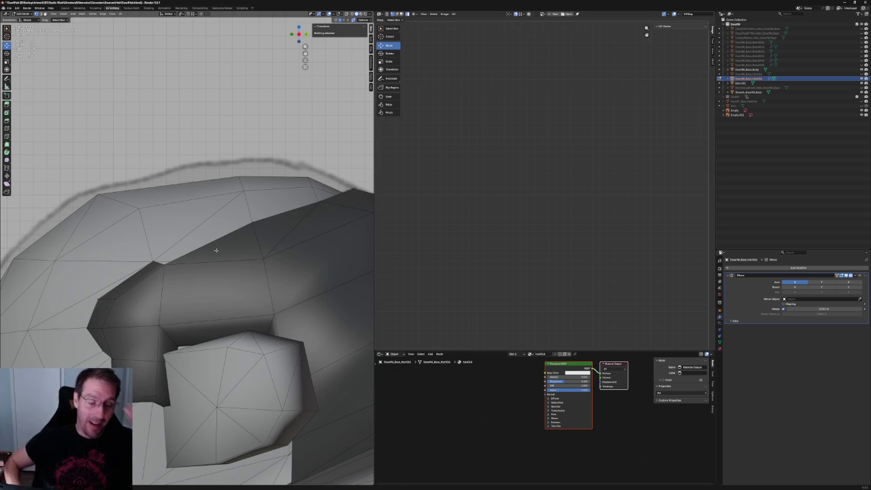
Move a vertex on the notch's upper edge along the Y axis
scroll(257, 193, "down", 5)
scroll(204, 218, "down", 1)
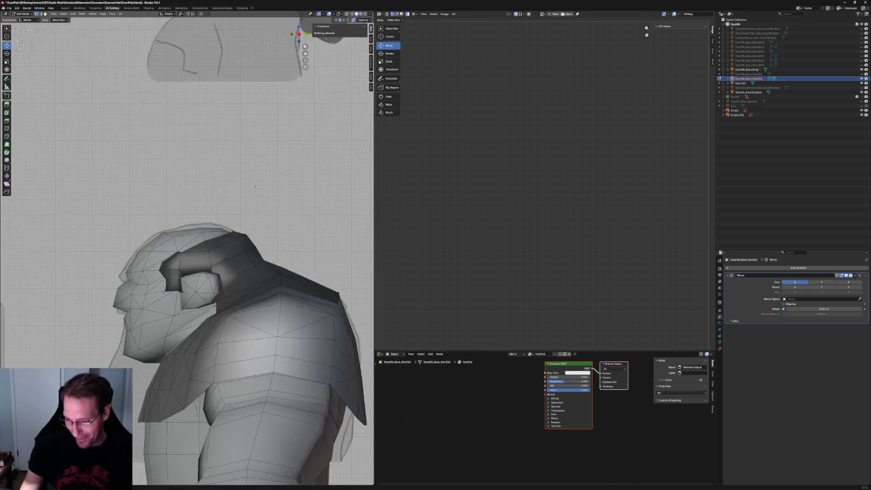
scroll(177, 236, "up", 4)
scroll(177, 235, "up", 2)
left_click(155, 275)
key("g")
key("y")
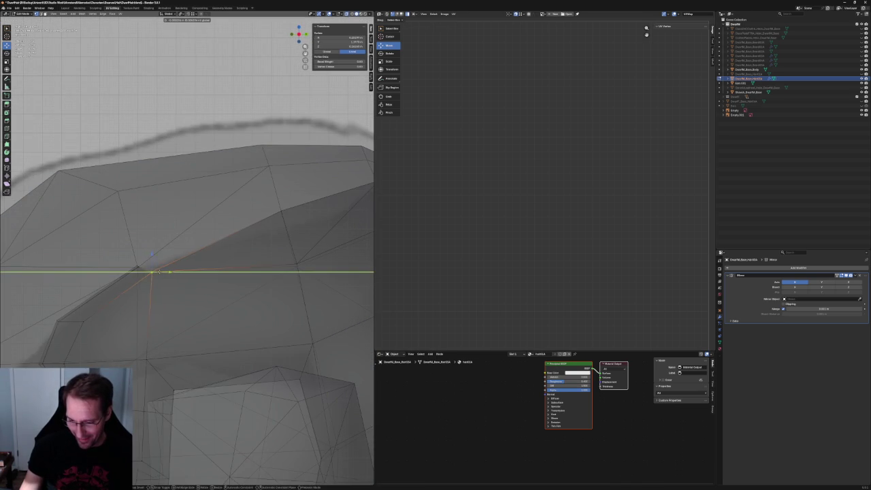
left_click(154, 270)
Shift the notch's front corner vertex slightly left along X, then along Y
scroll(143, 276, "down", 2)
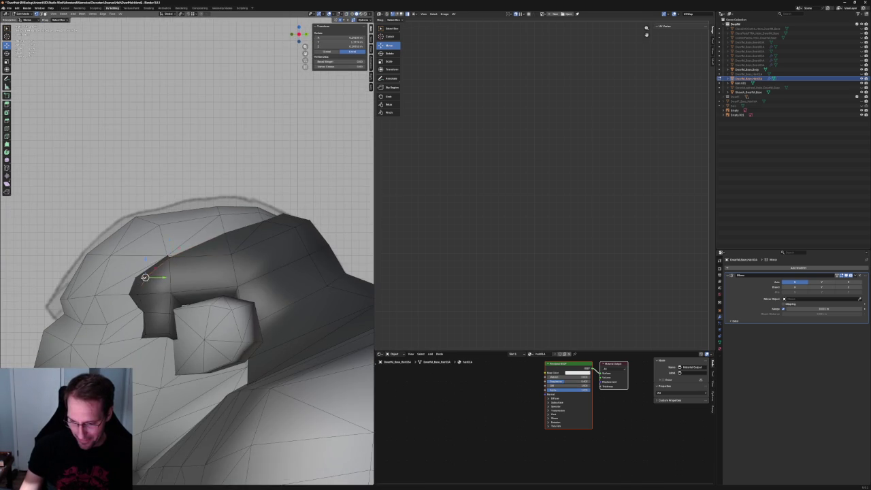
left_click(142, 277)
key("alt+z")
key("g")
key("x")
left_click(139, 279)
key("alt+z")
key("alt+z")
key("g")
key("y")
left_click(145, 293)
key("alt+z")
key("alt+z")
Zoom in and out around the ear notch to check the hair's fit
scroll(145, 293, "down", 5)
scroll(259, 250, "up", 4)
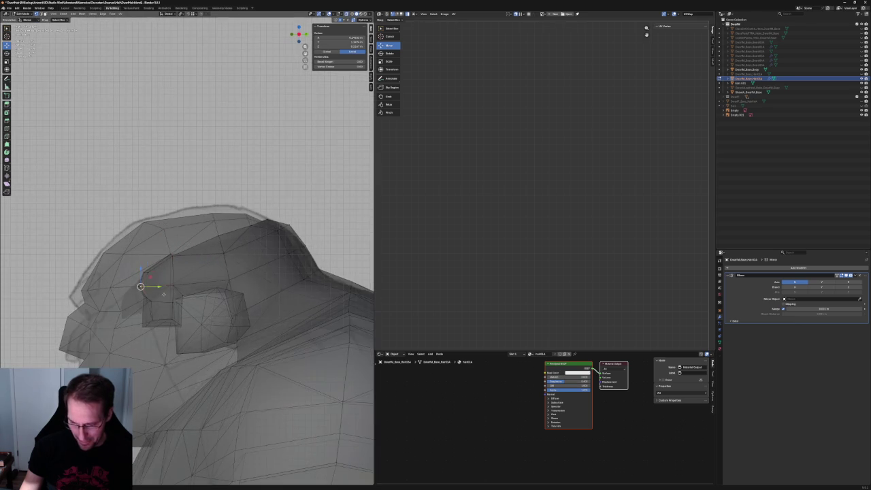
scroll(259, 251, "up", 1)
scroll(259, 251, "up", 2)
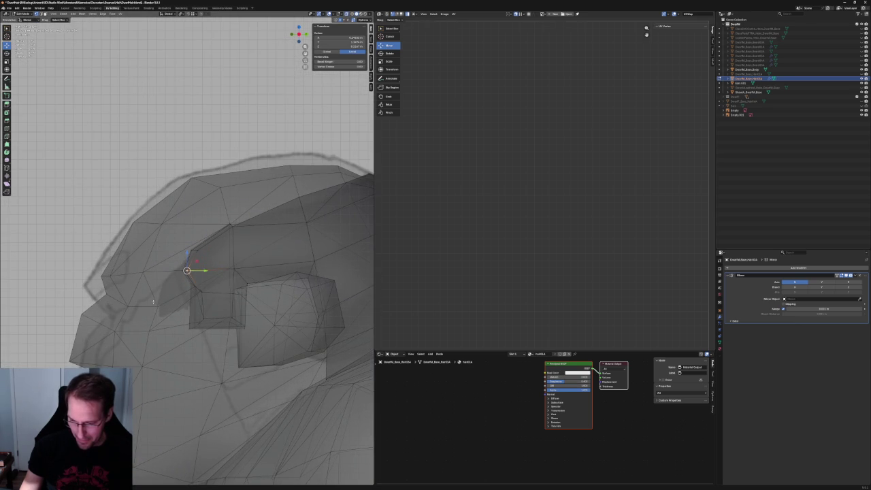
key("alt+z")
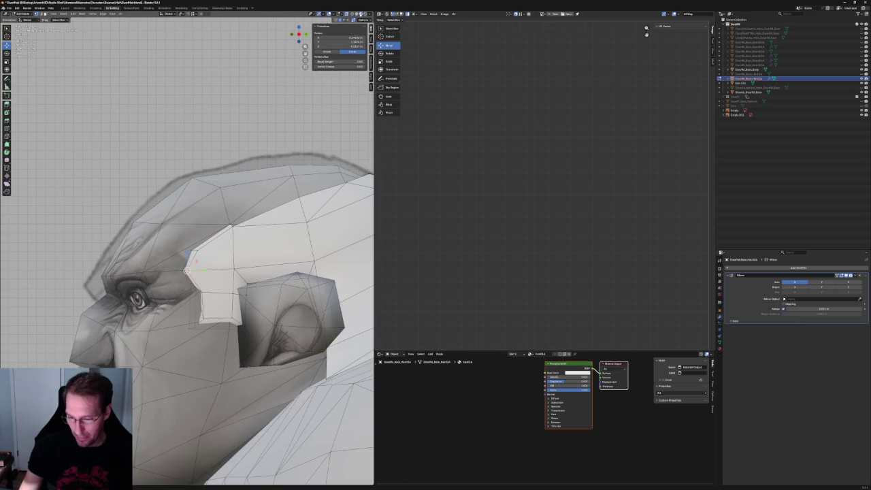
scroll(187, 266, "down", 2)
scroll(188, 249, "up", 4)
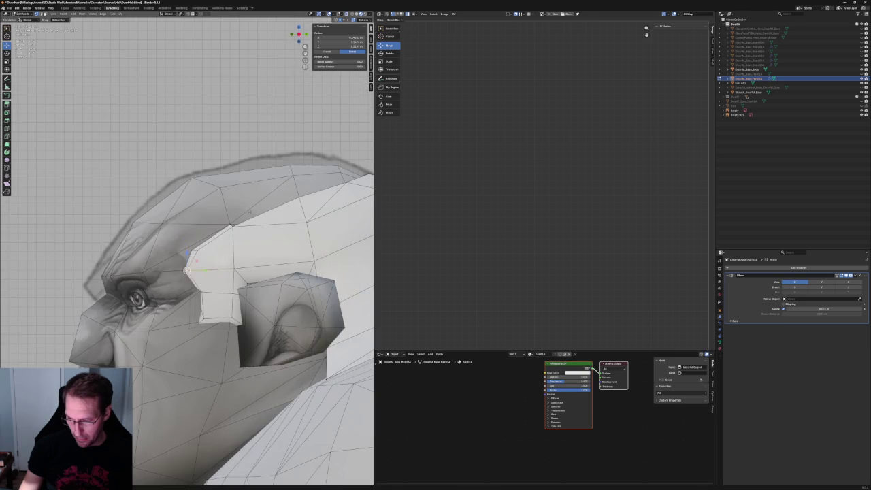
scroll(187, 268, "up", 2)
scroll(187, 267, "down", 3)
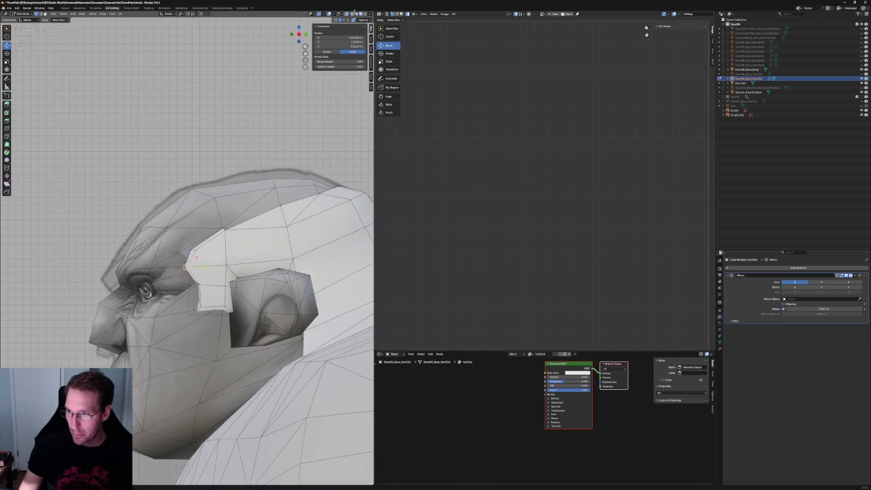
Toggle X-ray and orbit to view the head from above against the reference
left_click(357, 13)
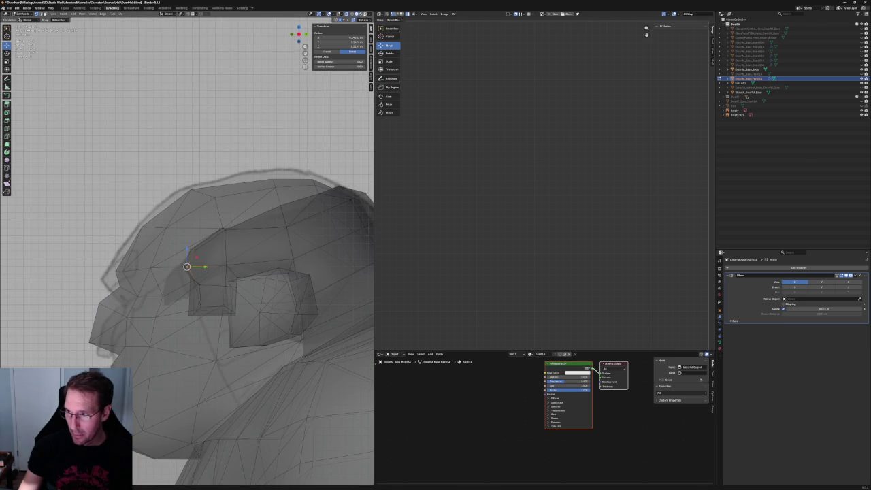
left_click(356, 13)
scroll(275, 266, "up", 1)
scroll(275, 265, "up", 2)
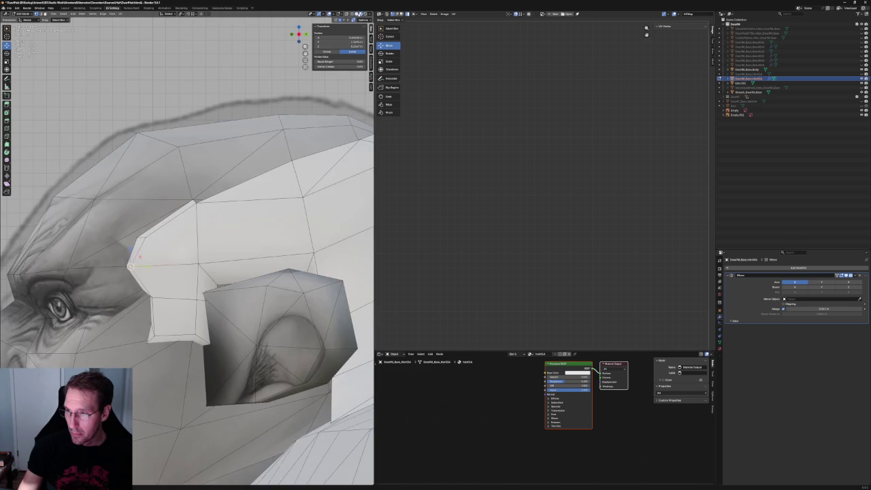
key("alt+z")
scroll(130, 265, "down", 2)
scroll(149, 280, "down", 1)
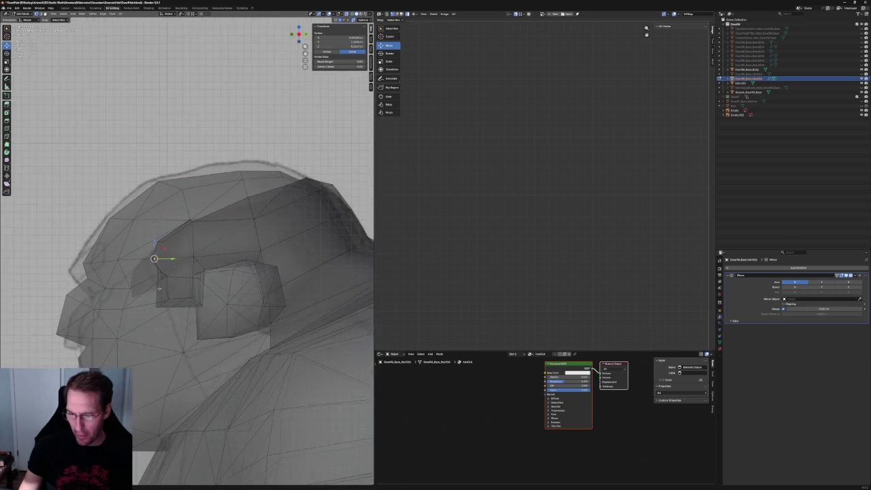
scroll(159, 290, "down", 3)
middle_click_drag(160, 289, 223, 280)
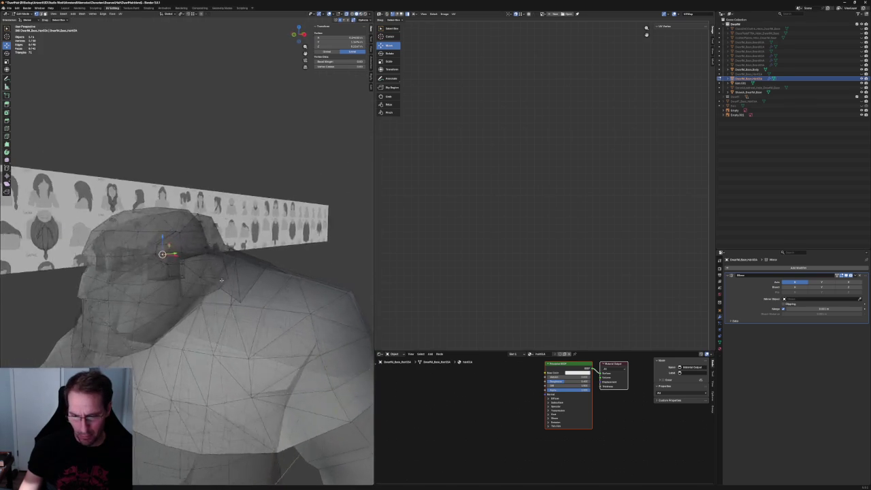
Switch to front view and orbit to an angled close-up of the head
scroll(223, 279, "down", 1)
scroll(204, 279, "down", 2)
key("KP_1")
scroll(192, 276, "up", 2)
middle_click_drag(192, 277, 204, 269)
scroll(208, 262, "up", 3)
scroll(211, 257, "up", 2)
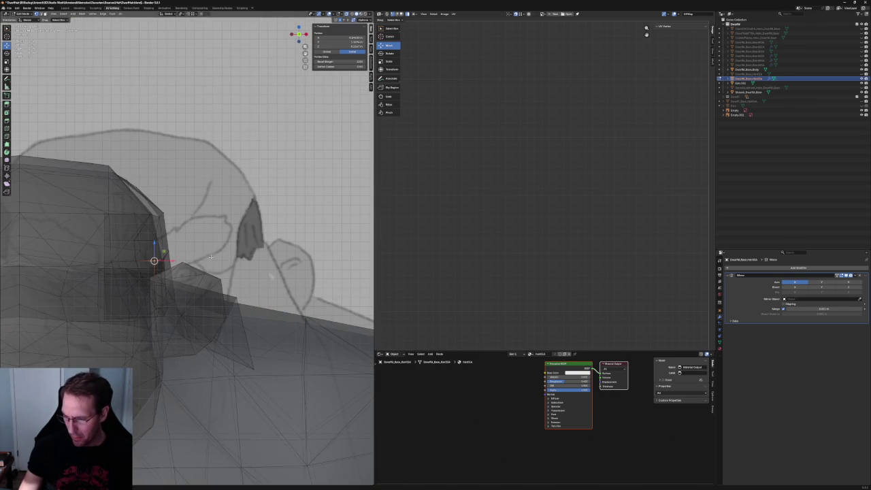
middle_click_drag(271, 276, 209, 257)
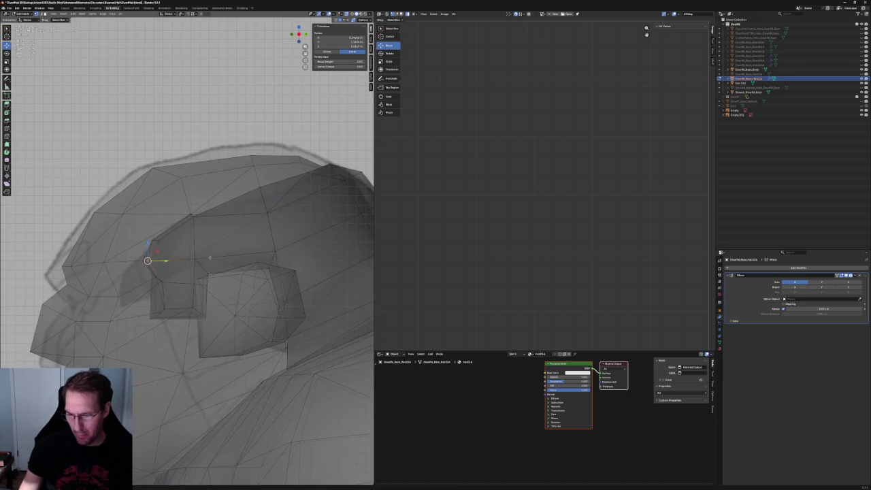
key("alt+z")
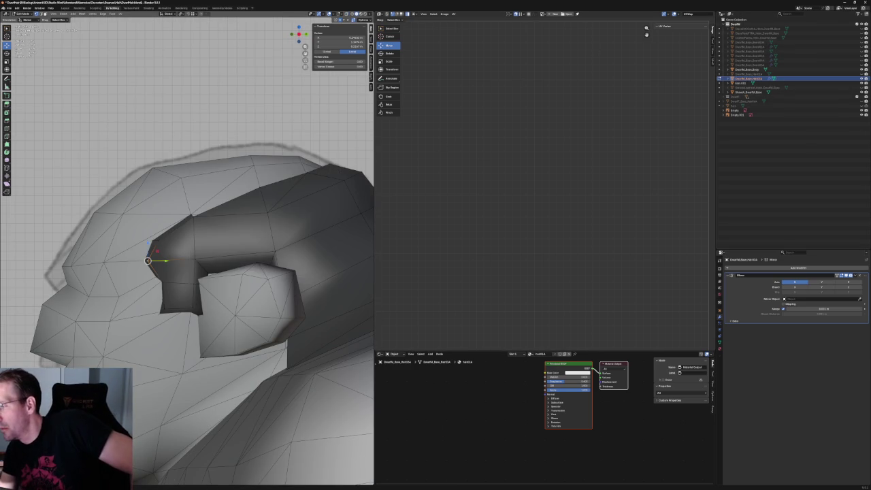
Unhide the lower body part in the Outliner and enable see-through display
left_click(861, 43)
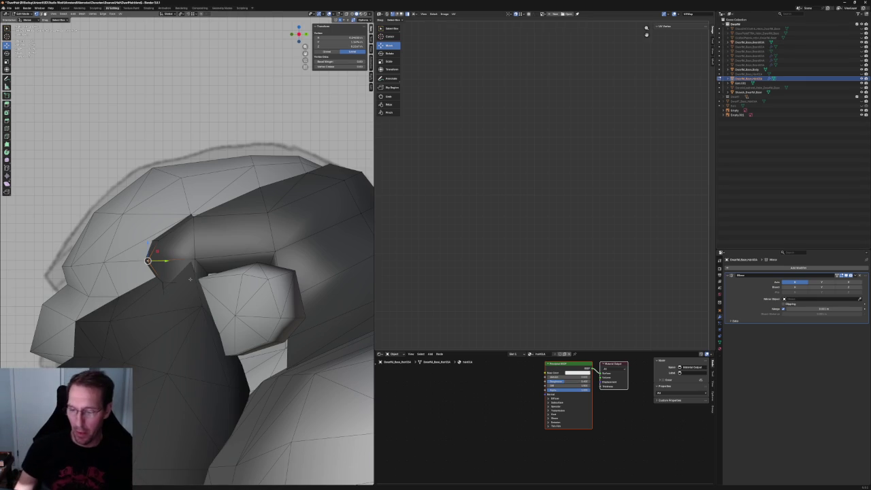
scroll(190, 279, "up", 3)
scroll(190, 279, "up", 2)
key("alt+z")
scroll(232, 272, "up", 2)
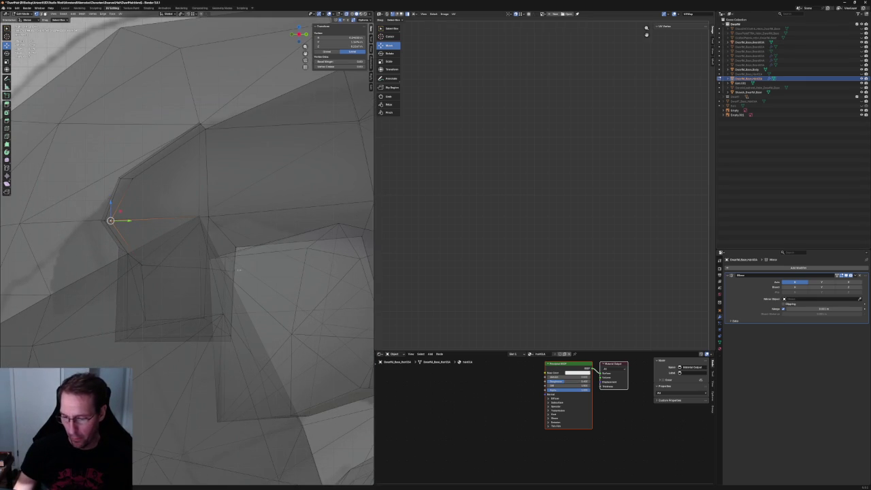
scroll(240, 269, "down", 3)
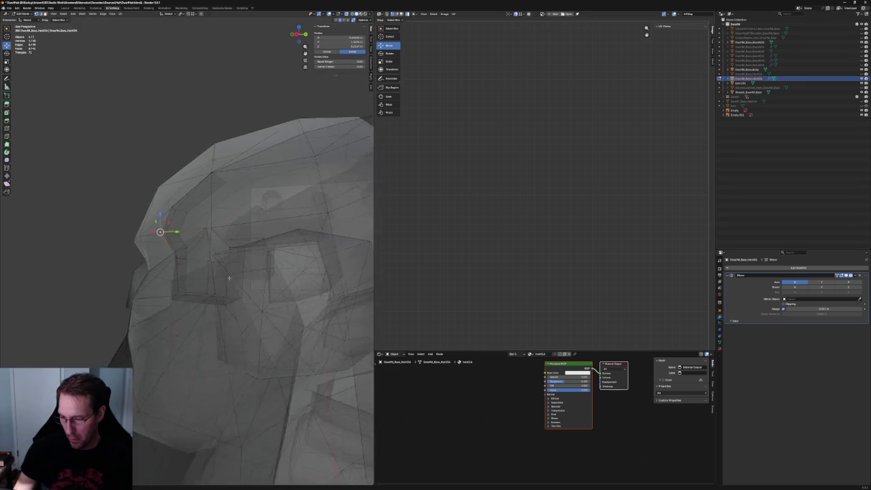
Pull the hair's sideburn corner vertex down-left to tuck it against the cheek
middle_click_drag(239, 269, 239, 258)
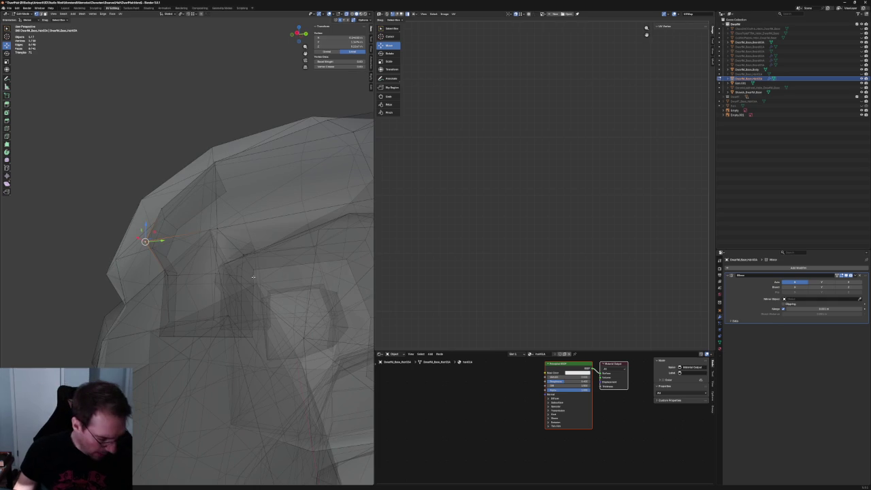
left_click(252, 285)
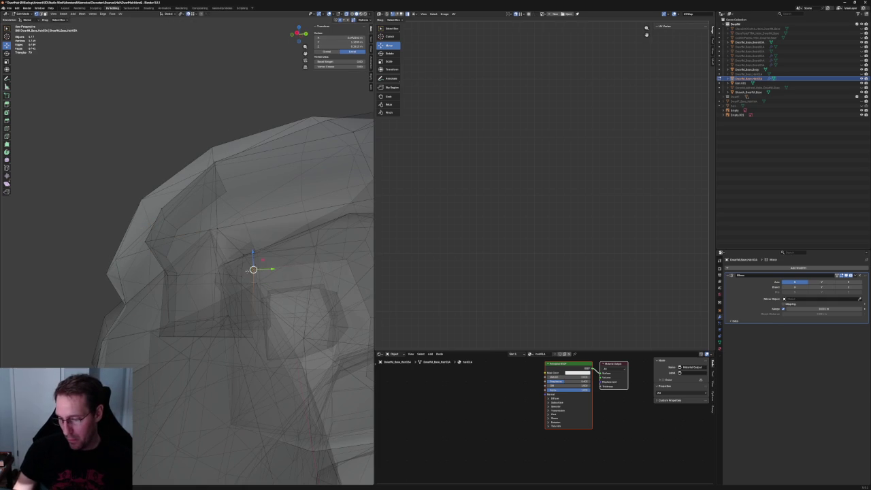
left_click(243, 254)
left_click(249, 280)
middle_click_drag(264, 339, 257, 346)
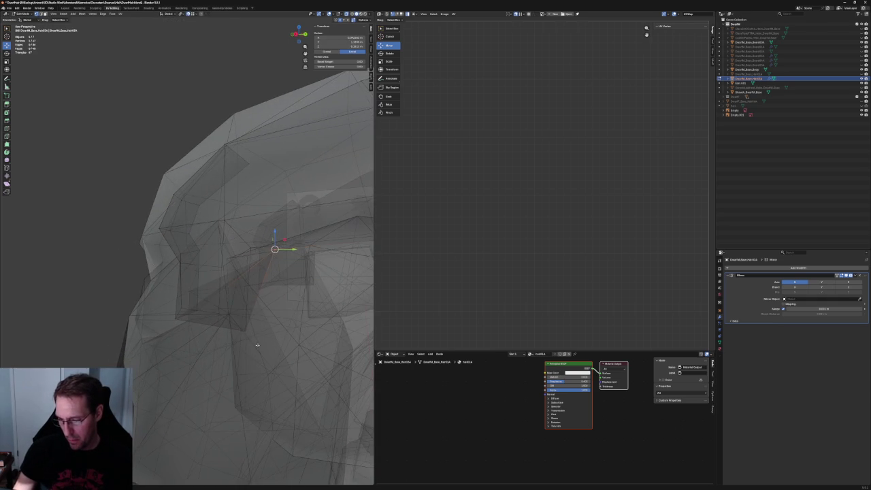
left_click(284, 247)
left_click(249, 247)
middle_click_drag(249, 247, 208, 306)
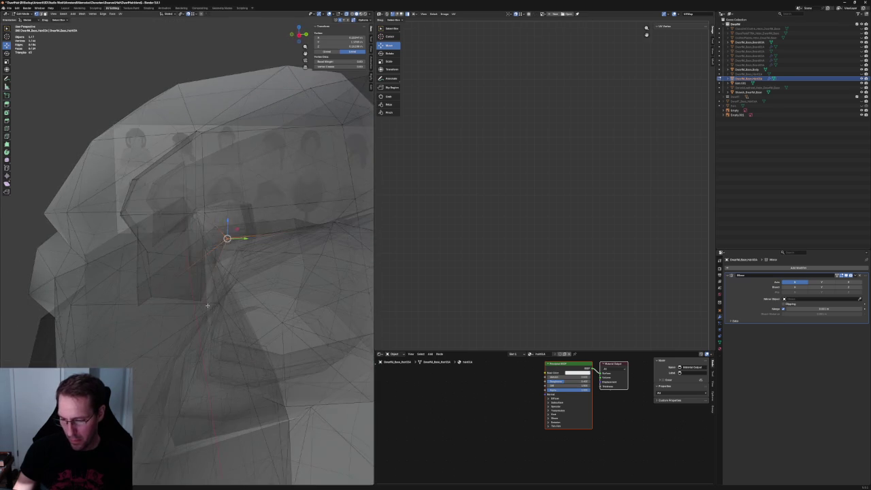
mouse_move(208, 307)
middle_mouse_down()
mouse_move(266, 281)
mouse_move(205, 283)
middle_mouse_up()
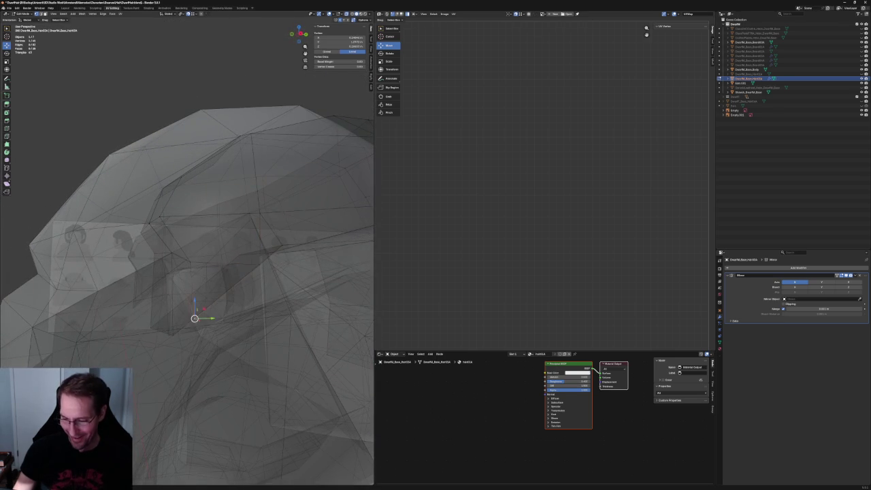
mouse_move(195, 318)
left_mouse_down()
mouse_move(173, 335)
mouse_move(149, 335)
left_mouse_up()
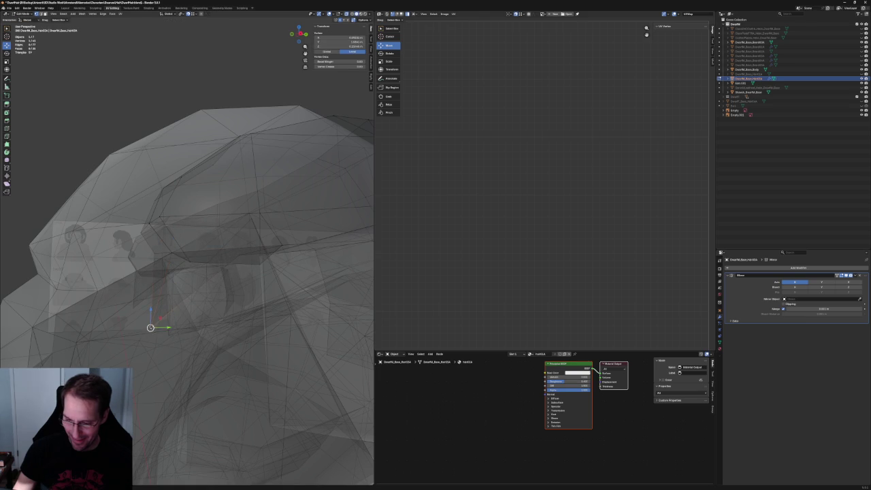
key("alt+z")
mouse_move(170, 421)
middle_mouse_down()
mouse_move(200, 435)
mouse_move(235, 408)
middle_mouse_up()
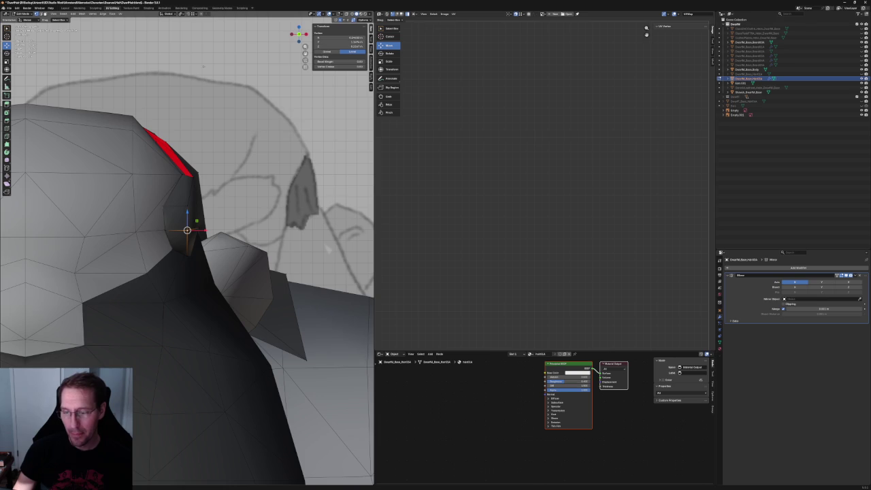
In the see-through side view, move the chosen sideburn vertex along the X axis
mouse_move(209, 238)
middle_mouse_down()
mouse_move(243, 239)
mouse_move(268, 265)
middle_mouse_up()
key("alt+z")
key("grave")
left_click(242, 262)
key("alt+z")
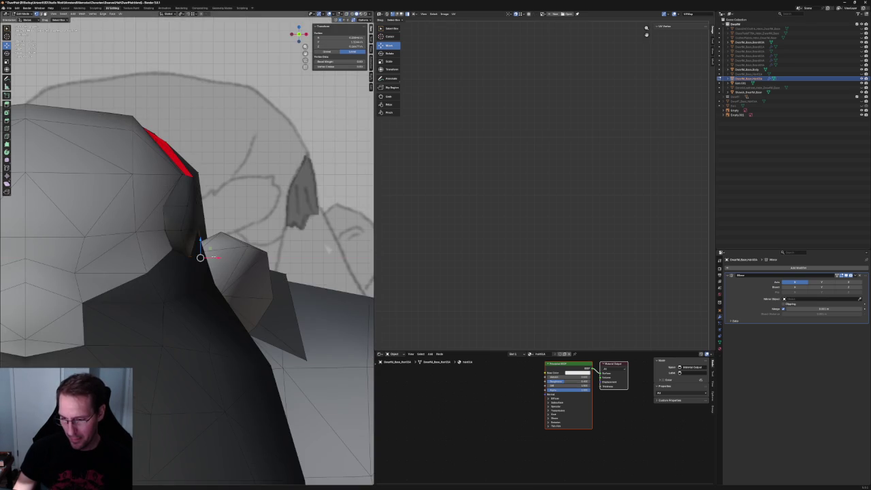
key("g")
key("x")
left_click(200, 257)
mouse_move(219, 249)
middle_mouse_down()
mouse_move(227, 249)
mouse_move(198, 253)
middle_mouse_up()
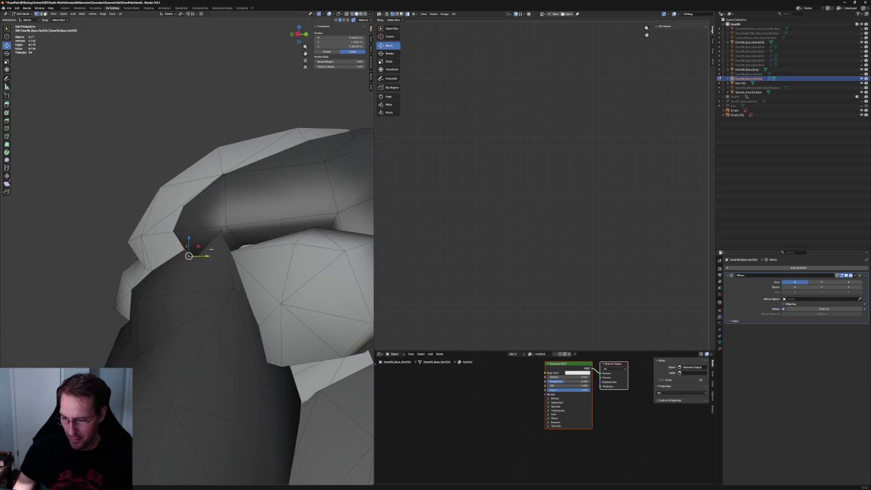
Pull the sideburn tip vertex inward along Y, then shift it slightly left along X
left_click(226, 267)
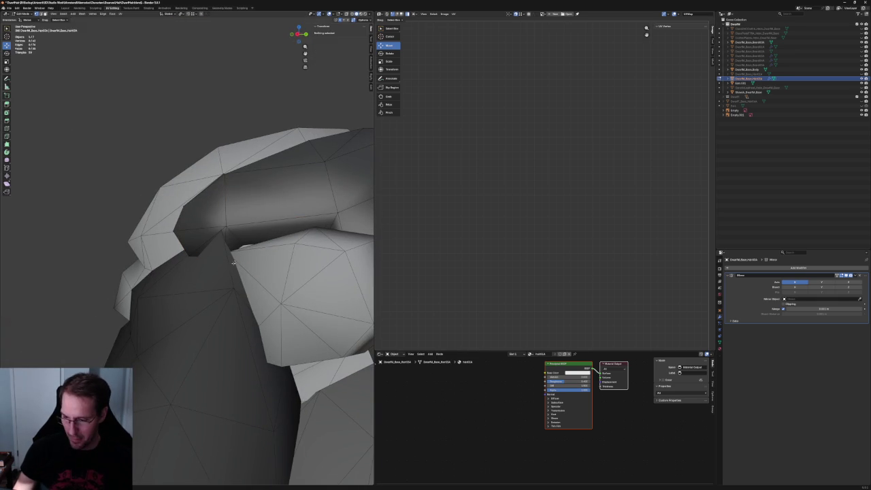
key("ctrl+KP_3")
key("alt+z")
left_click(224, 228)
key("g")
key("y")
key("alt+z")
middle_click_drag(233, 227, 202, 224)
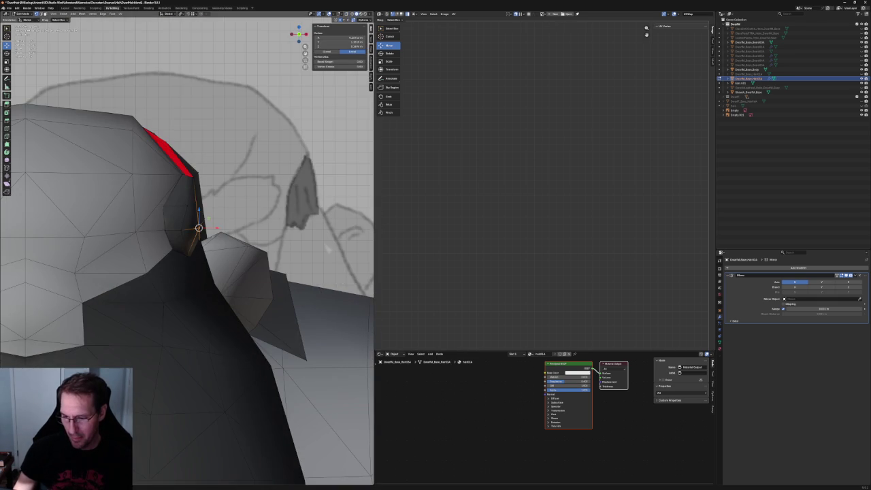
left_click(217, 226)
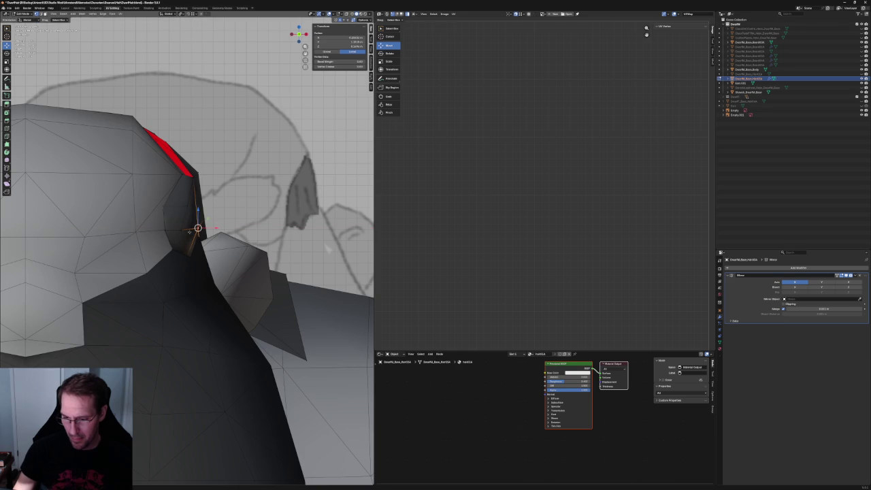
key("g")
key("x")
left_click(186, 206)
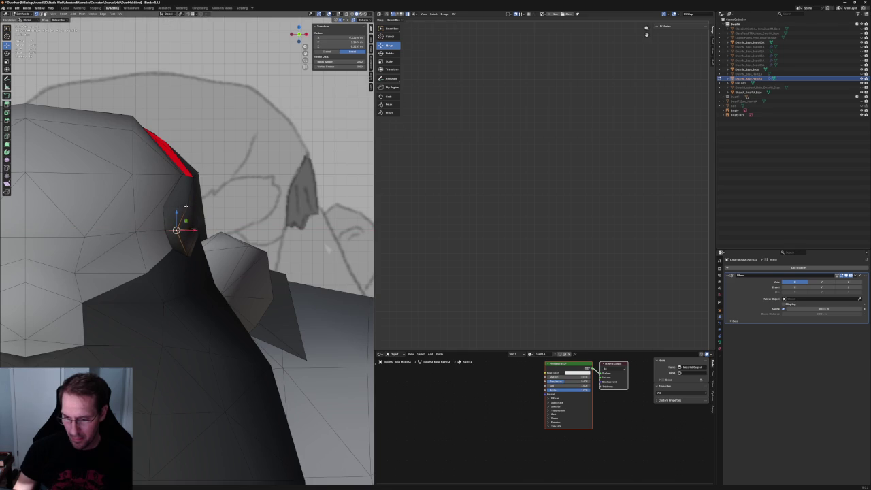
Check the hair against the front reference sketch and select a single hair vertex
key("KP_1")
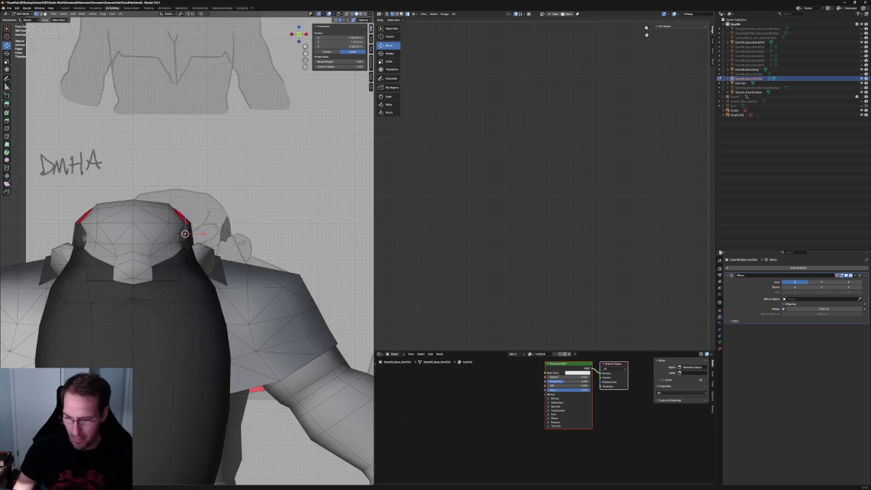
scroll(187, 248, "down", 3)
scroll(185, 244, "up", 3)
middle_click_drag(186, 243, 185, 227)
scroll(186, 227, "up", 3)
key("KP_1")
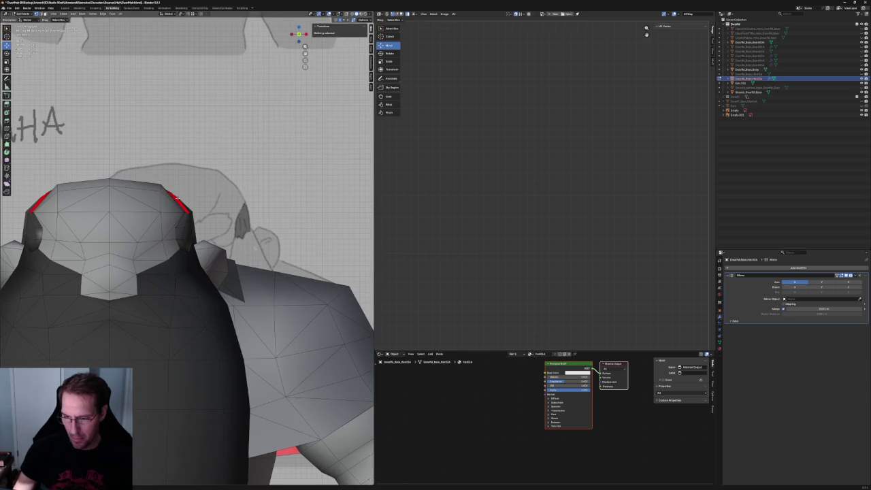
left_click(176, 198)
key("KP_3")
scroll(176, 246, "up", 3)
Pull a vertex down toward the sketch outline and slide a ridge vertex slightly left
middle_click_drag(138, 251, 131, 238)
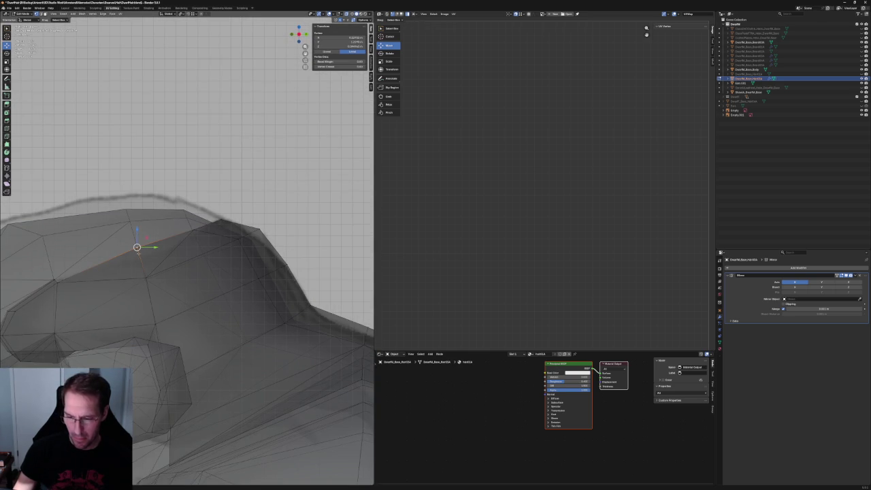
left_click_drag(137, 247, 139, 256)
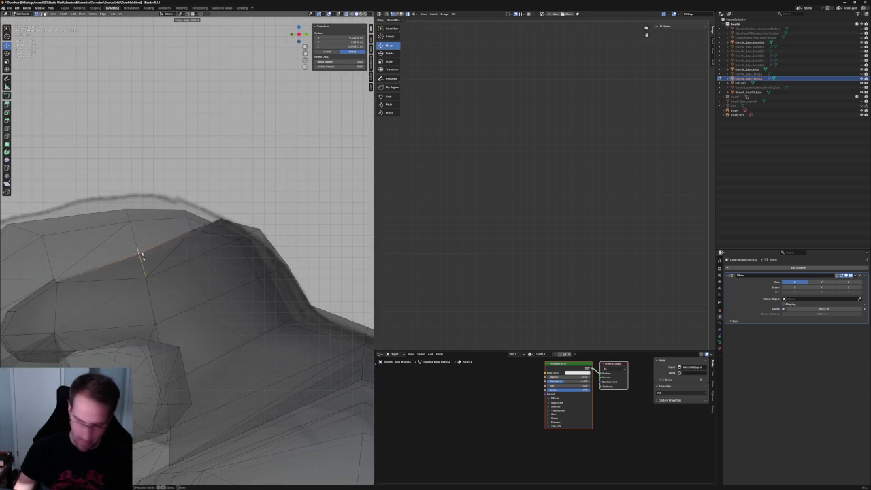
left_click(213, 225)
key("g")
key("g")
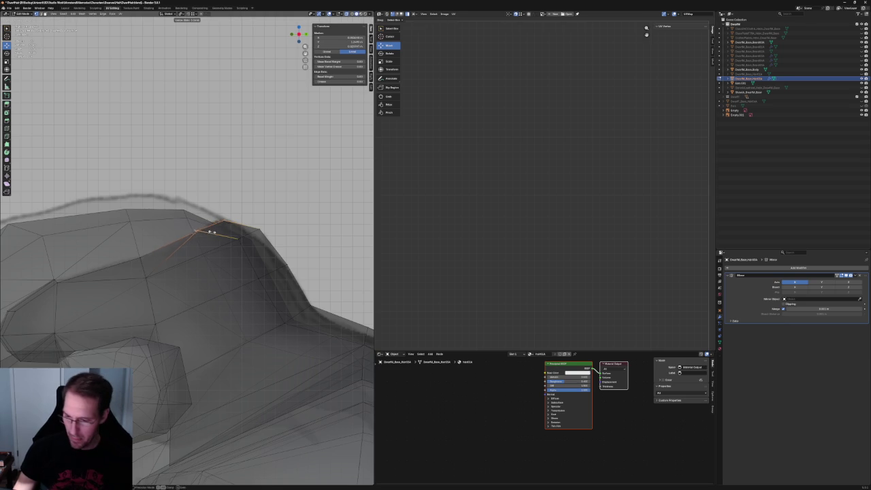
left_click(215, 234)
key("alt+z")
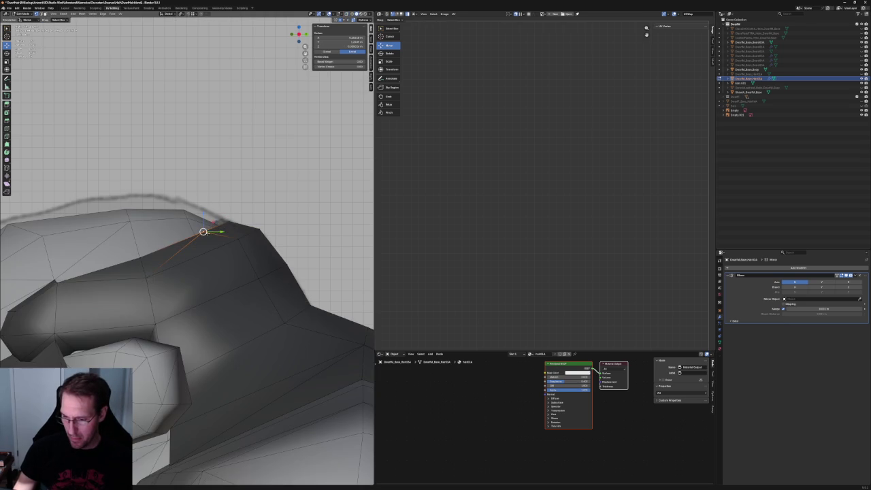
key("g")
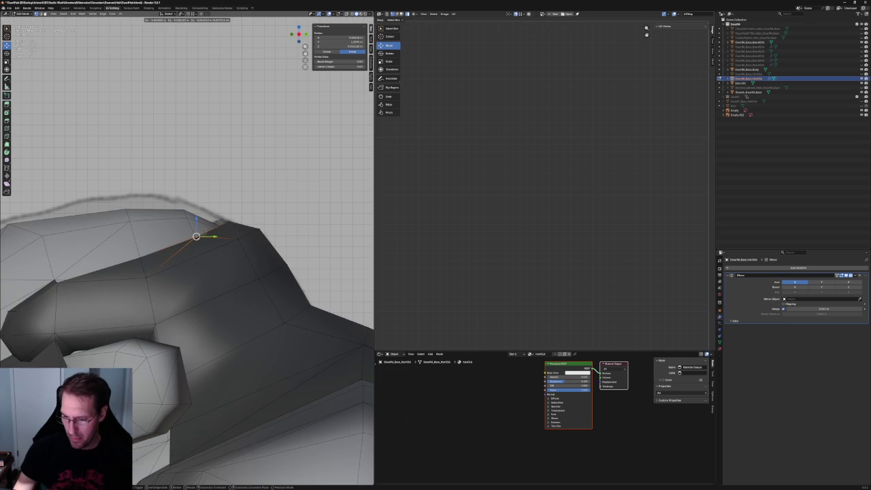
left_click(196, 236)
From behind the character, move another vertex onto the hair ridge line
scroll(196, 236, "down", 2)
scroll(194, 307, "down", 3)
scroll(193, 418, "down", 3)
middle_click_drag(193, 419, 166, 407)
left_click(256, 247)
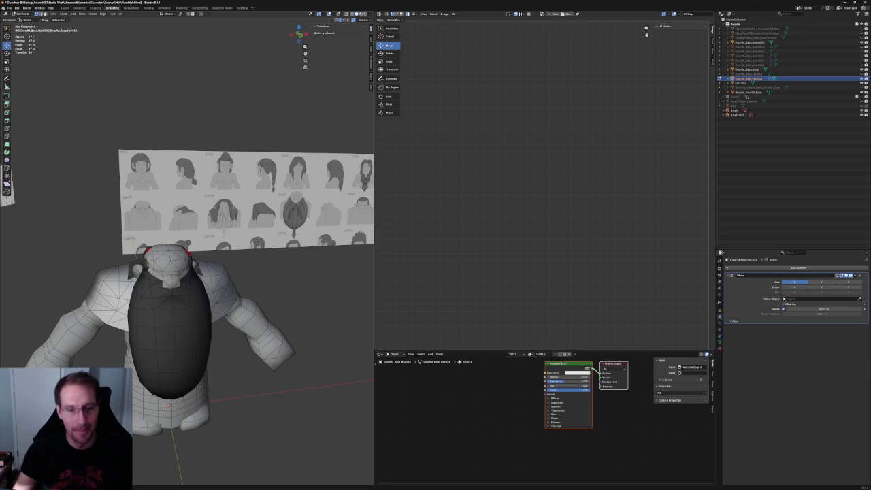
scroll(279, 204, "up", 2)
mouse_move(278, 203)
middle_mouse_down()
mouse_move(210, 195)
mouse_move(249, 204)
mouse_move(233, 211)
mouse_move(283, 255)
mouse_move(150, 242)
mouse_move(210, 237)
mouse_move(194, 249)
middle_mouse_up()
scroll(233, 211, "up", 2)
left_click(164, 250)
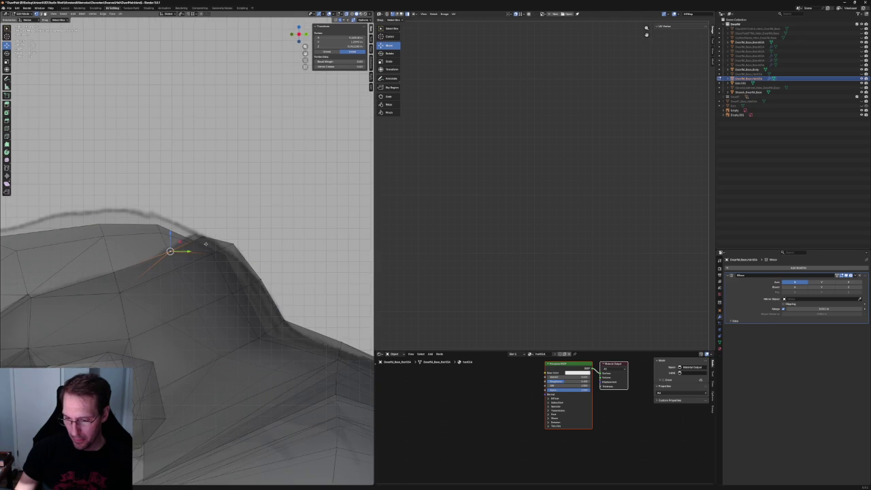
key("g")
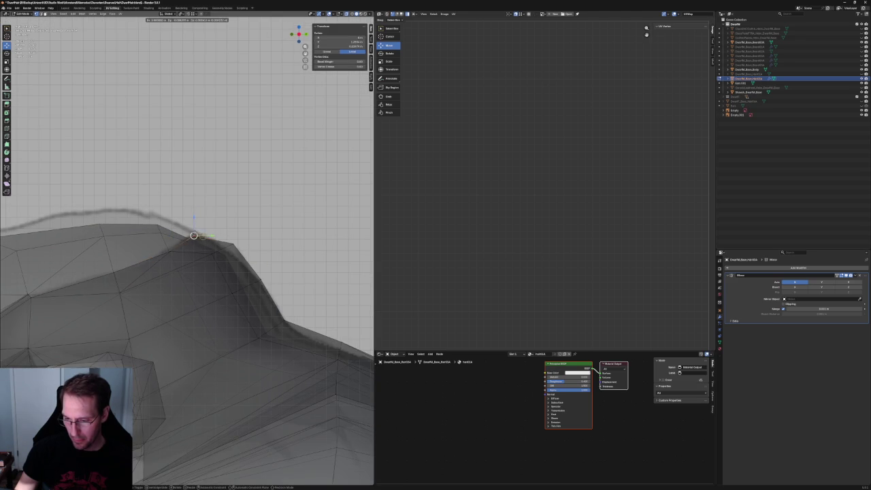
left_click(194, 236)
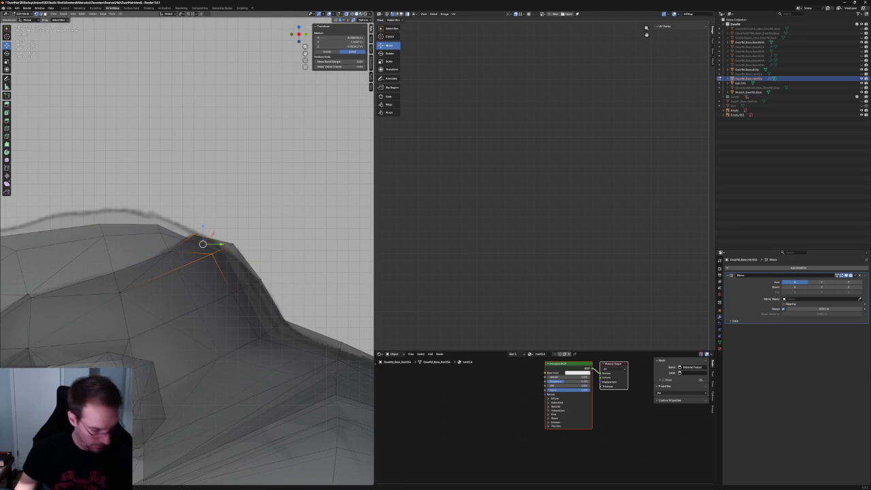
In the right side view, move a ridge vertex onto the sketched hair outline using a Shift+X constraint
key("alt+a")
middle_click_drag(203, 235, 233, 231)
key("KP_3")
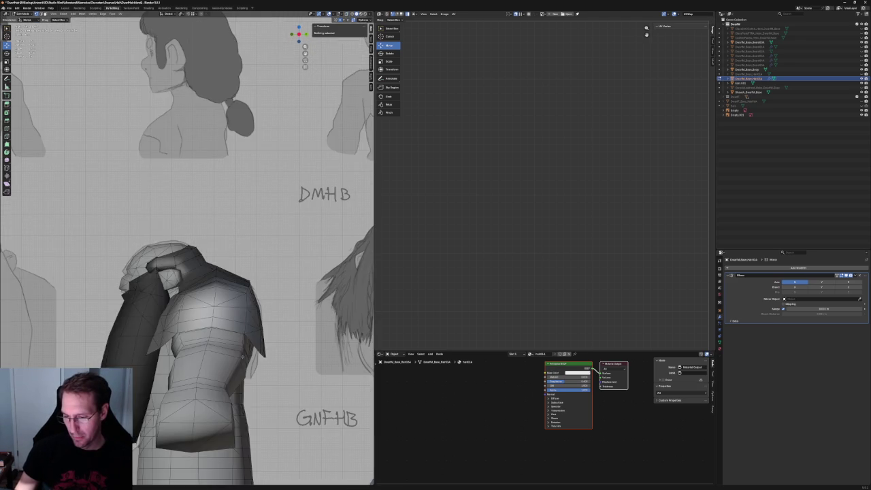
scroll(231, 307, "down", 4)
scroll(262, 348, "up", 5)
scroll(236, 225, "up", 4)
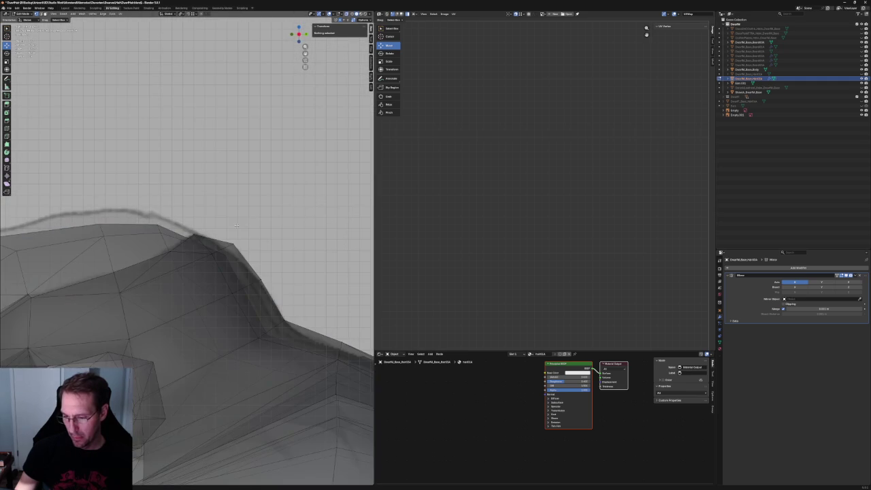
left_click(222, 244)
key("g")
key("shift+x")
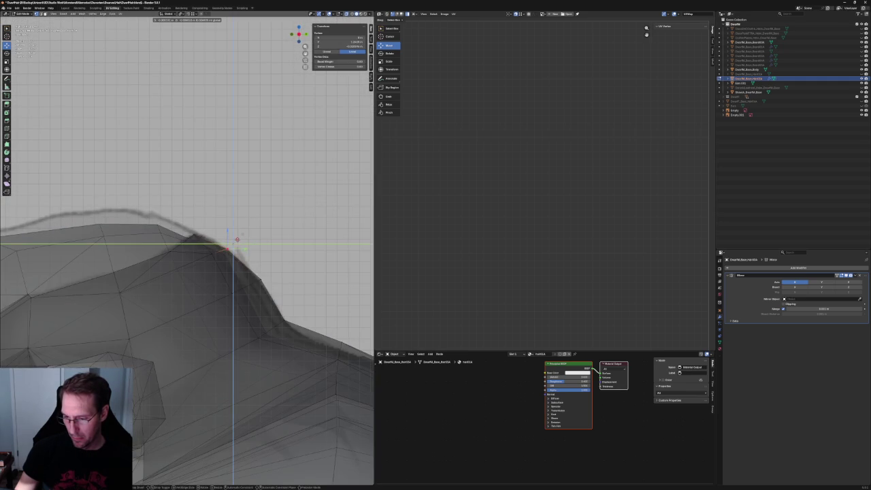
left_click(236, 238)
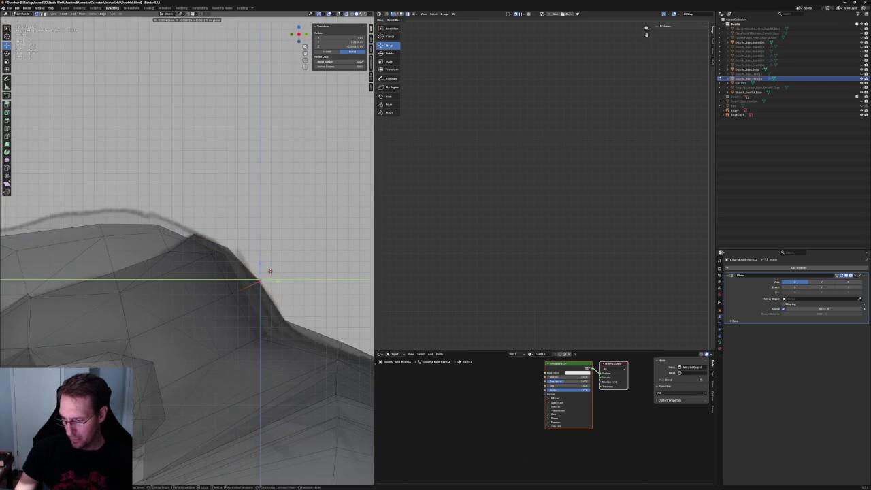
scroll(215, 261, "down", 3)
scroll(270, 275, "down", 3)
scroll(221, 299, "down", 4)
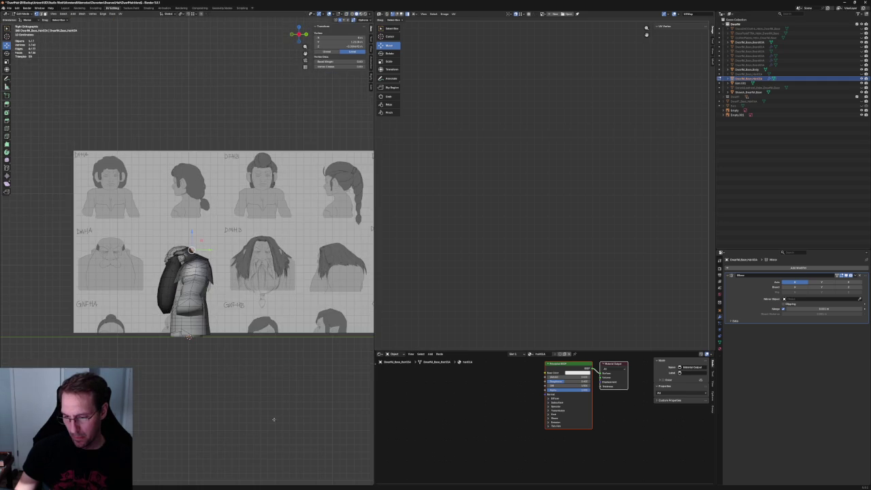
Move the selected back vertex along the Y axis toward the neck
scroll(221, 300, "up", 5)
scroll(222, 300, "up", 5)
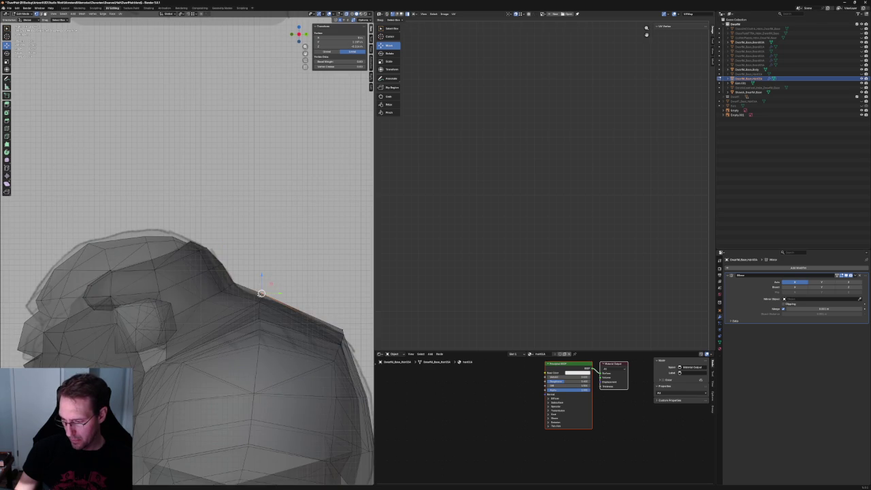
mouse_move(289, 292)
middle_mouse_down()
mouse_move(272, 302)
mouse_move(273, 284)
mouse_move(172, 309)
middle_mouse_up()
key("g")
key("y")
left_click(277, 306)
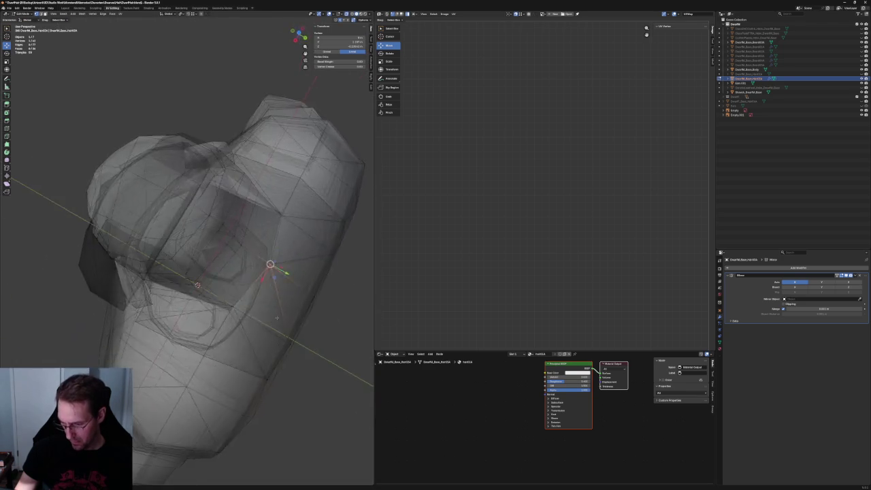
In the top view, move a back vertex higher so it sits near the collar
key("KP_1")
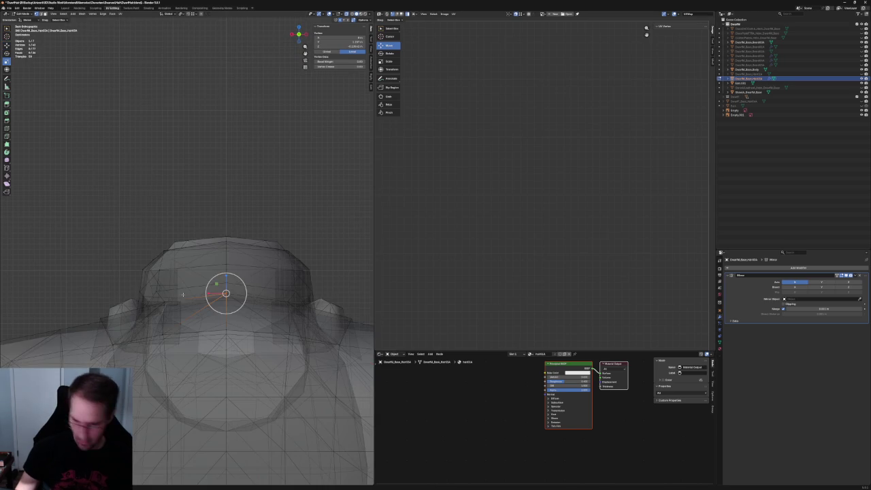
key("KP_7")
key("KP_2")
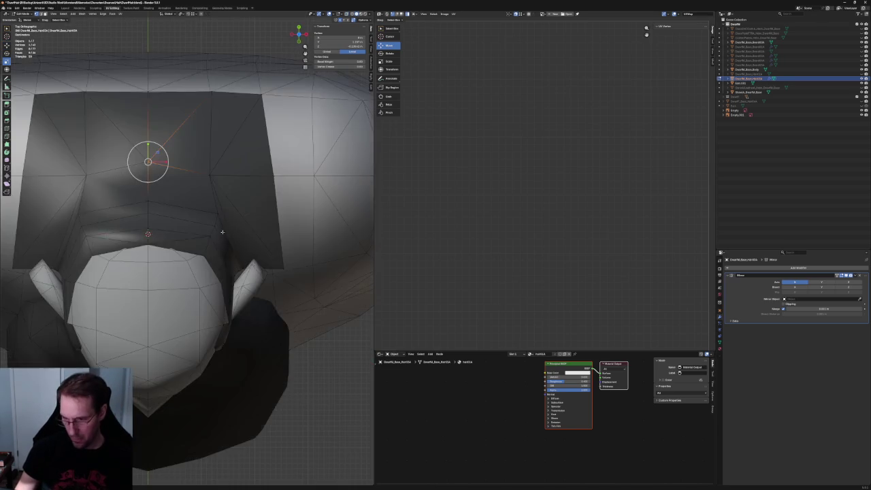
key("KP_2")
key("KP_2")
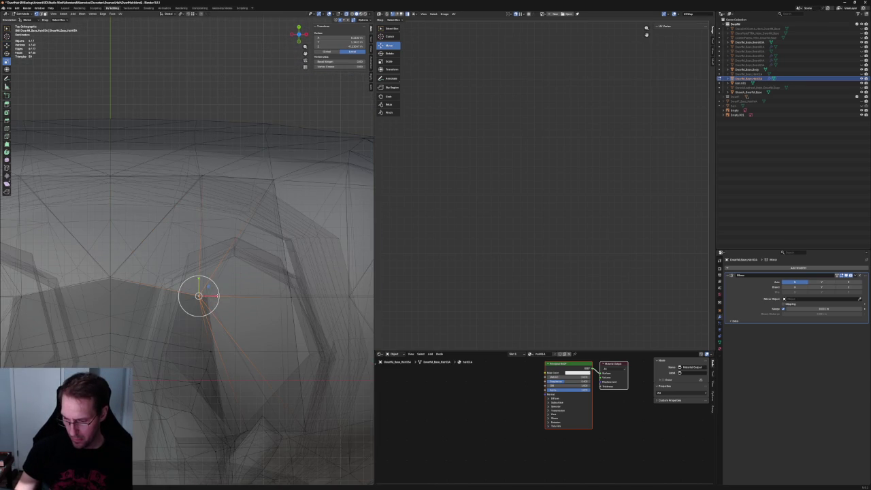
key("KP_8")
key("g")
left_click(215, 217)
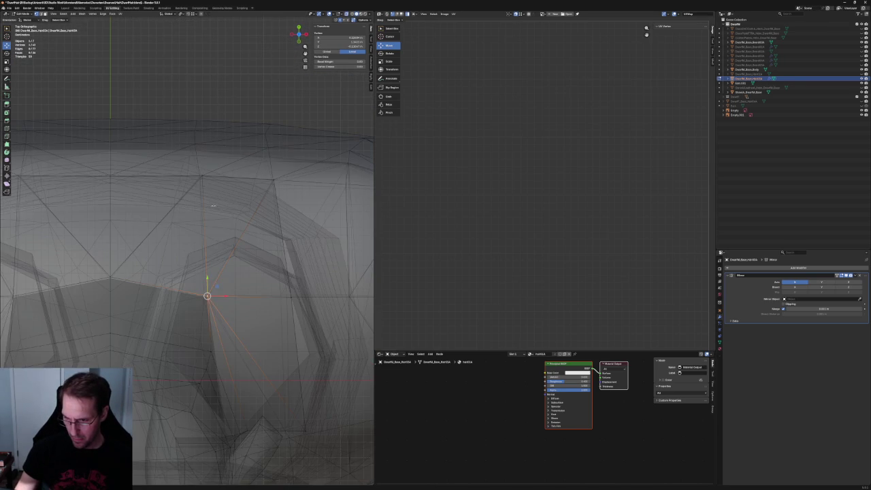
key("g")
left_click(200, 176)
key("alt+z")
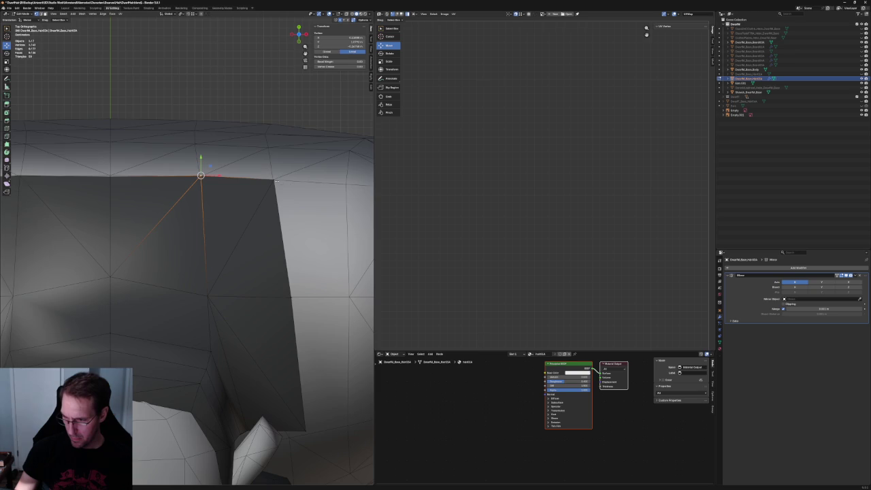
Orbit and zoom around the collar to inspect the vertex near the shoulder
scroll(276, 181, "down", 5)
scroll(204, 191, "down", 3)
key("alt+z")
mouse_move(205, 190)
middle_mouse_down()
mouse_move(151, 197)
mouse_move(162, 200)
middle_mouse_up()
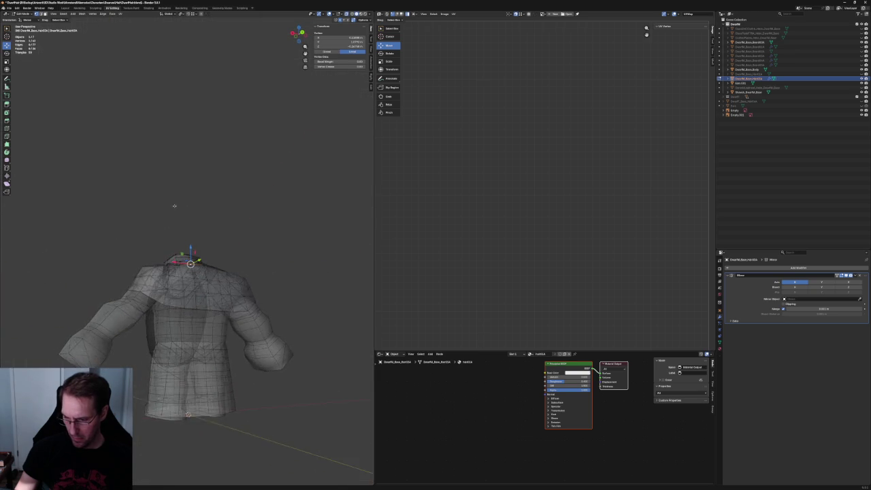
key("alt+z")
scroll(162, 200, "up", 5)
scroll(248, 318, "up", 1)
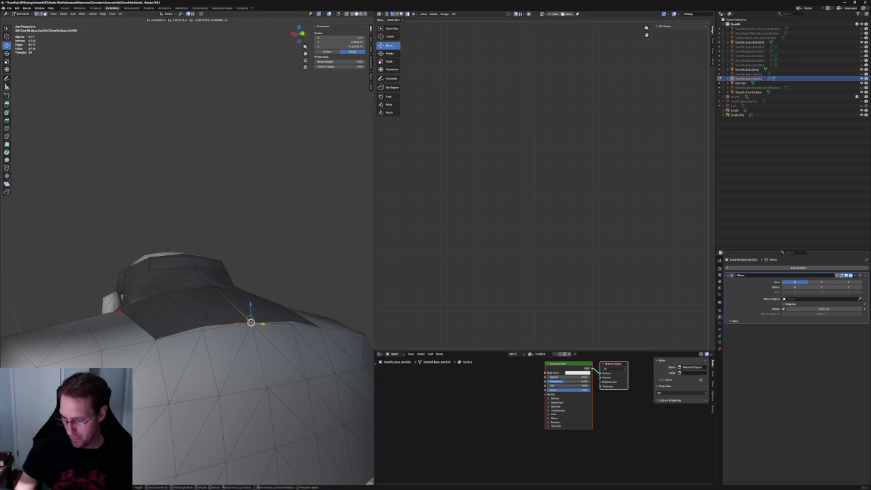
mouse_move(251, 323)
middle_mouse_down()
mouse_move(135, 328)
mouse_move(273, 311)
mouse_move(111, 314)
mouse_move(193, 320)
middle_mouse_up()
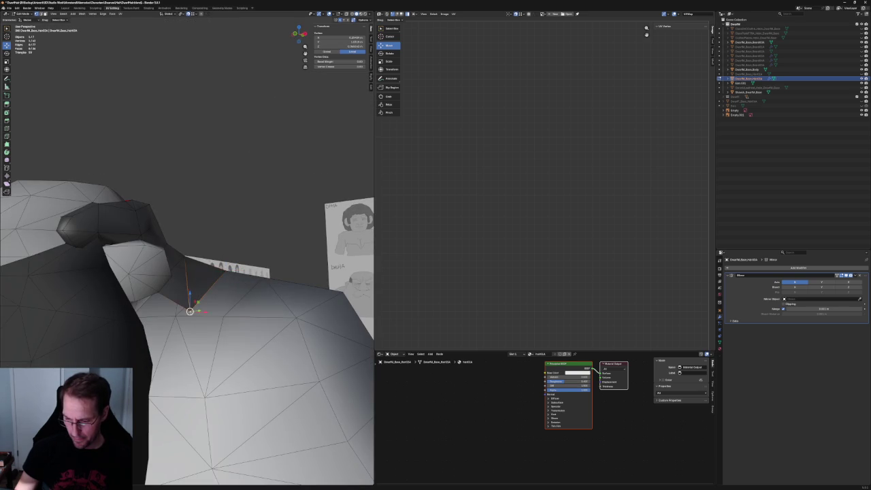
middle_click_drag(204, 306, 245, 269)
mouse_move(143, 290)
middle_mouse_down()
mouse_move(172, 286)
mouse_move(185, 304)
mouse_move(151, 311)
middle_mouse_up()
scroll(153, 288, "up", 3)
key("alt+z")
scroll(150, 311, "down", 5)
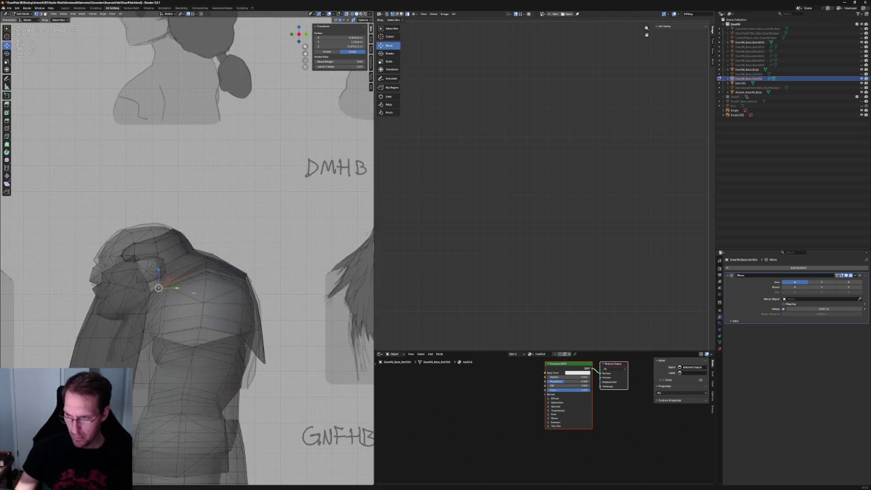
middle_click_drag(194, 293, 162, 286)
key("KP_3")
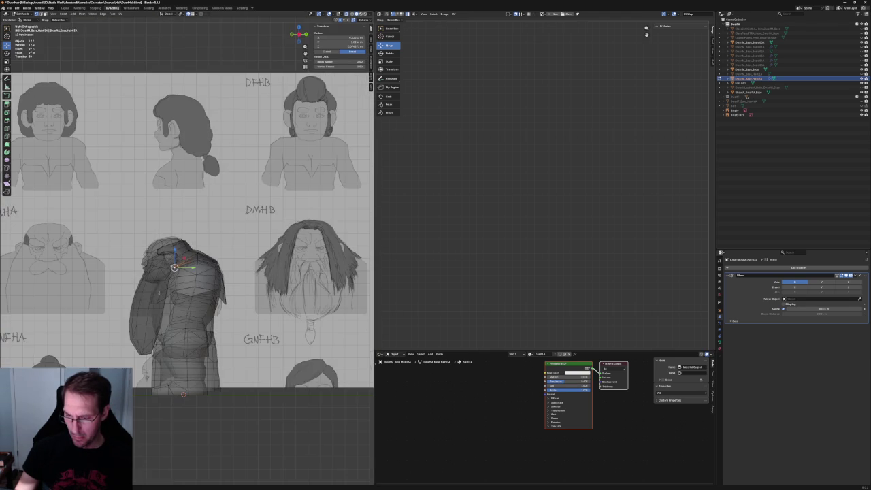
middle_click_drag(177, 273, 257, 281, "shift")
scroll(252, 315, "up", 2)
scroll(252, 315, "up", 2)
middle_click_drag(251, 315, 197, 299)
scroll(224, 307, "up", 2)
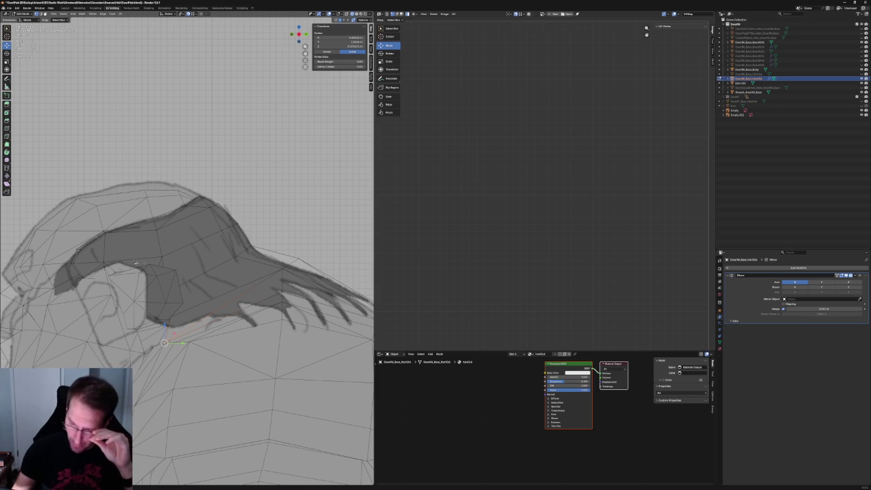
mouse_move(258, 286)
middle_mouse_down()
mouse_move(282, 307)
mouse_move(300, 354)
mouse_move(238, 338)
middle_mouse_up()
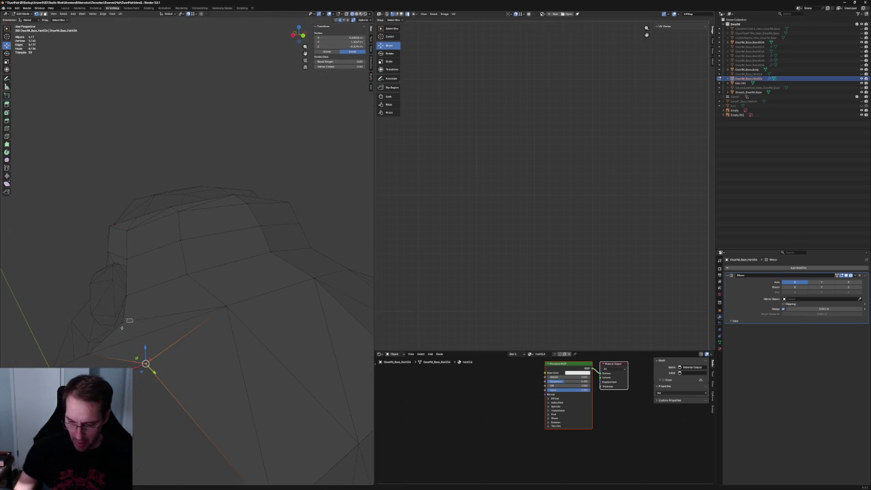
Delete the stray vertex on the hair's lower edge
left_click(164, 322)
middle_click_drag(164, 323, 154, 420)
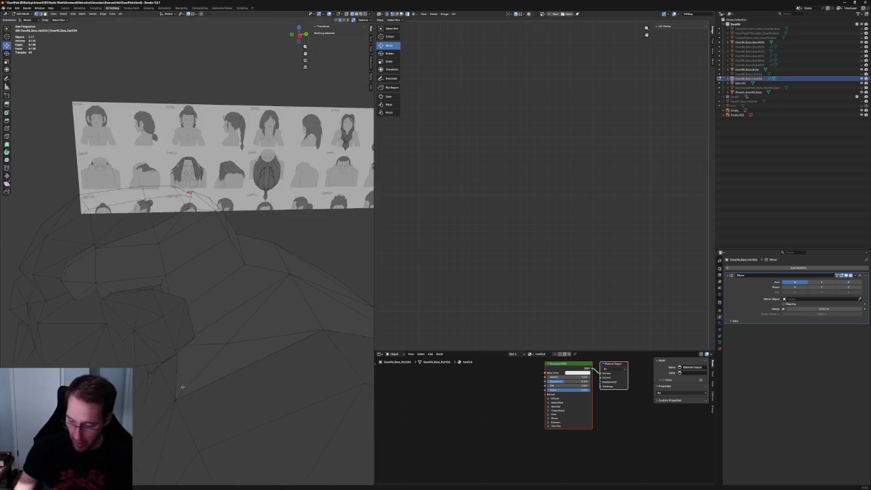
key("x")
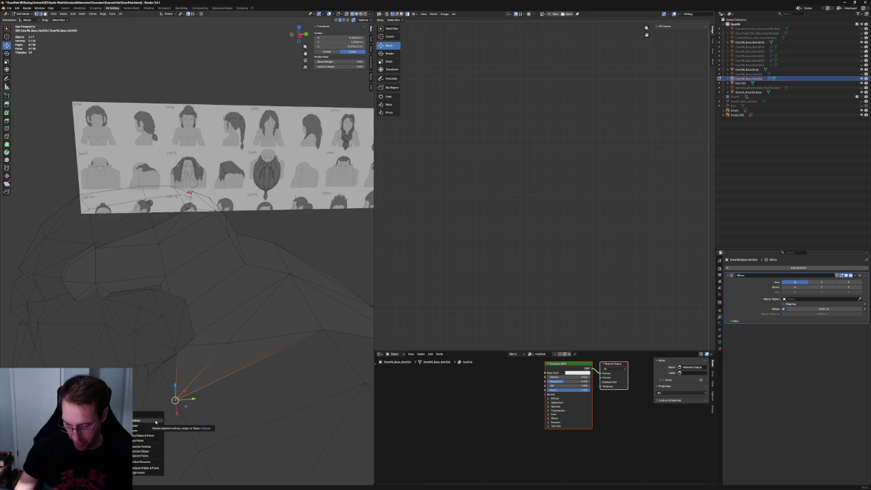
left_click(156, 420)
Slide the neighbouring lower-edge vertices sideways along X to line up with the sketch
left_click(228, 343)
mouse_move(227, 342)
middle_mouse_down()
mouse_move(254, 319)
mouse_move(292, 311)
mouse_move(263, 317)
middle_mouse_up()
key("g")
key("x")
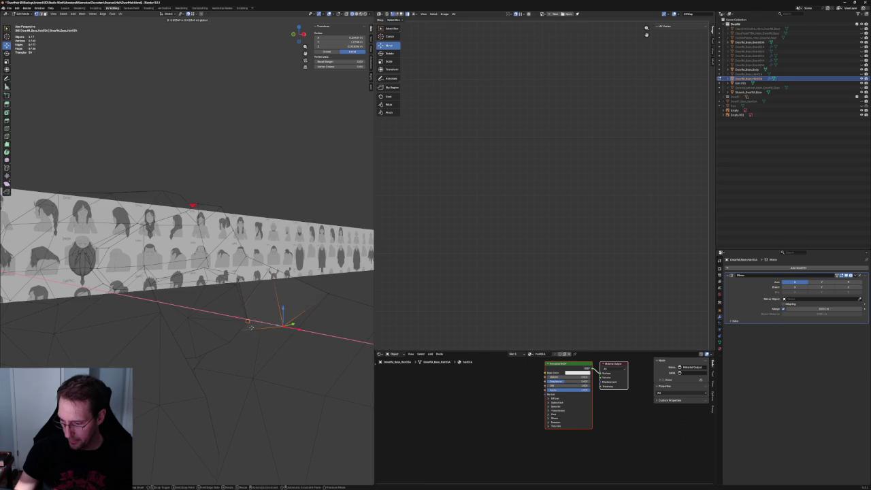
left_click(268, 325)
mouse_move(261, 322)
middle_mouse_down()
mouse_move(144, 343)
mouse_move(150, 340)
middle_mouse_up()
key("g")
key("x")
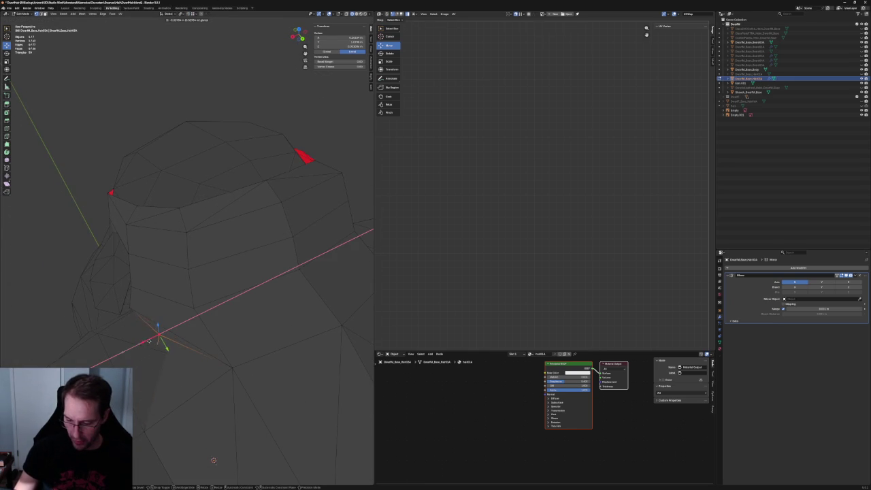
left_click(143, 344)
mouse_move(146, 347)
middle_mouse_down()
mouse_move(204, 337)
mouse_move(209, 326)
middle_mouse_up()
Toggle the hidden body geometry on and off, try a vertical vertex move, then hide the geometry again
key("alt+h")
key("h")
key("alt+h")
key("h")
key("alt+h")
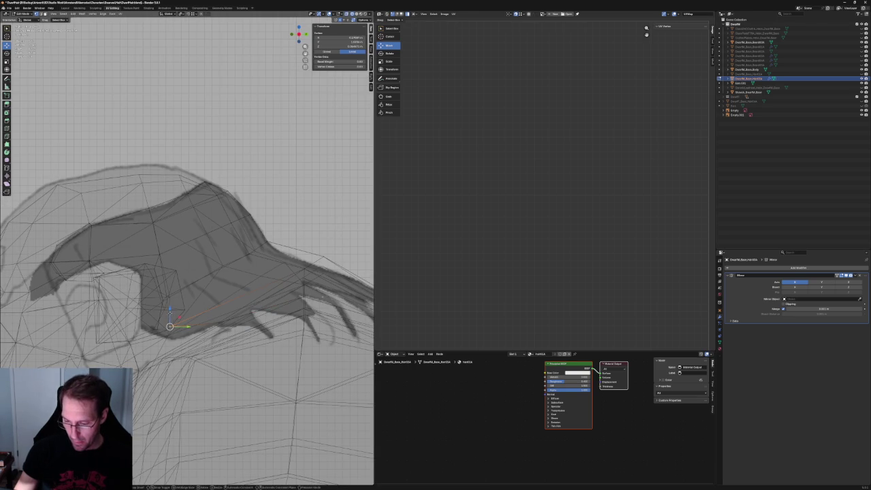
key("h")
key("alt+h")
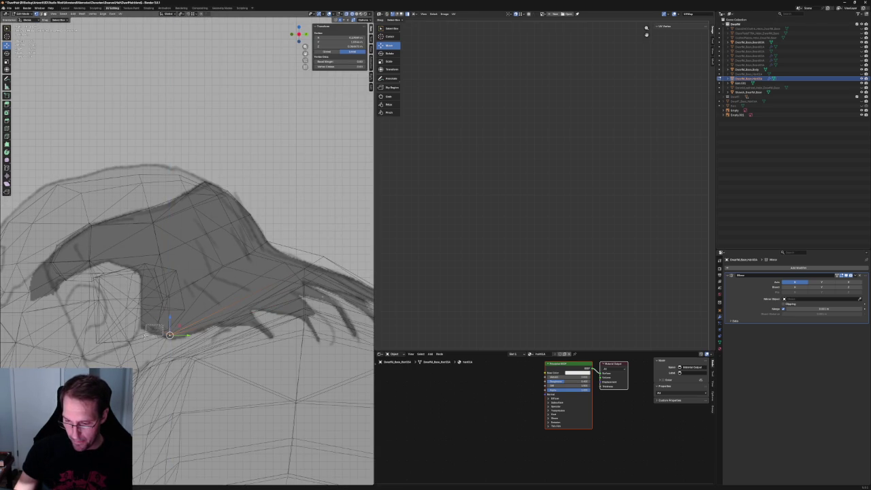
key("g")
key("z")
key("Escape")
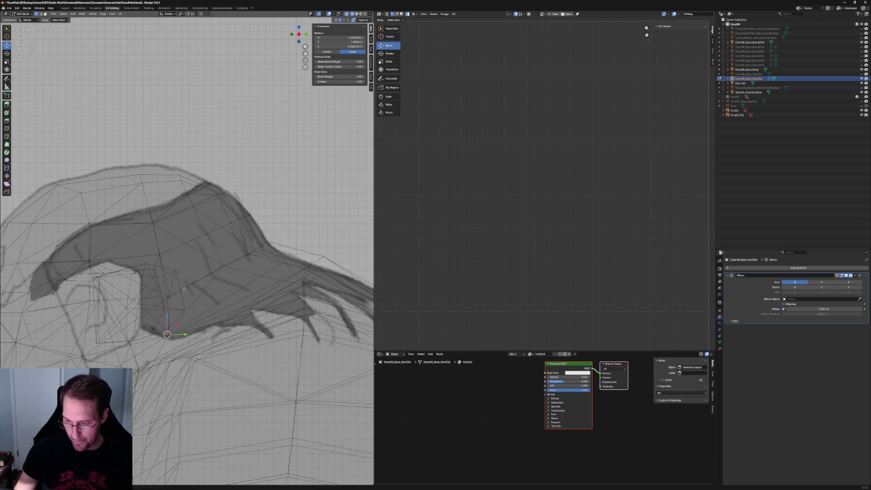
key("h")
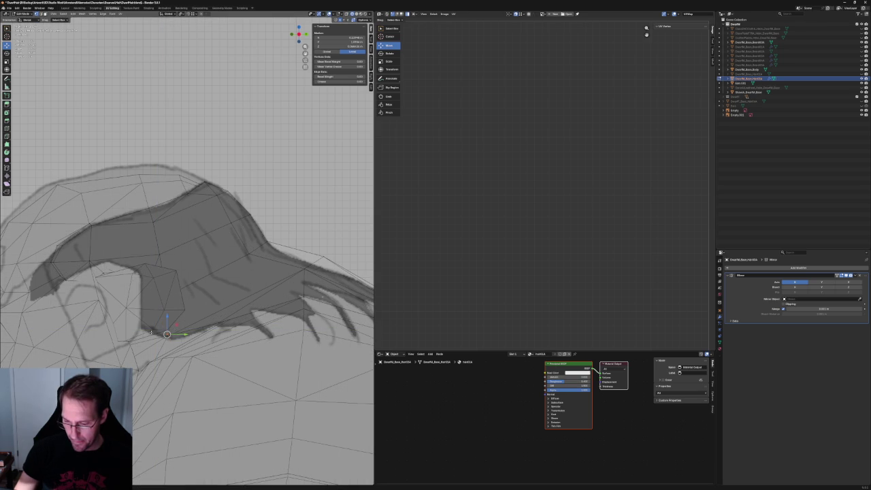
Move the sideburn vertex within the side plane (Shift+X) and switch to see-through shading
key("g")
key("shift+x")
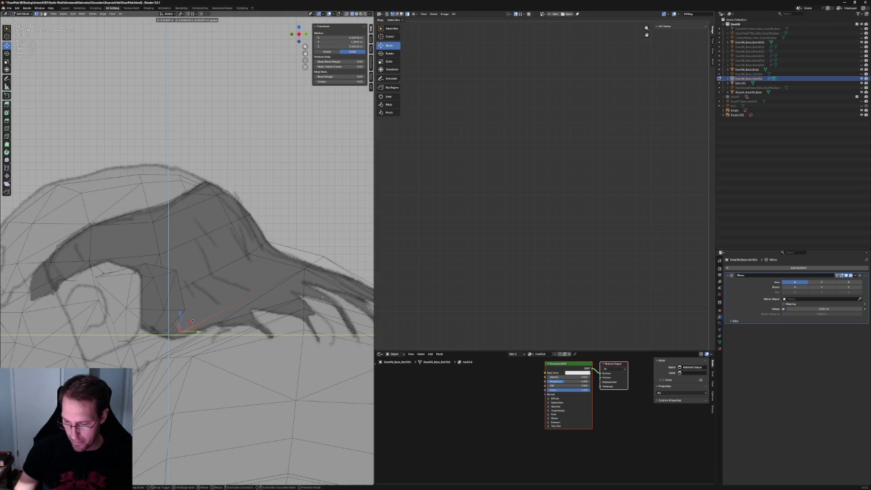
key("Return")
scroll(187, 248, "down", 5)
key("shift+z")
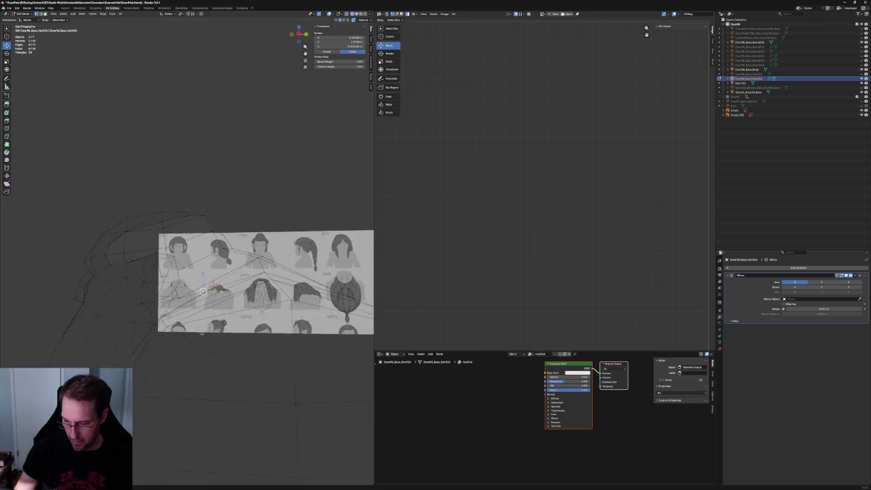
key("shift+z")
middle_click_drag(197, 286, 225, 299)
scroll(191, 328, "up", 6)
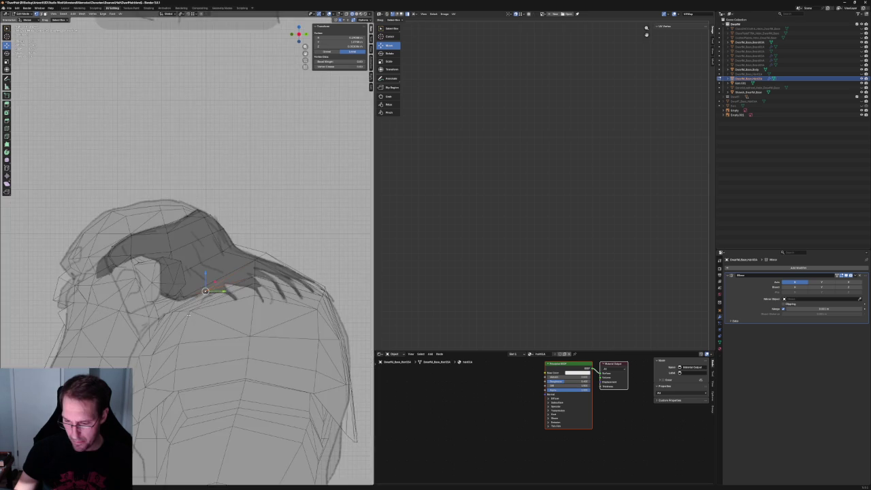
Slide the sideburn's lower vertex onto the sketch outline, with a small nudge along Y
key("g")
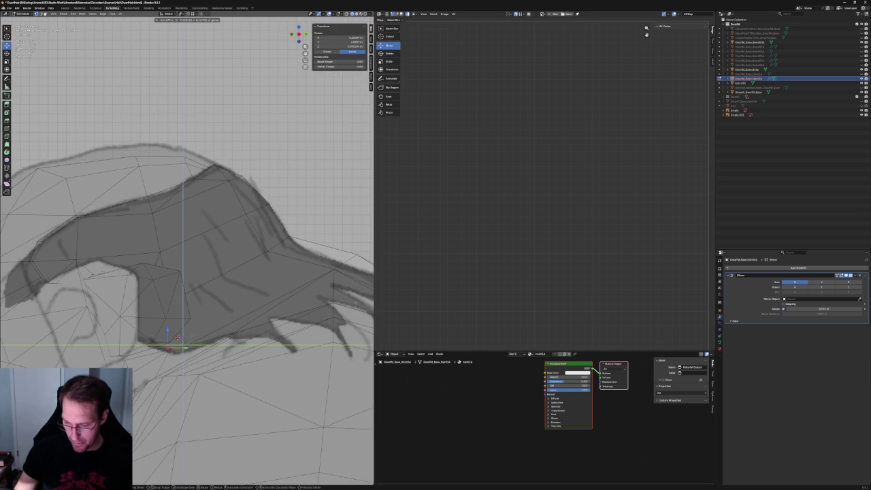
key("Return")
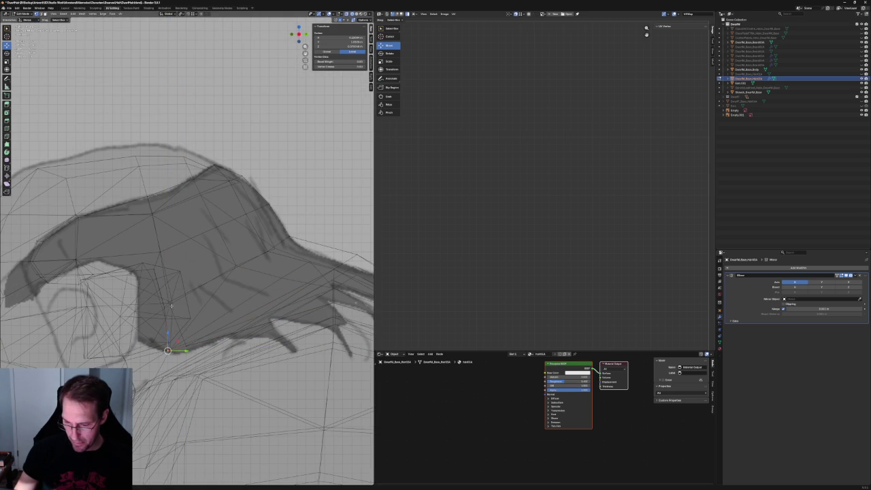
key("g")
key("shift+x")
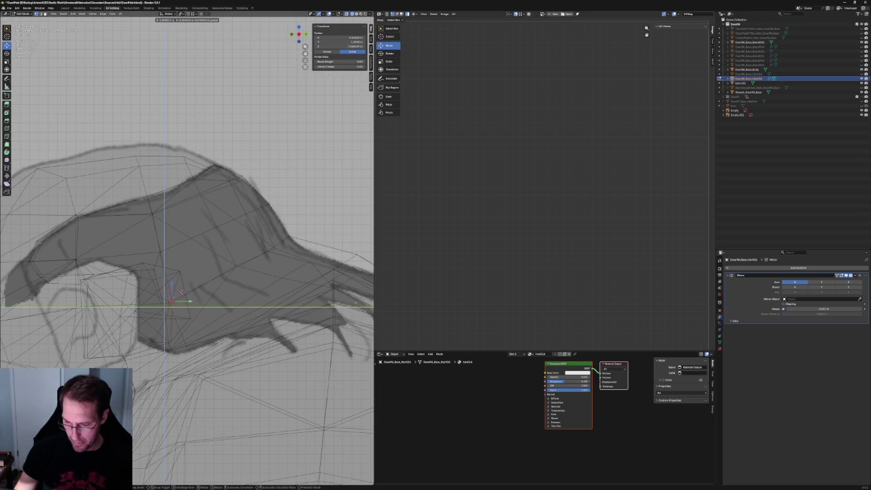
key("Return")
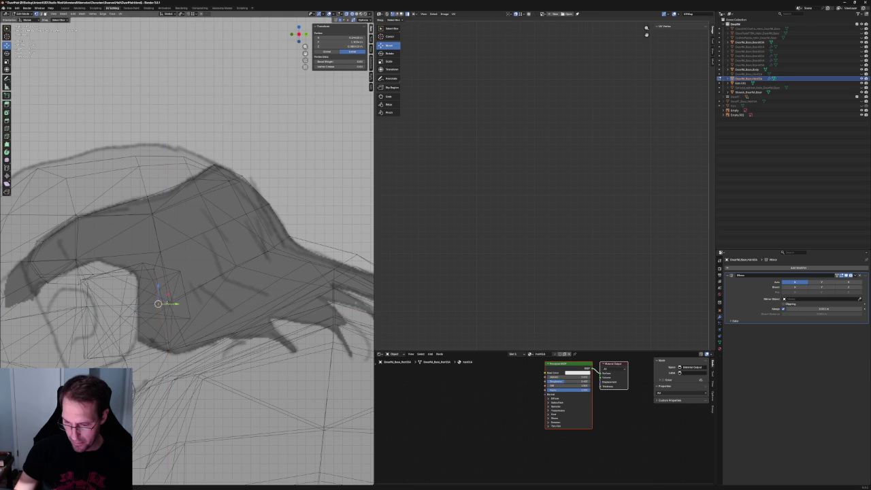
key("g")
key("y")
key("Return")
Refine the selected vertices' position twice more within the side plane
key("g")
key("shift+x")
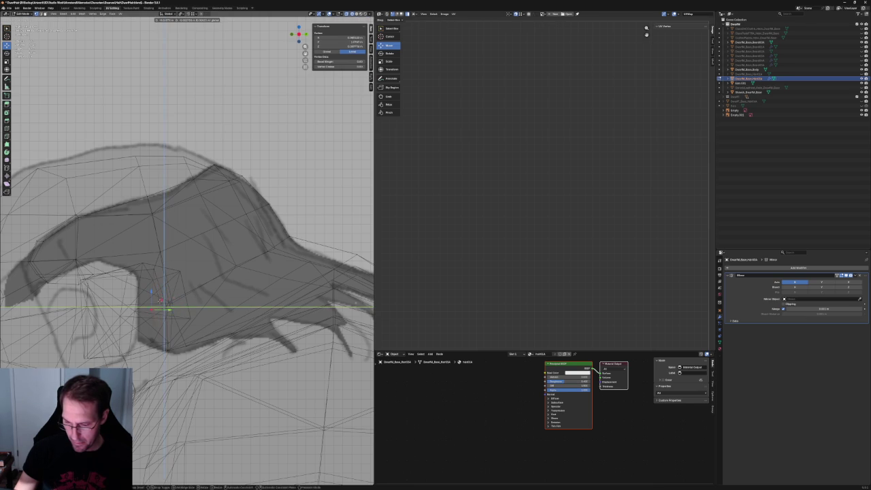
key("Return")
key("g")
key("shift+x")
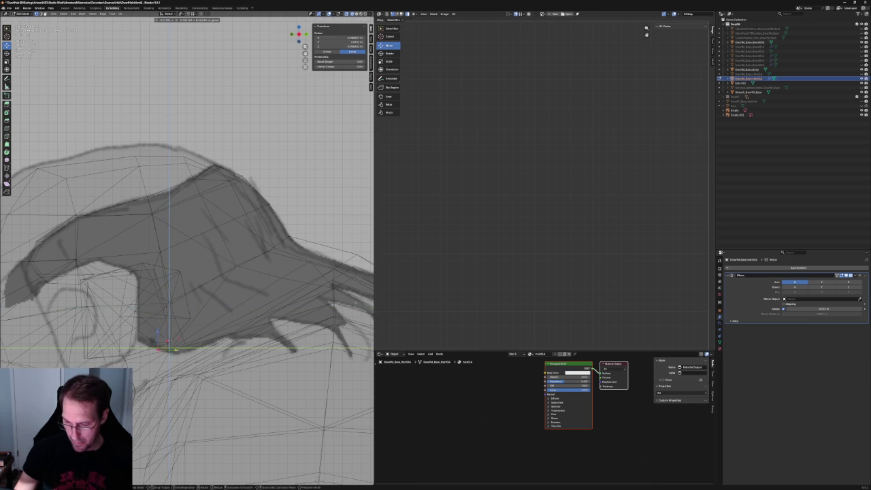
key("Return")
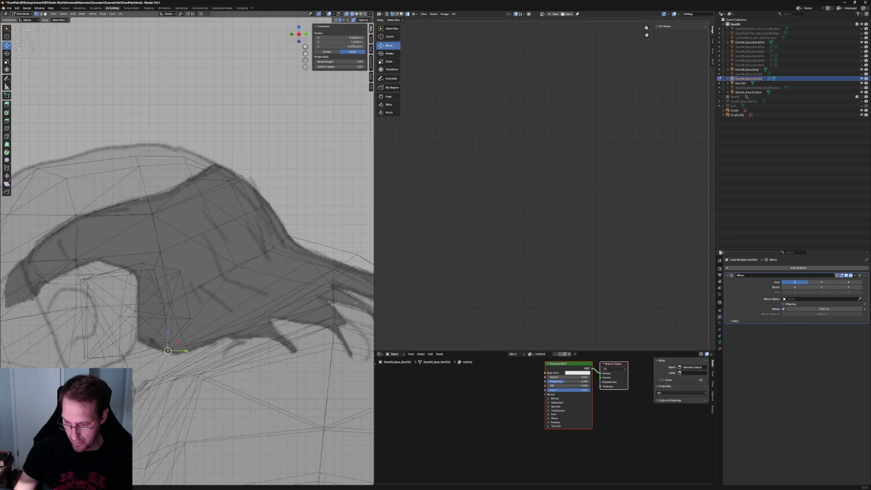
Add the neighbouring vertex and move both within the side plane, then deselect all
left_click(180, 340, "shift")
key("g")
key("shift+x")
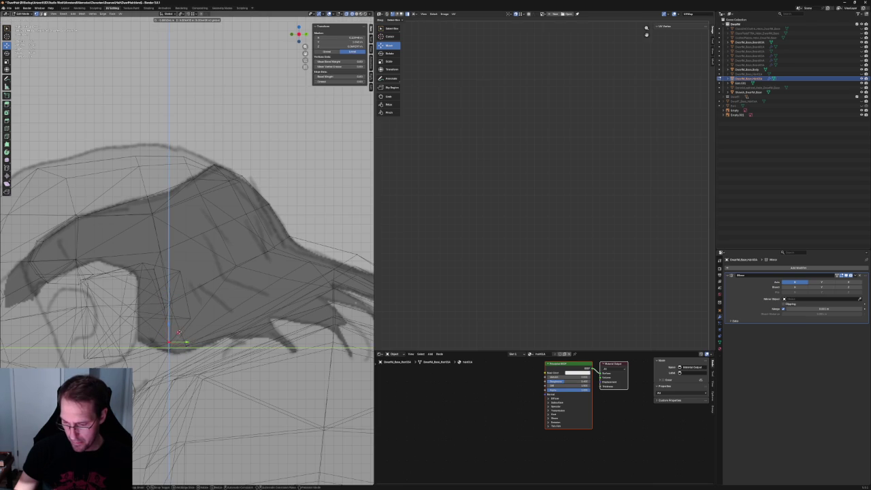
key("Return")
key("alt+a")
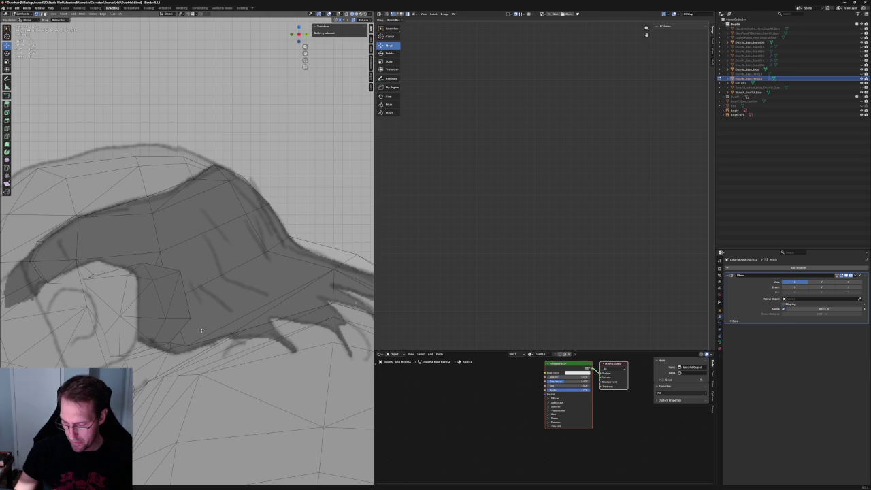
Lower the hair's lower-edge vertices straight down along Z to the outline
left_click_drag(169, 368, 159, 364)
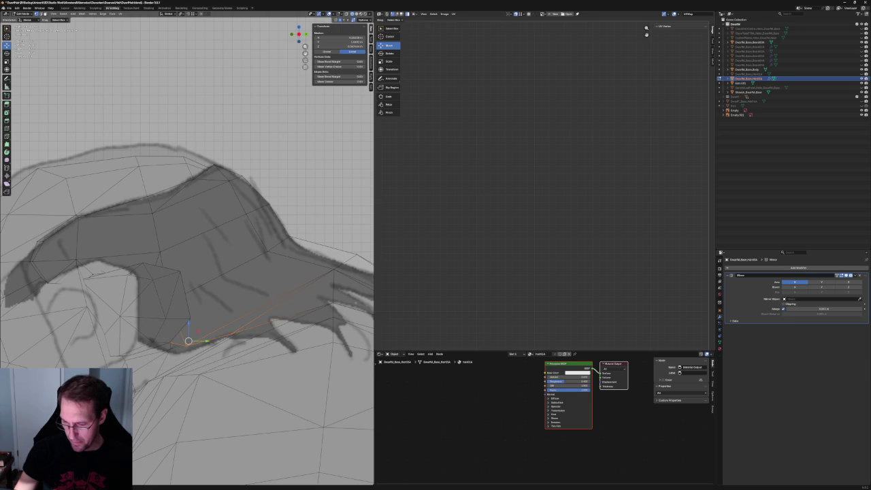
key("g")
key("z")
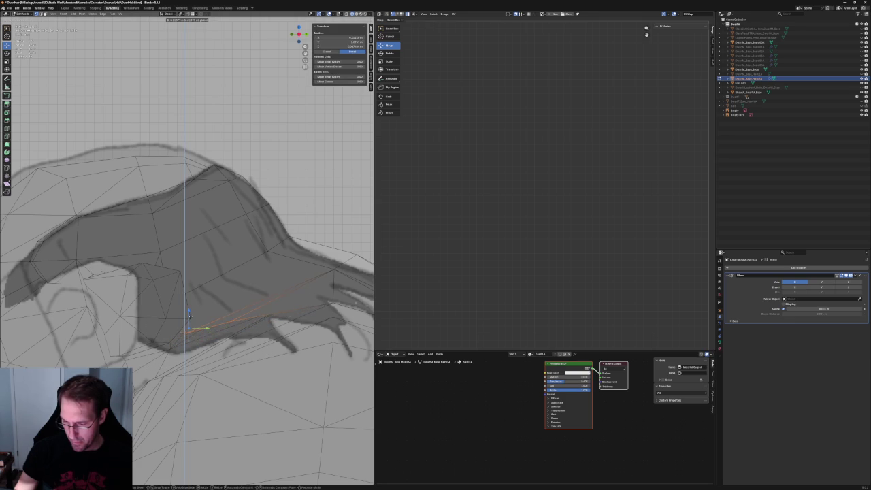
left_click(189, 315)
scroll(190, 314, "down", 3)
mouse_move(189, 315)
middle_mouse_down()
mouse_move(256, 327)
mouse_move(229, 330)
middle_mouse_up()
Select the edge loop around the ear notch and orbit to inspect it
left_click(185, 301)
left_click(242, 322, "shift")
left_click(246, 319, "shift")
left_click(247, 323, "alt")
mouse_move(236, 261)
middle_mouse_down()
mouse_move(181, 291)
mouse_move(203, 295)
mouse_move(196, 306)
mouse_move(199, 300)
mouse_move(211, 325)
mouse_move(182, 338)
mouse_move(204, 326)
mouse_move(192, 303)
mouse_move(194, 324)
mouse_move(176, 300)
mouse_move(179, 310)
mouse_move(175, 46)
middle_mouse_up()
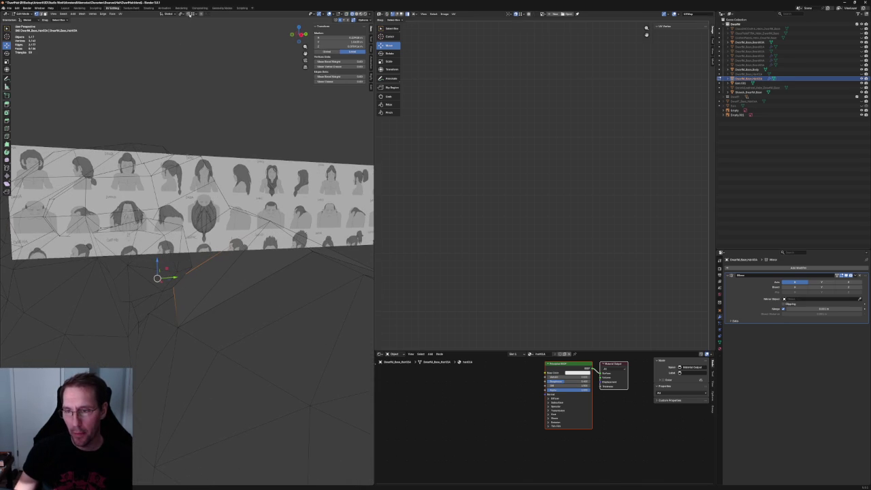
Set the pivot point to Median Point and reposition the selected vertex
key("g")
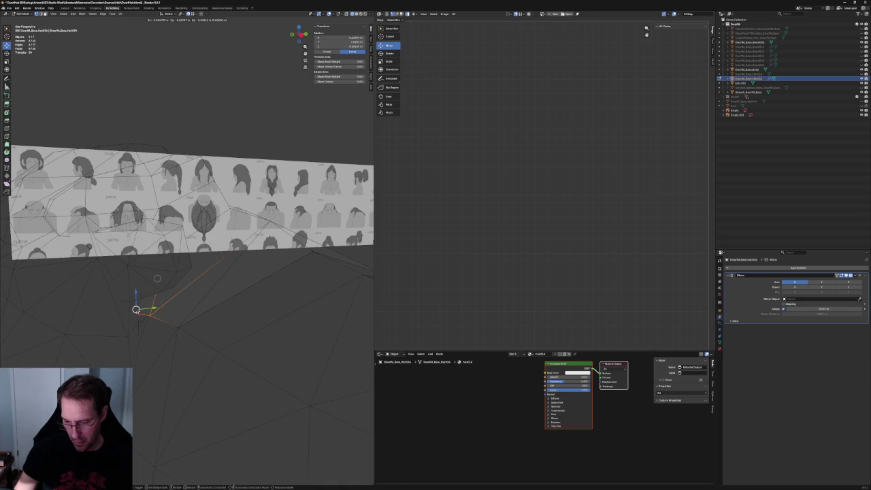
key("Escape")
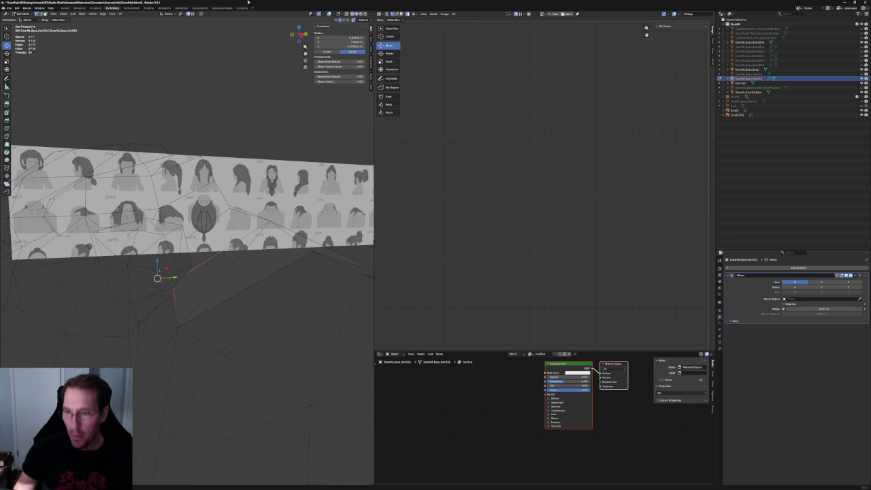
left_click(181, 15)
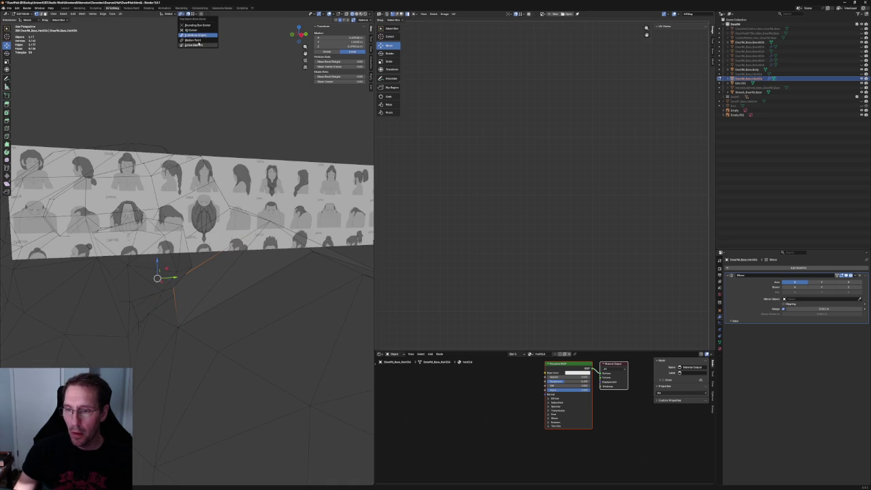
left_click(196, 41)
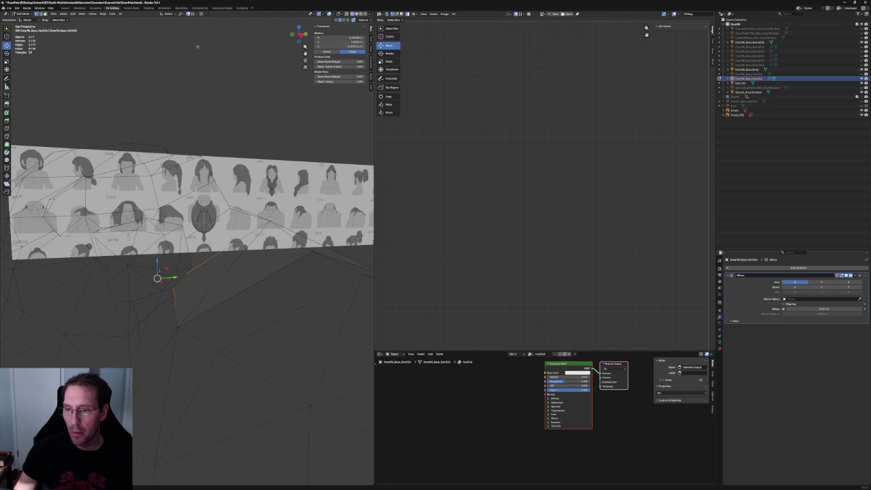
key("g")
left_click(157, 277)
middle_click_drag(158, 277, 166, 320)
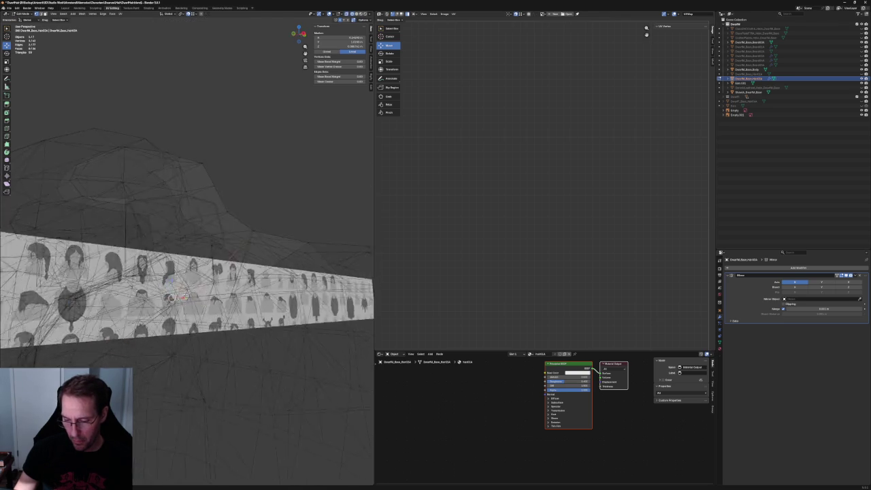
Nudge the ear-area vertices slightly, then move the selected edges with X-ray off
key("g")
left_click(156, 314)
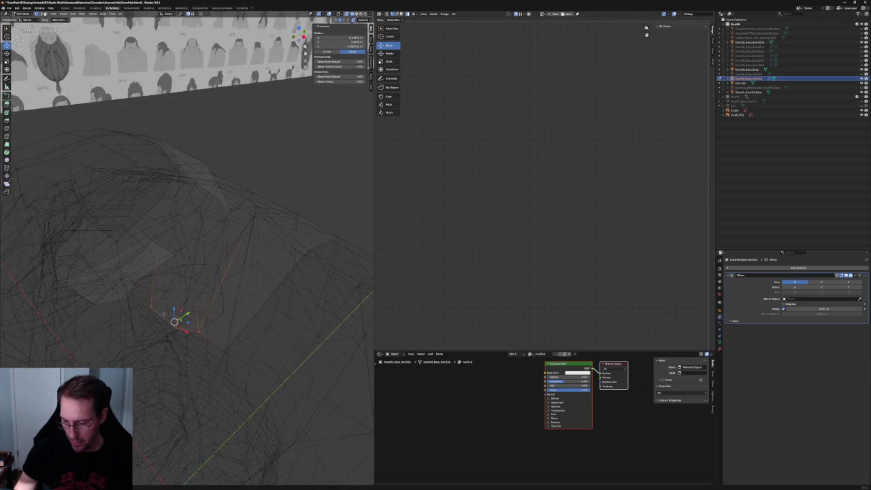
middle_click_drag(196, 318, 177, 294)
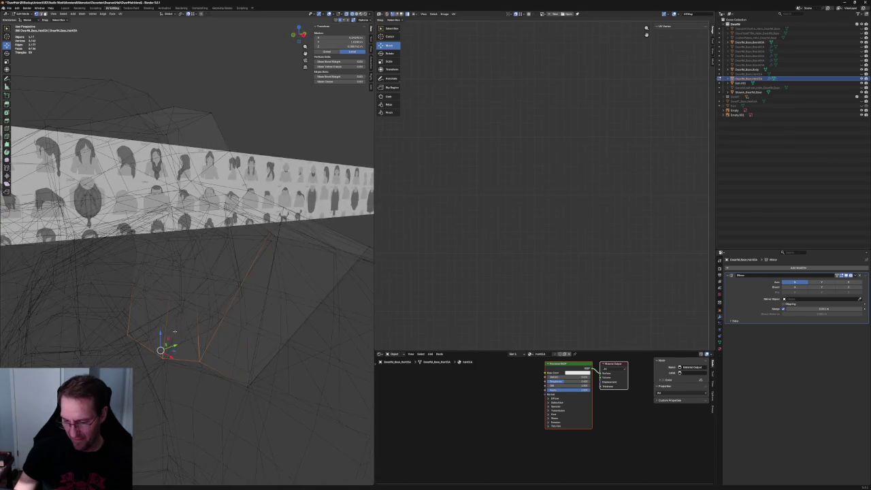
middle_click_drag(177, 294, 206, 17)
left_click(194, 14)
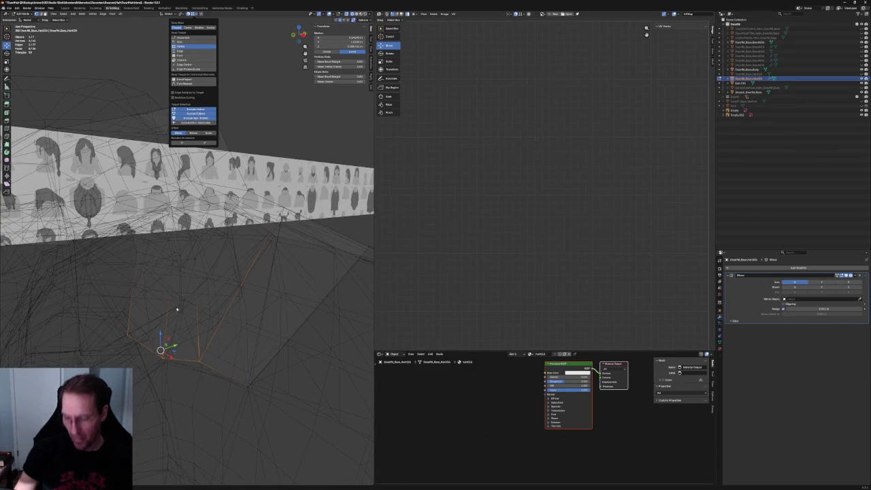
middle_click_drag(184, 197, 185, 229)
key("alt+z")
key("g")
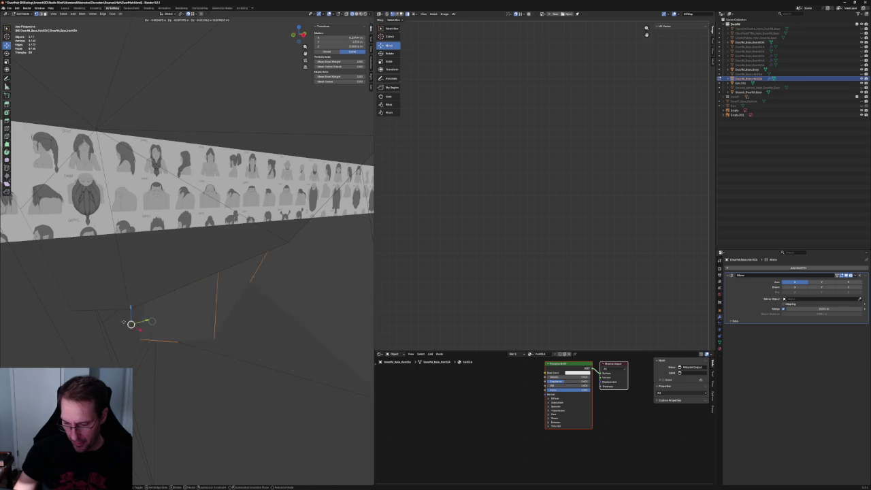
left_click(129, 323)
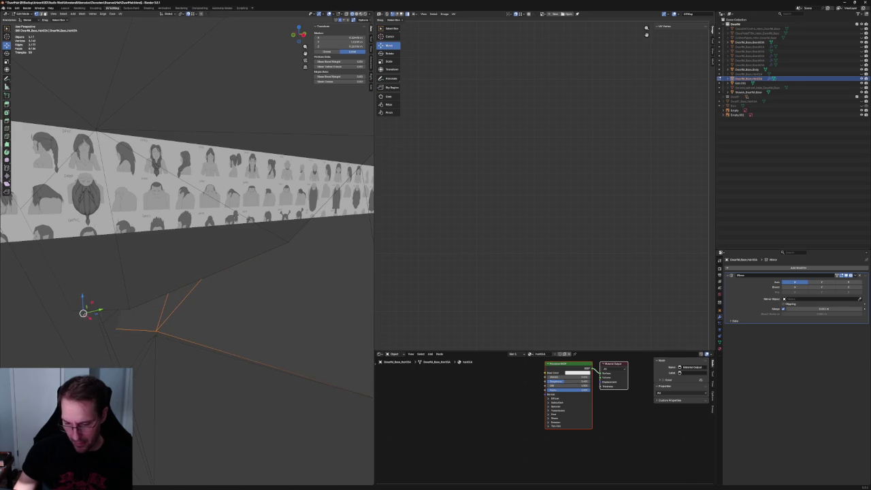
Check the ear-area edges against the sketch in front orthographic view, toggling X-ray
key("alt+z")
mouse_move(184, 299)
middle_mouse_down()
mouse_move(194, 309)
mouse_move(190, 299)
mouse_move(178, 314)
middle_mouse_up()
key("KP_1")
key("KP_Decimal")
scroll(178, 314, "up", 3)
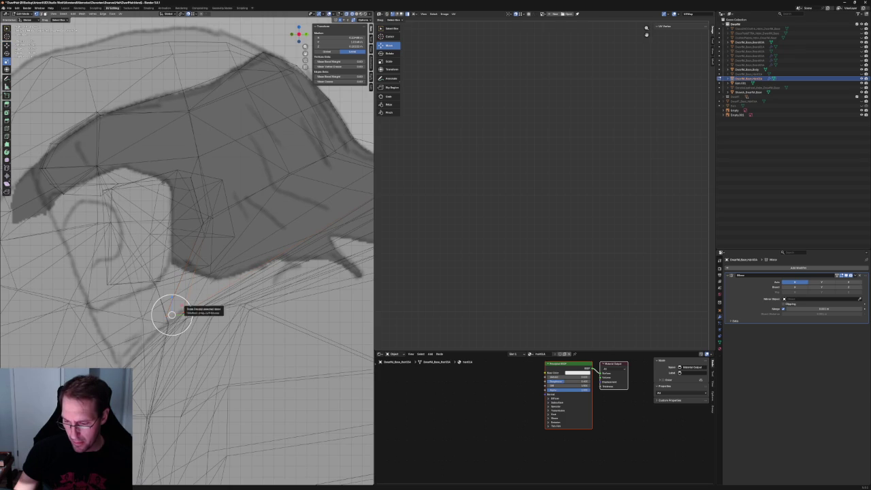
key("alt+z")
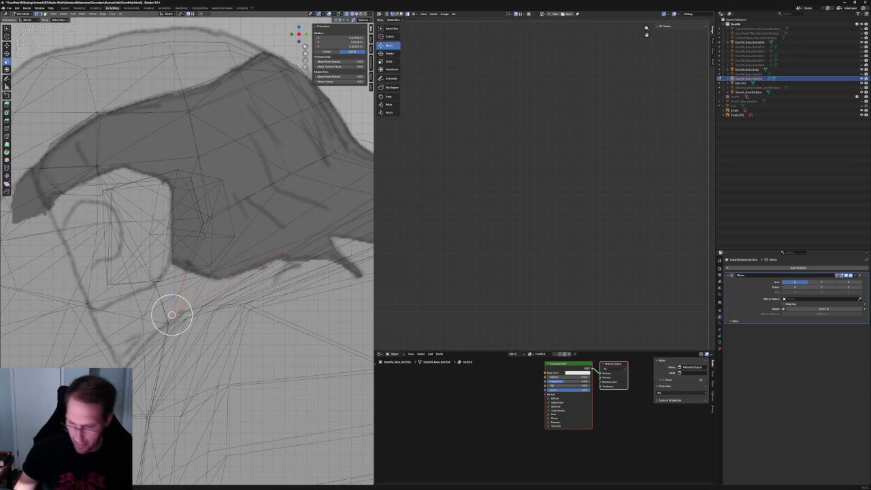
middle_click_drag(172, 314, 217, 324)
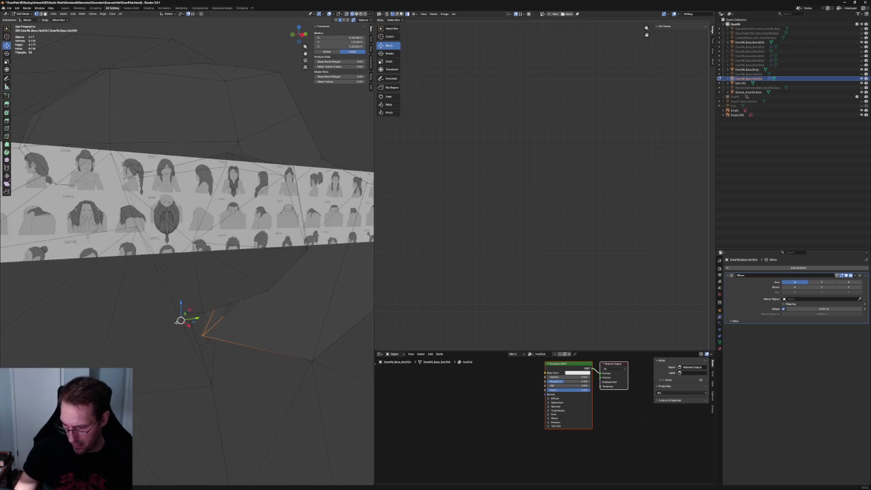
key("KP_1")
mouse_move(245, 309)
middle_mouse_down()
mouse_move(207, 300)
mouse_move(249, 258)
mouse_move(150, 236)
middle_mouse_up()
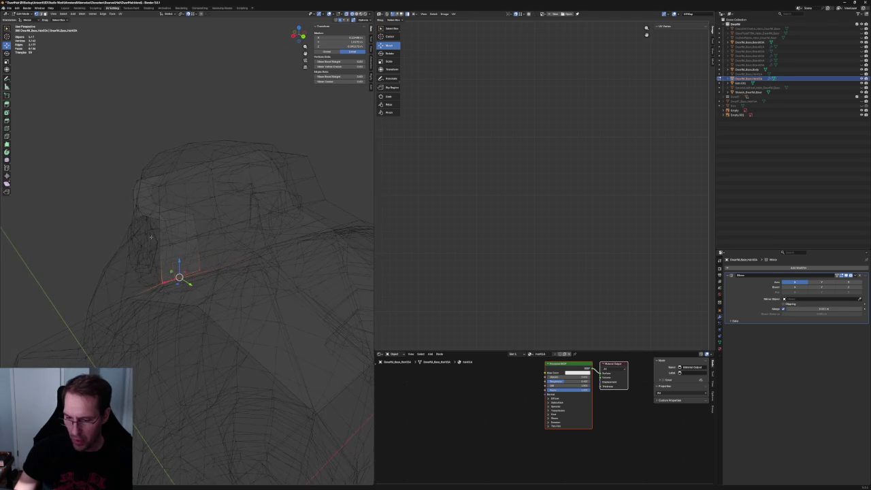
mouse_move(207, 230)
middle_mouse_down()
mouse_move(222, 239)
mouse_move(263, 219)
mouse_move(255, 237)
middle_mouse_up()
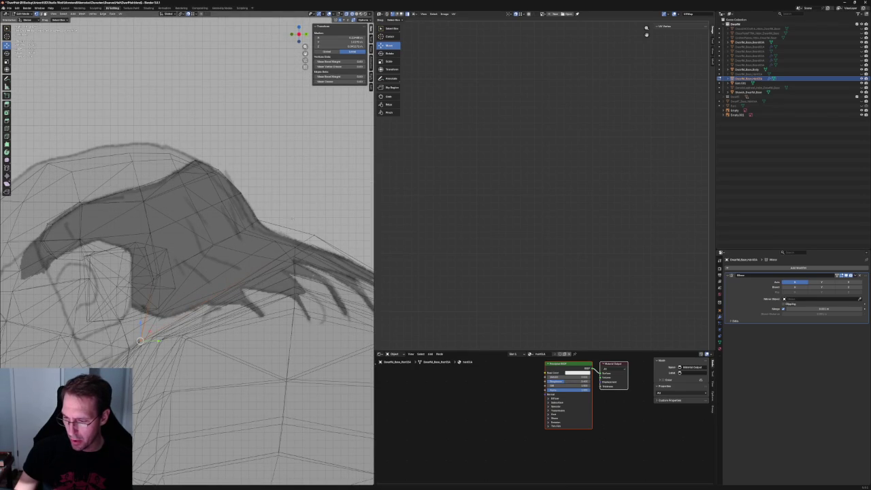
Fill a new face across the sideburn gap between the two selected edges
left_click(289, 224)
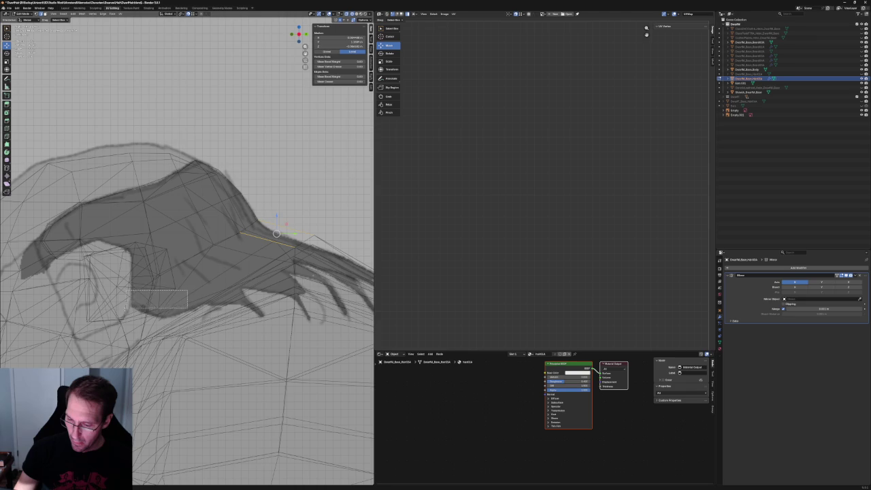
mouse_move(199, 278)
middle_mouse_down()
mouse_move(190, 270)
mouse_move(211, 257)
middle_mouse_up()
mouse_move(204, 259)
middle_mouse_down()
mouse_move(181, 308)
mouse_move(150, 326)
mouse_move(210, 291)
mouse_move(181, 309)
middle_mouse_up()
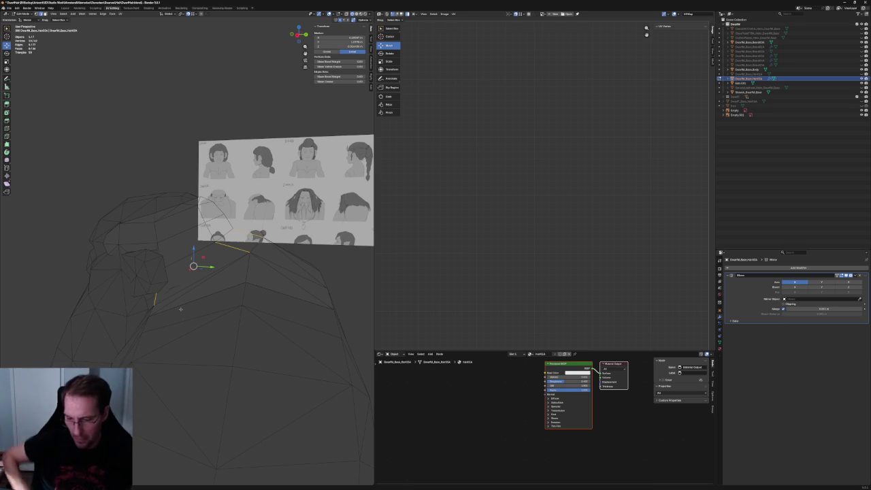
middle_click_drag(134, 312, 163, 300)
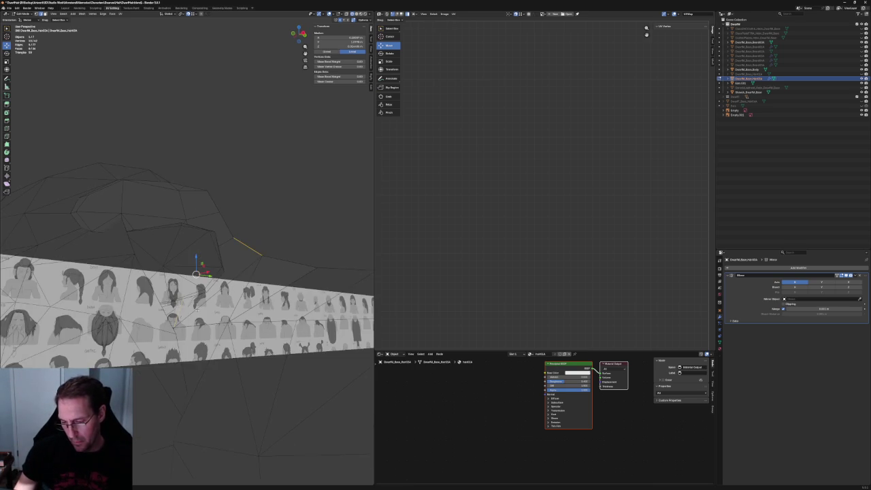
scroll(182, 295, "up", 5)
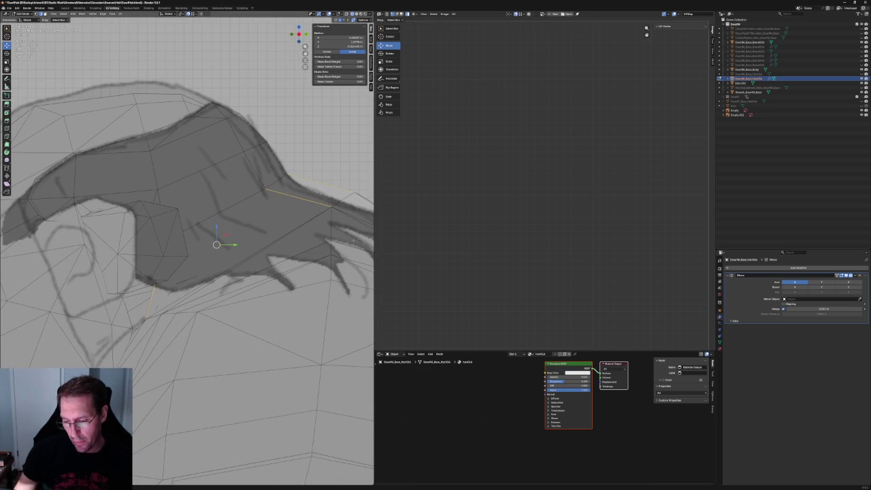
key("f")
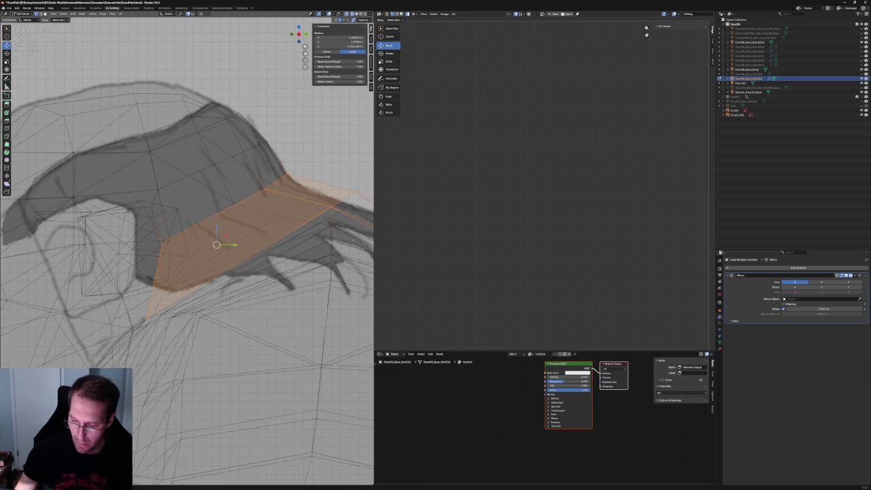
Raise the sideburn's lower corner vertex along Z, then shift the vertices along X
left_click(146, 319)
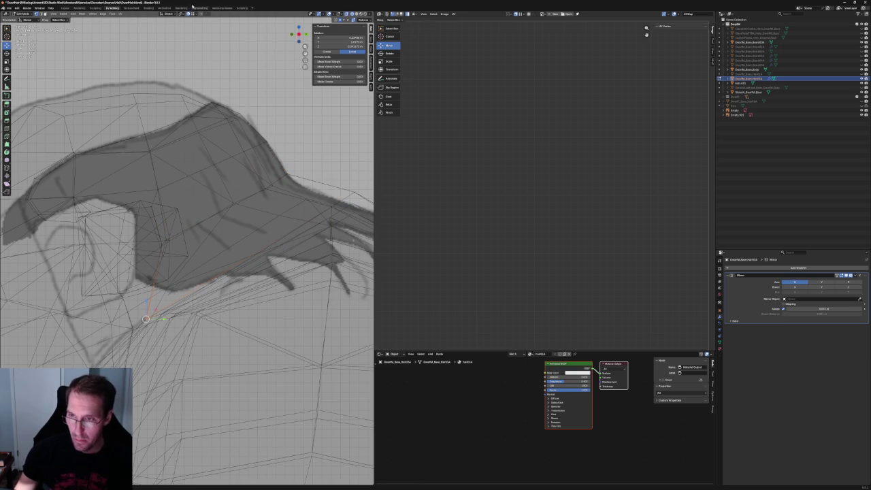
key("g")
key("z")
left_click(147, 296)
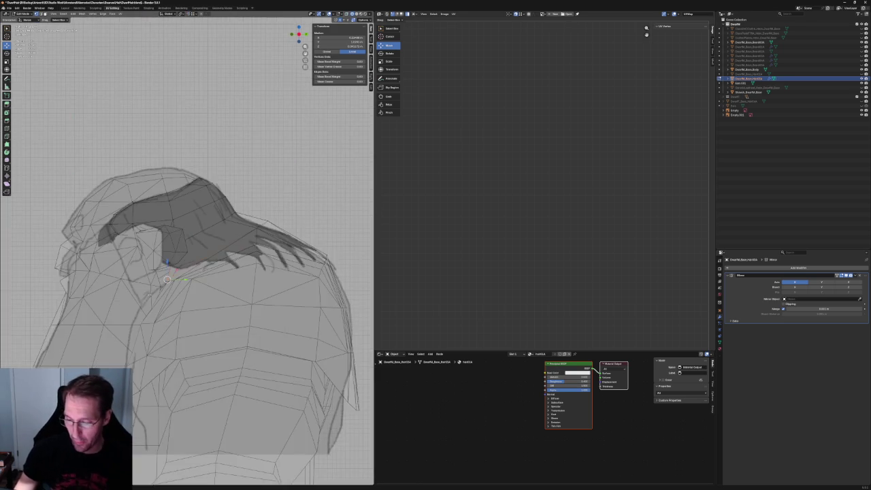
mouse_move(147, 296)
middle_mouse_down()
mouse_move(167, 292)
mouse_move(146, 314)
middle_mouse_up()
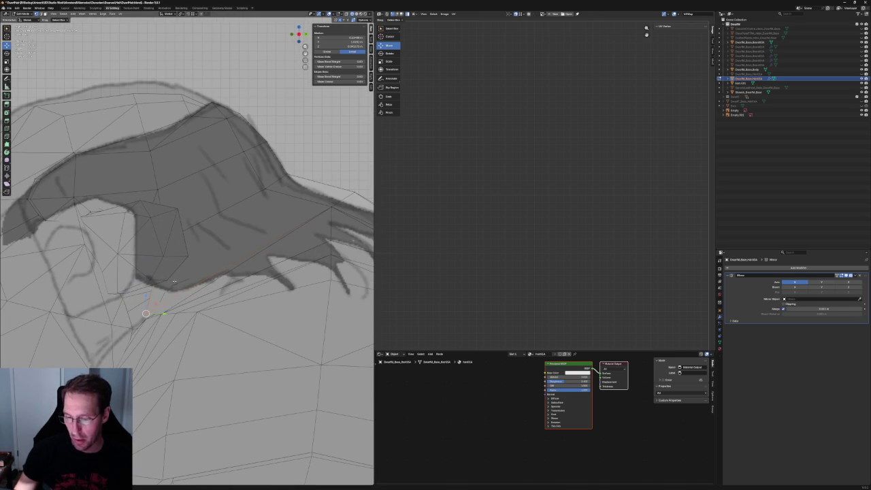
mouse_move(174, 281)
middle_mouse_down()
mouse_move(140, 286)
mouse_move(179, 270)
middle_mouse_up()
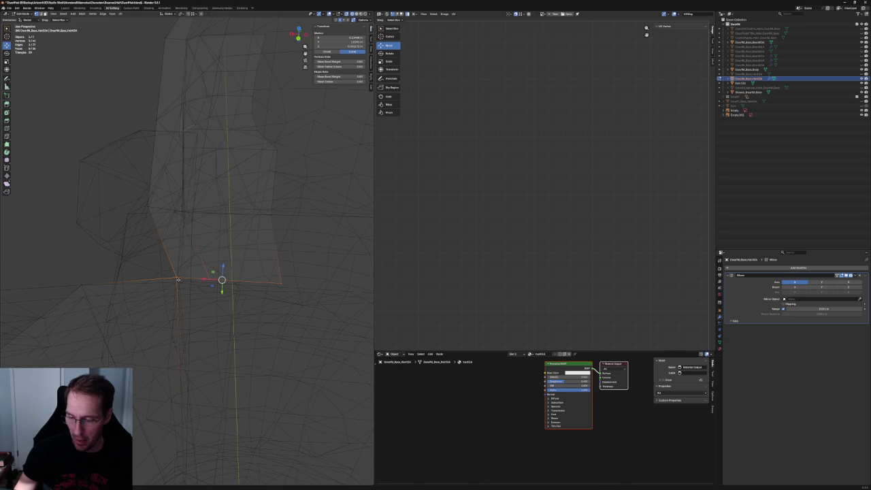
key("g")
key("x")
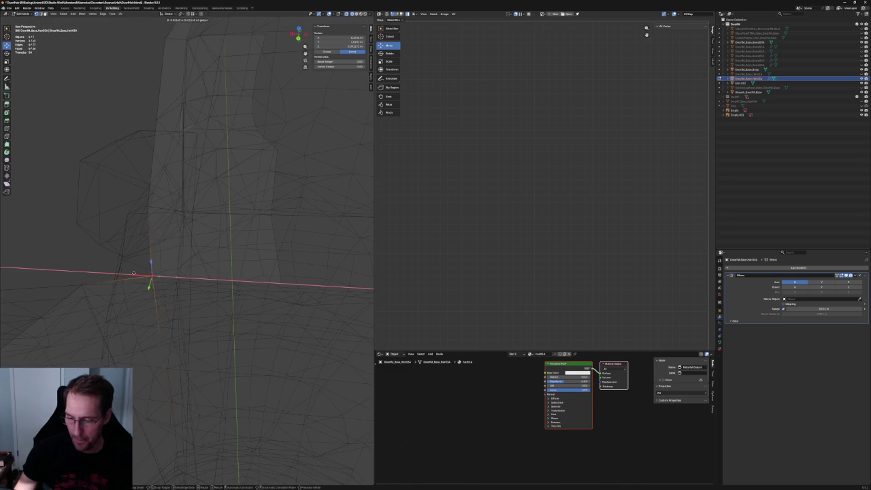
left_click(136, 274)
Add the neighbouring vertex and place it on the sketched sideburn outline
mouse_move(136, 269)
middle_mouse_down()
mouse_move(166, 259)
mouse_move(152, 268)
mouse_move(226, 266)
mouse_move(188, 278)
middle_mouse_up()
scroll(188, 277, "up", 5)
scroll(182, 280, "up", 2)
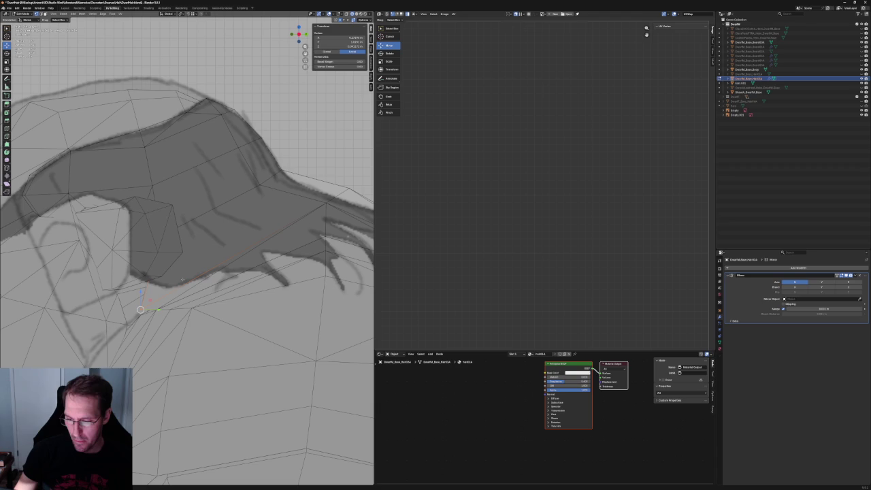
scroll(140, 199, "down", 3)
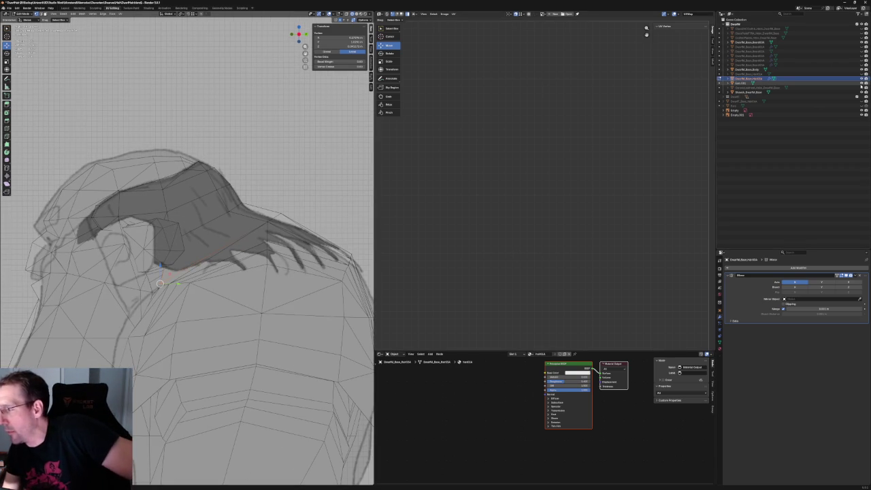
scroll(135, 232, "up", 4)
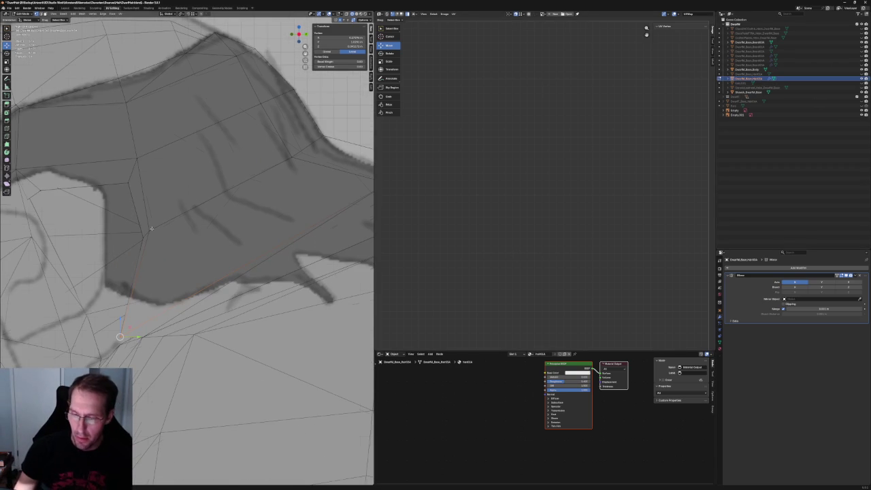
left_click(156, 340, "shift")
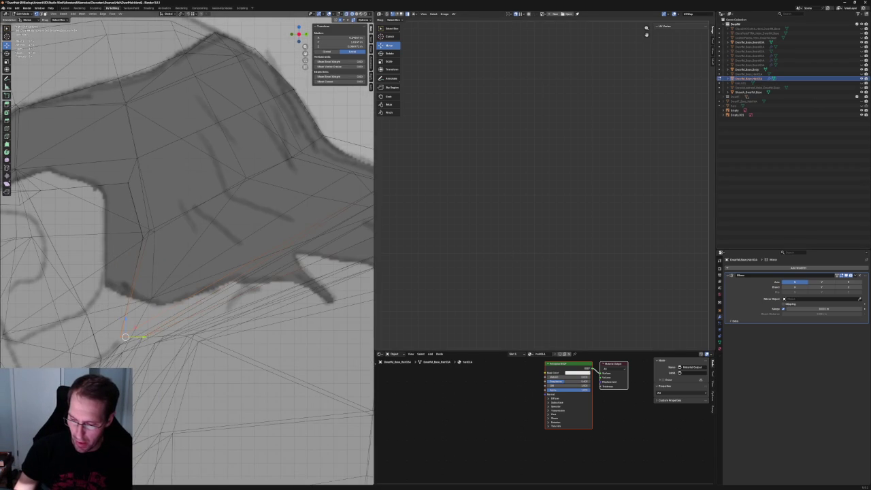
key("g")
left_click(165, 290)
scroll(191, 293, "down", 5)
mouse_move(190, 292)
middle_mouse_down()
mouse_move(222, 295)
mouse_move(222, 267)
mouse_move(235, 269)
middle_mouse_up()
Reposition another lower-edge vertex, then slide it along the X axis
left_click(235, 269)
key("g")
left_click(235, 269)
key("g")
key("x")
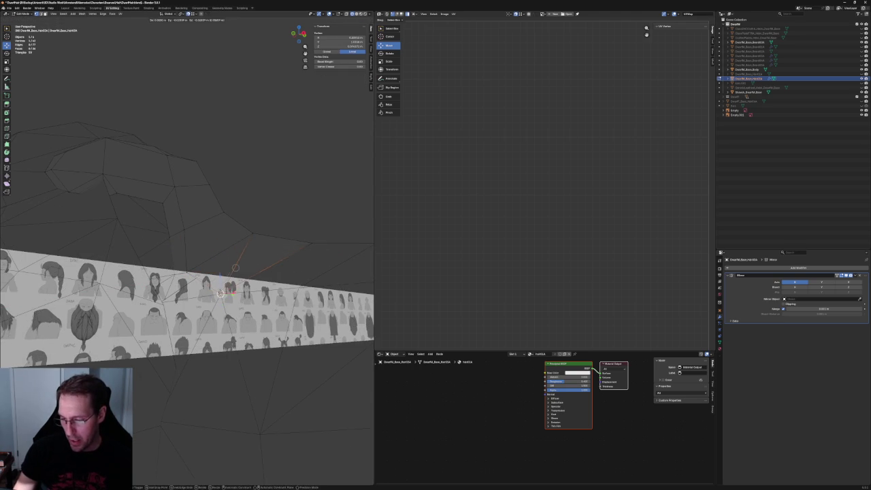
left_click(230, 286)
mouse_move(230, 286)
middle_mouse_down()
mouse_move(241, 305)
mouse_move(185, 269)
mouse_move(220, 260)
mouse_move(176, 268)
middle_mouse_up()
Move the vertex in front of the reference sheet, then adjust its height along Z
left_click(199, 264)
left_click(194, 262)
key("g")
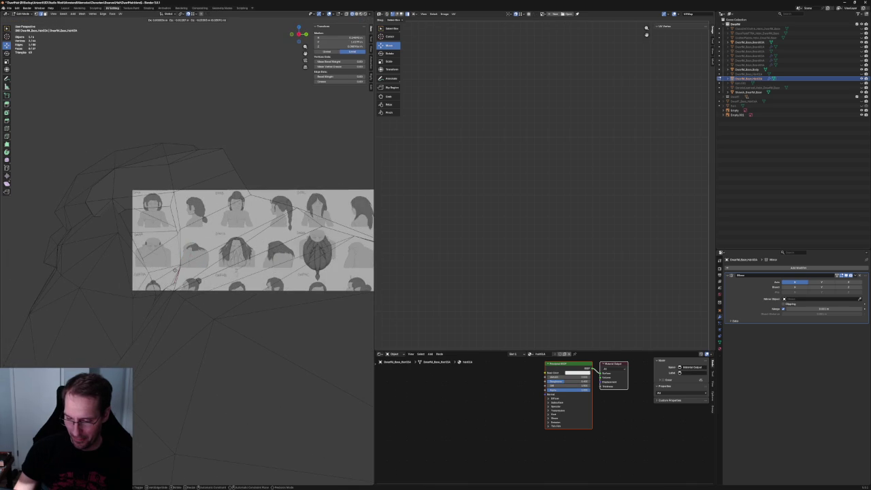
left_click(181, 264)
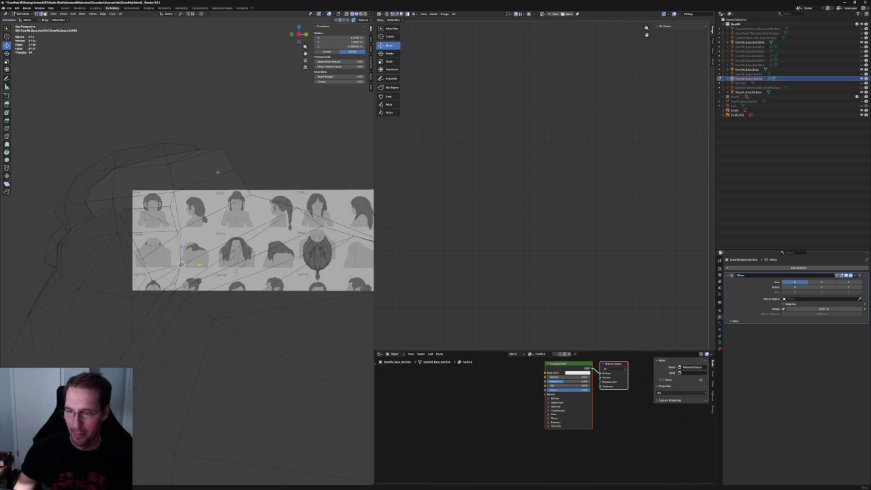
mouse_move(181, 265)
middle_mouse_down()
mouse_move(235, 274)
mouse_move(192, 273)
middle_mouse_up()
key("g")
key("z")
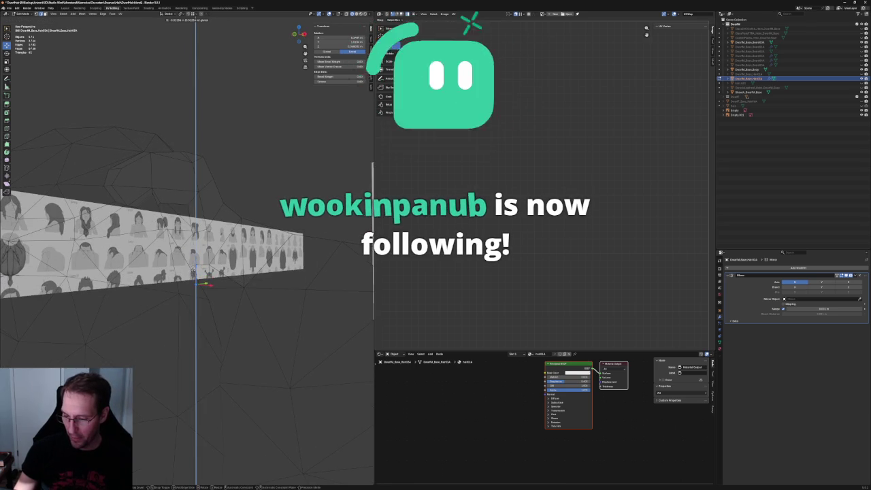
left_click(193, 279)
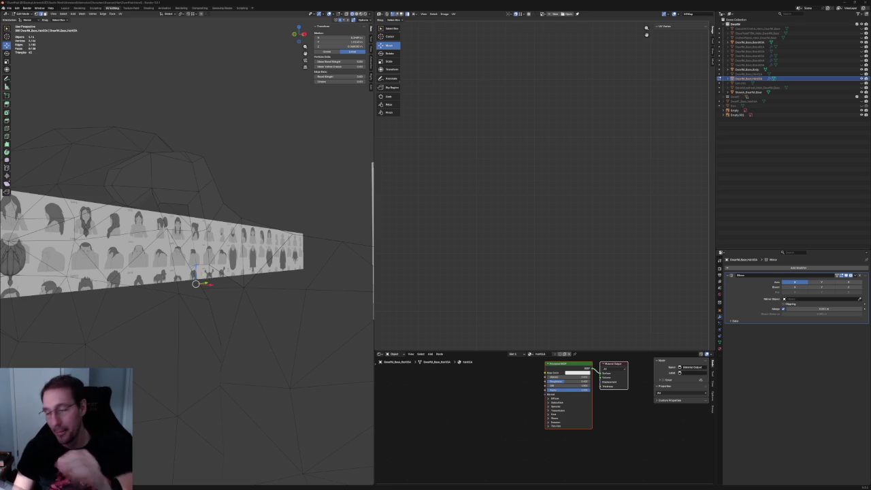
key("KP_1")
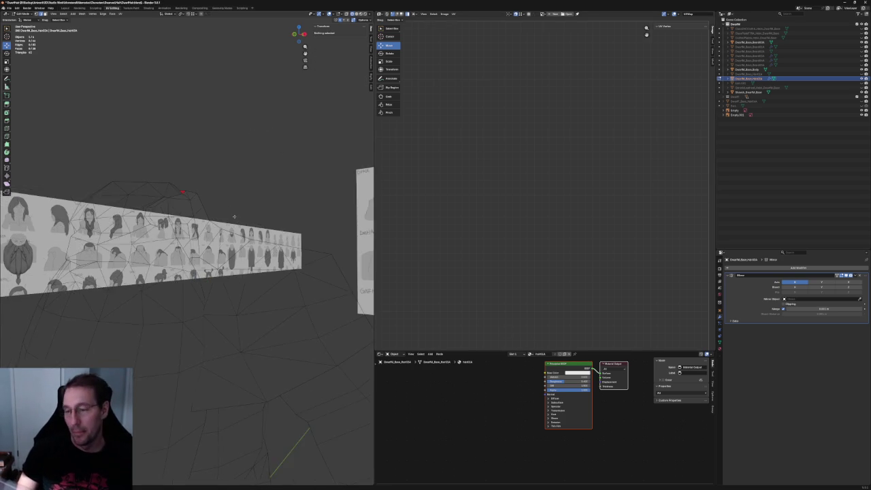
In front ortho view, slide a hairline vertex sideways onto the sketched hairline
scroll(197, 211, "up", 5)
scroll(193, 217, "up", 2)
scroll(189, 226, "up", 2)
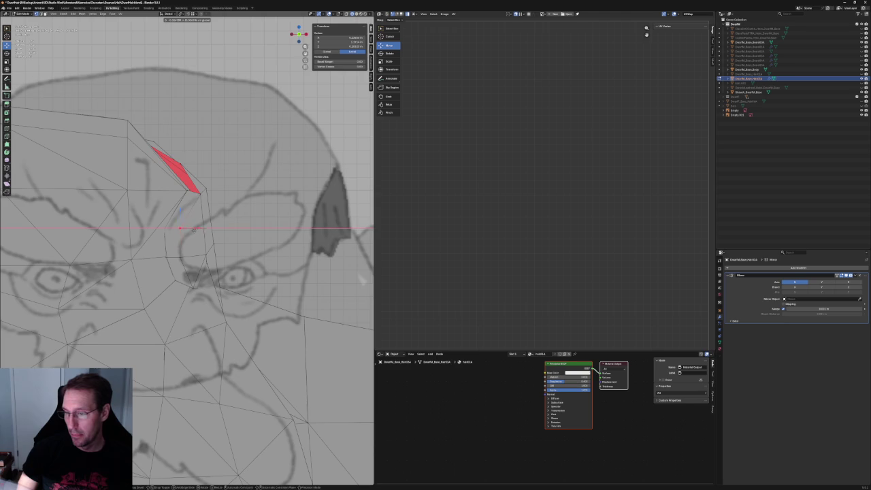
middle_click_drag(186, 232, 217, 220)
key("KP_1")
scroll(170, 238, "up", 2)
scroll(163, 244, "up", 2)
left_click(154, 256)
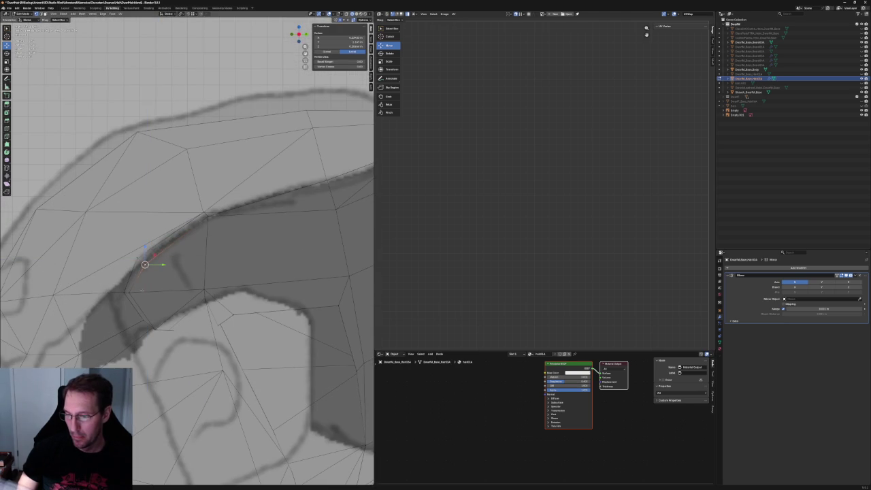
left_click_drag(145, 293, 156, 292)
left_click(156, 293)
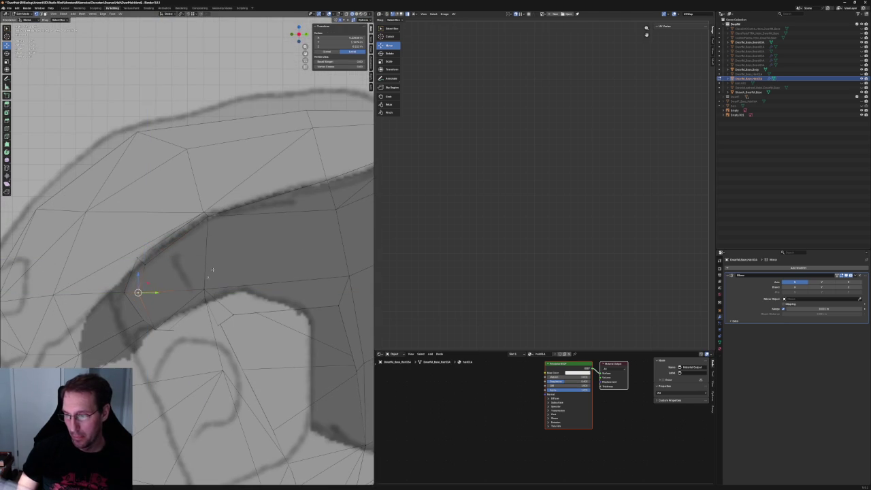
Deselect everything and inspect a vertex on the hair strip from below
mouse_move(156, 292)
middle_mouse_down()
mouse_move(204, 258)
mouse_move(172, 241)
mouse_move(185, 233)
middle_mouse_up()
key("alt+a")
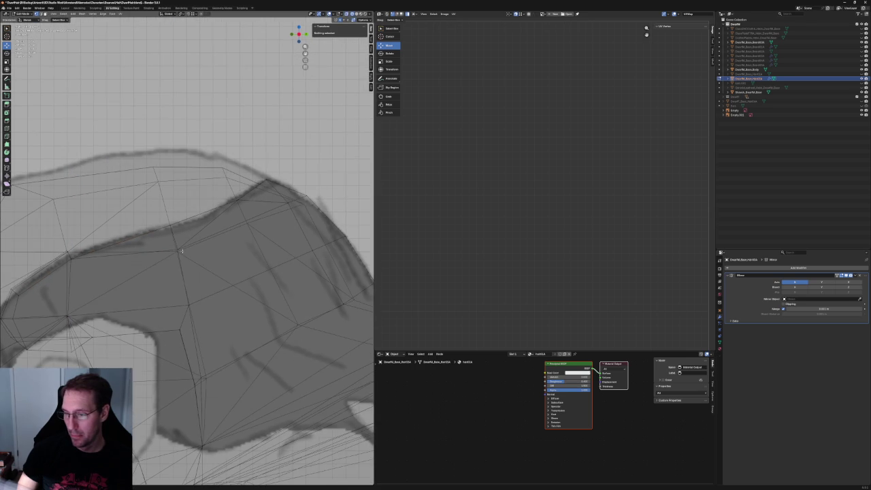
scroll(181, 251, "down", 2)
scroll(204, 245, "down", 2)
scroll(242, 234, "down", 2)
middle_click_drag(241, 233, 244, 245)
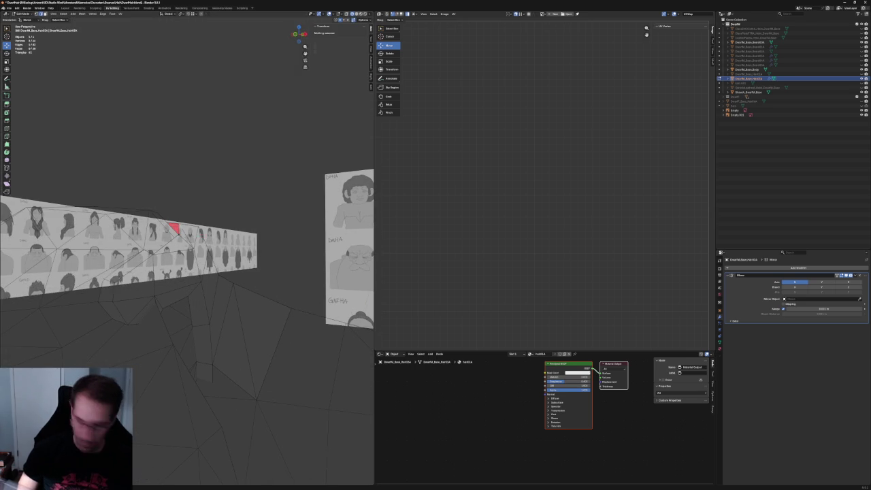
left_click(186, 235)
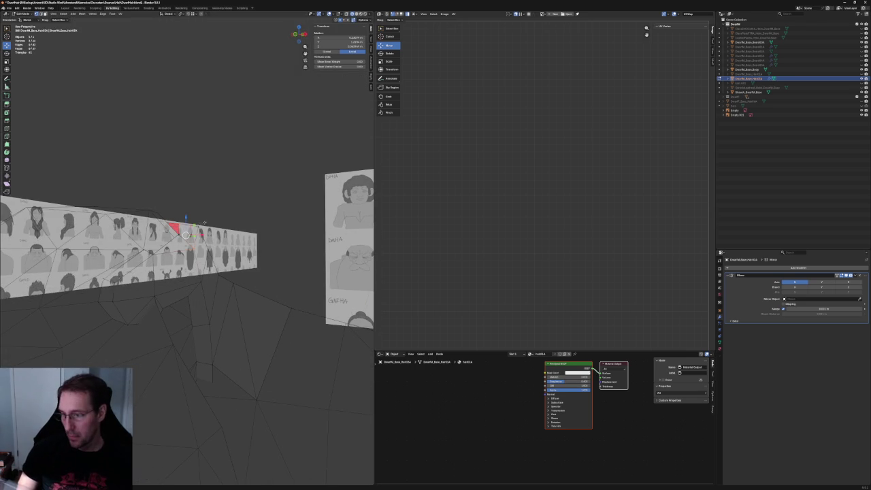
key("alt+a")
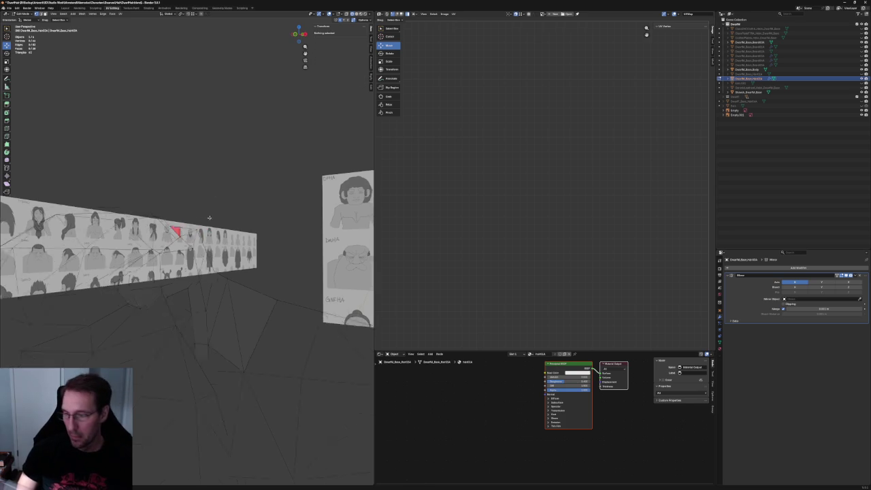
Reposition the hair's top peak vertex, locked off the X axis, toward the sketched crest
mouse_move(189, 240)
middle_mouse_down()
mouse_move(176, 234)
mouse_move(205, 234)
middle_mouse_up()
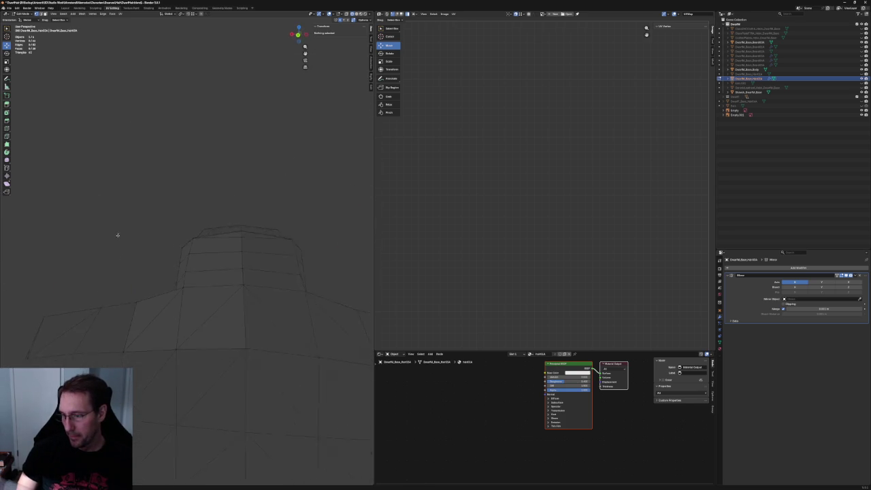
scroll(204, 234, "up", 5)
scroll(253, 191, "up", 4)
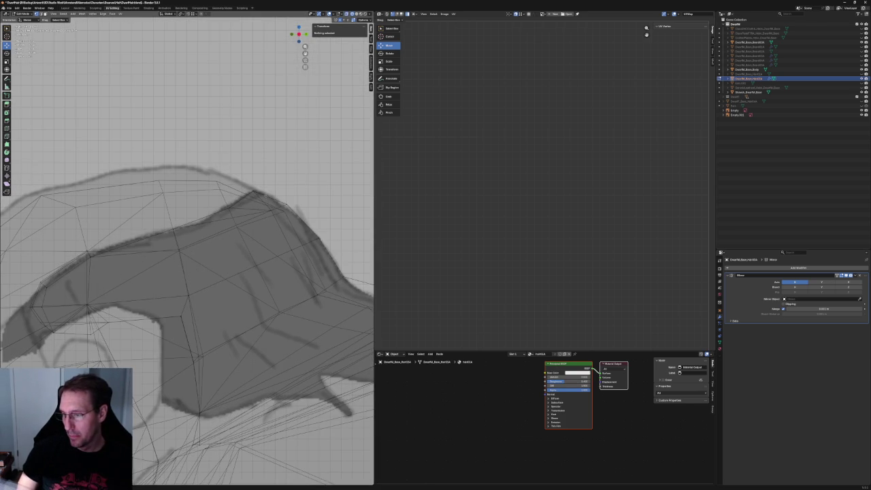
left_click(253, 191)
key("g")
key("shift+x")
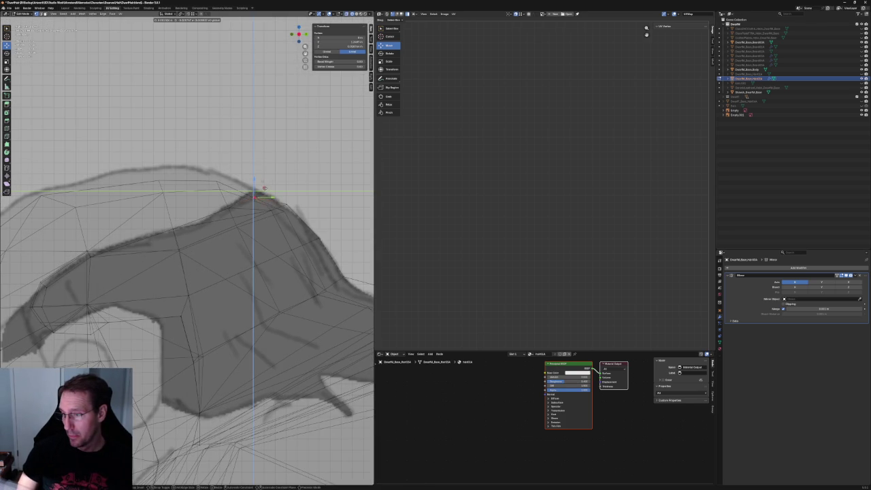
key("Escape")
left_click(307, 189)
left_click(232, 206)
key("g")
key("z")
key("Escape")
left_click(269, 175)
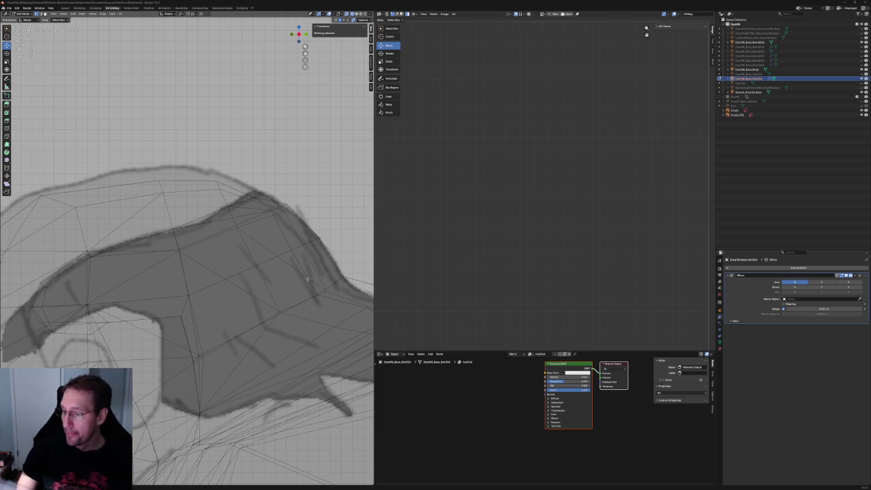
Move the ear-notch corner vertex, locked off the X axis, toward the sketch outline
scroll(268, 210, "down", 3)
scroll(260, 206, "up", 3)
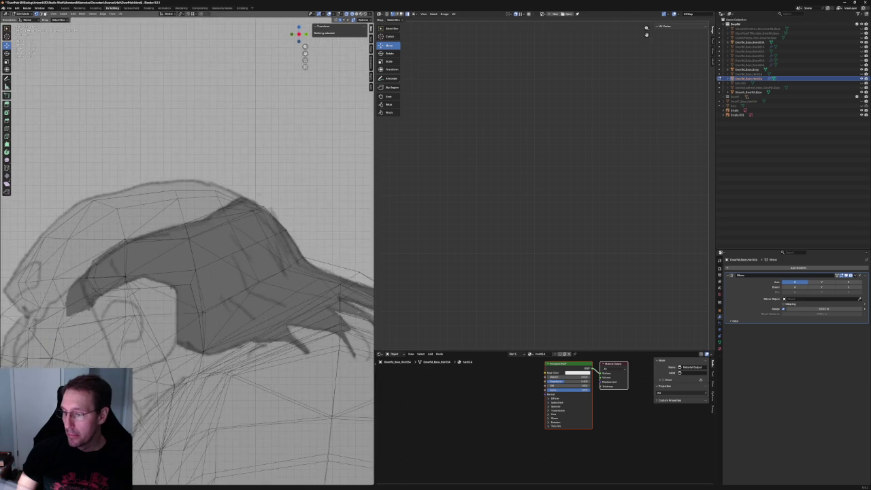
mouse_move(194, 220)
middle_mouse_down()
mouse_move(210, 217)
mouse_move(181, 244)
middle_mouse_up()
scroll(187, 245, "up", 2)
scroll(188, 245, "up", 3)
left_click(173, 300)
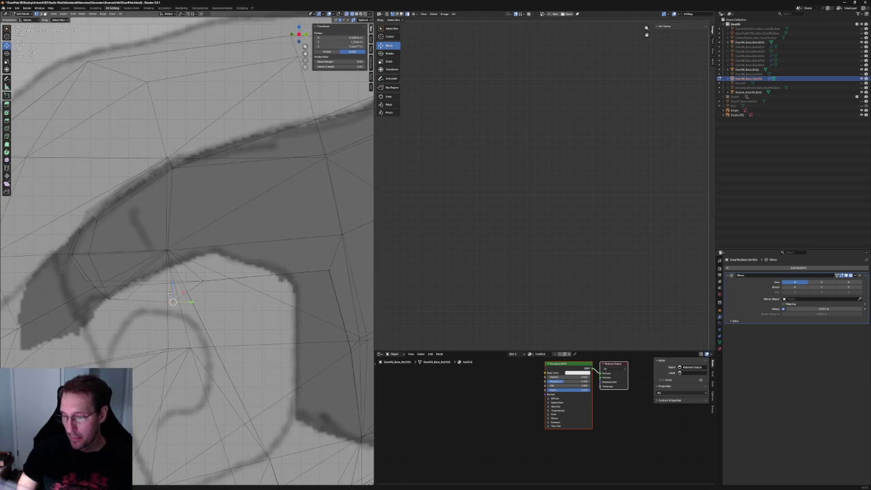
key("g")
key("shift+x")
left_click(178, 270)
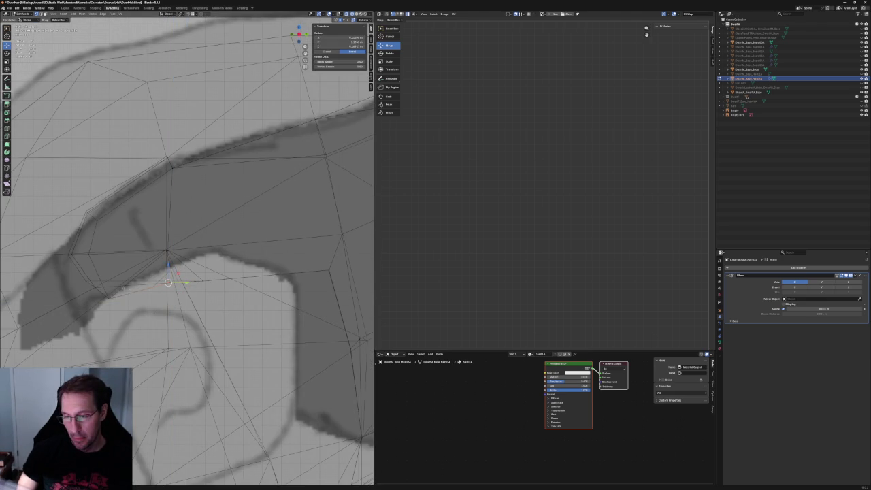
Nudge the same notch vertex sideways for a closer fit
scroll(187, 248, "down", 3)
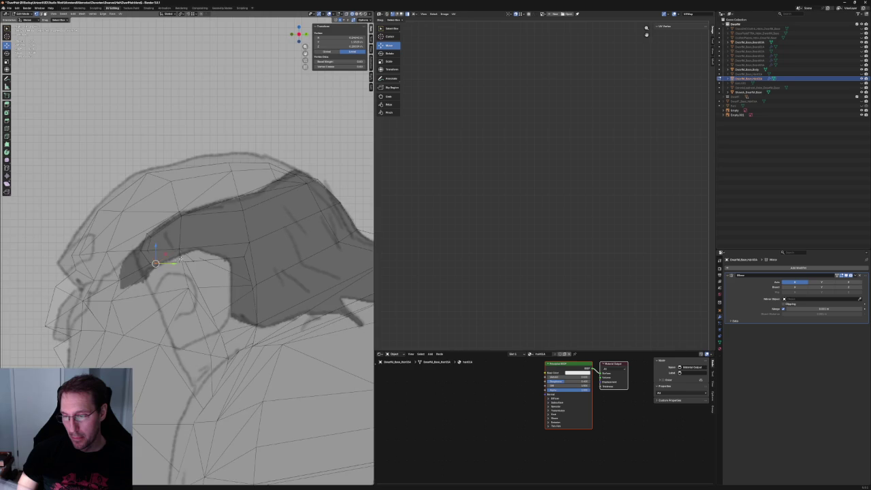
scroll(188, 248, "down", 3)
scroll(184, 253, "down", 3)
scroll(184, 258, "up", 4)
scroll(185, 272, "up", 3)
scroll(185, 275, "up", 3)
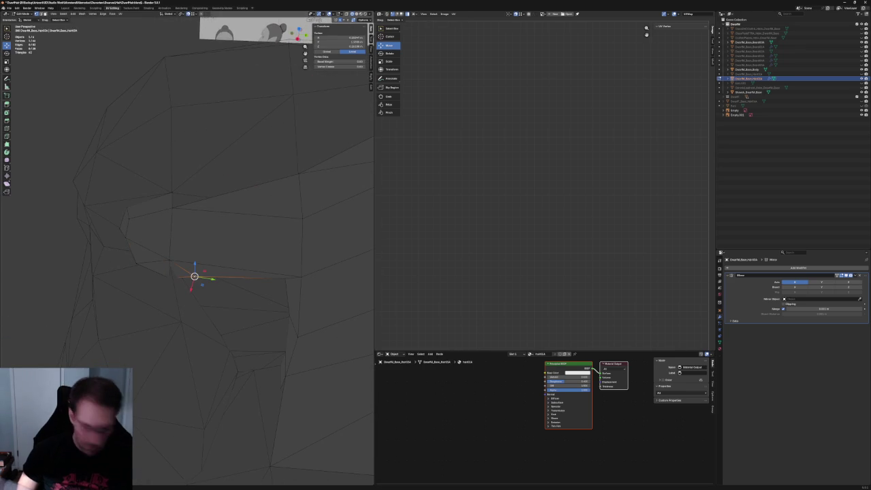
key("g")
left_click(172, 276)
Move a vertex on the hair's lower edge along the Y axis
scroll(224, 299, "down", 3)
scroll(228, 272, "down", 3)
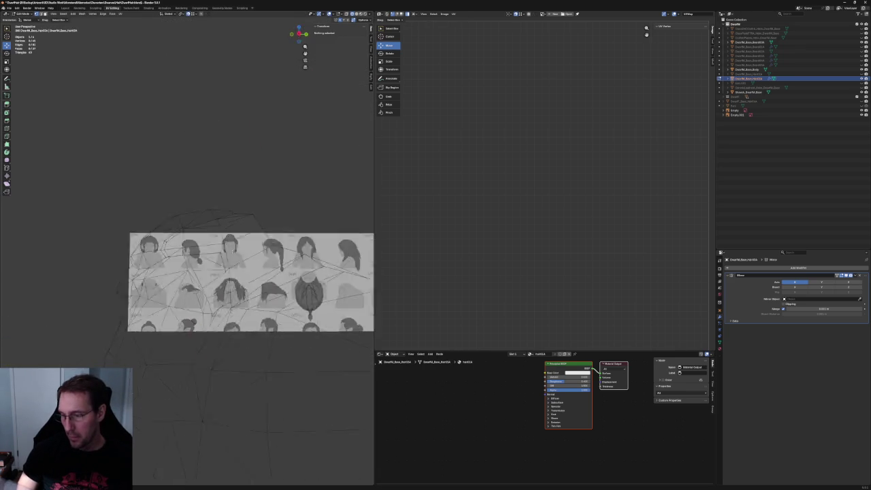
scroll(231, 251, "up", 2)
scroll(231, 251, "up", 2)
scroll(230, 250, "up", 3)
scroll(218, 252, "down", 3)
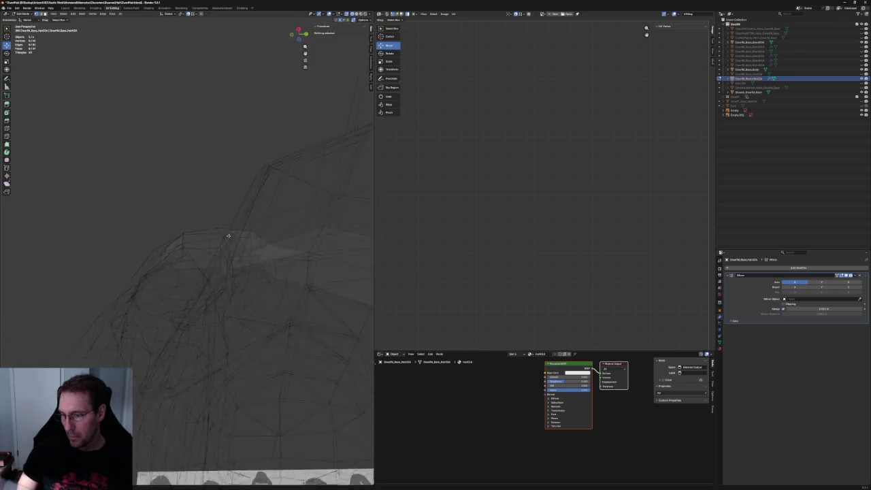
middle_click_drag(204, 253, 184, 254)
left_click(190, 273)
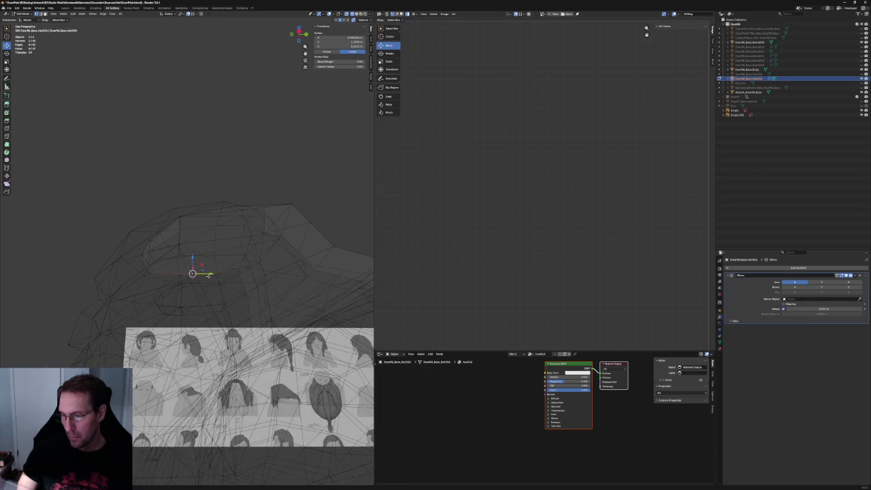
scroll(200, 273, "up", 4)
scroll(201, 271, "up", 5)
key("g")
key("y")
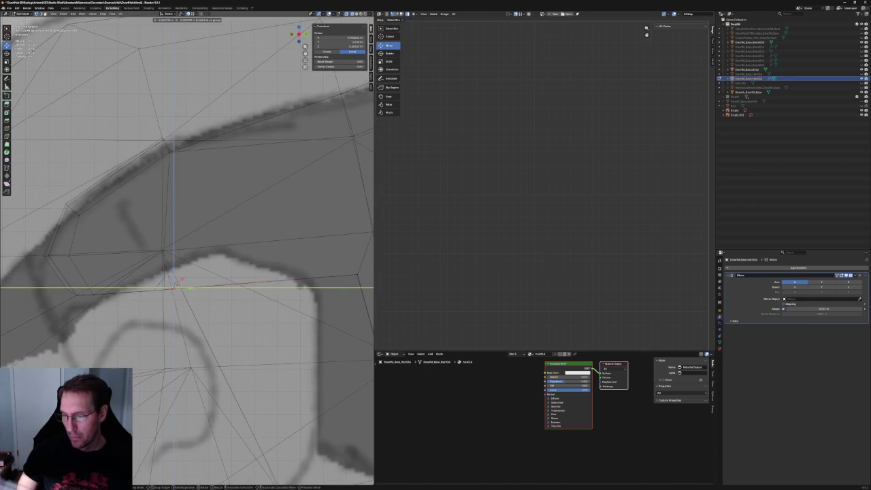
left_click(174, 281)
Fine-tune that lower-edge vertex along Y, then within the YZ plane
scroll(175, 282, "down", 5)
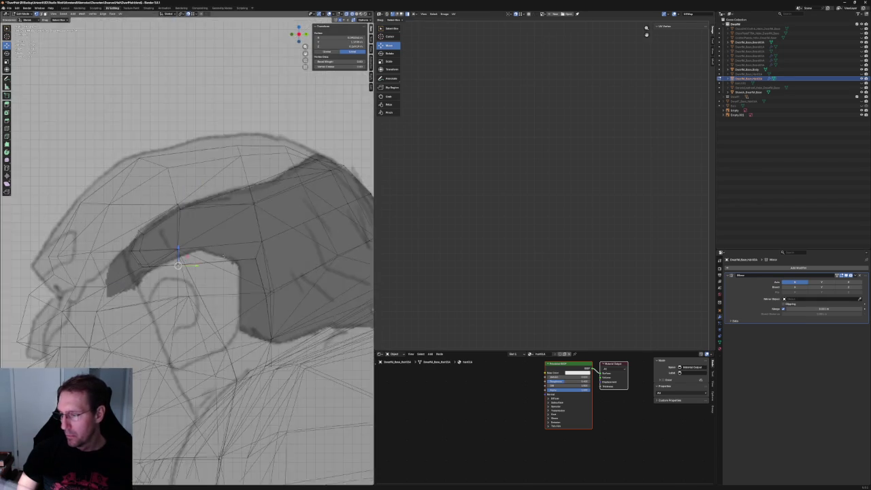
scroll(205, 281, "down", 3)
scroll(232, 282, "up", 2)
scroll(236, 282, "up", 1)
scroll(236, 282, "up", 5)
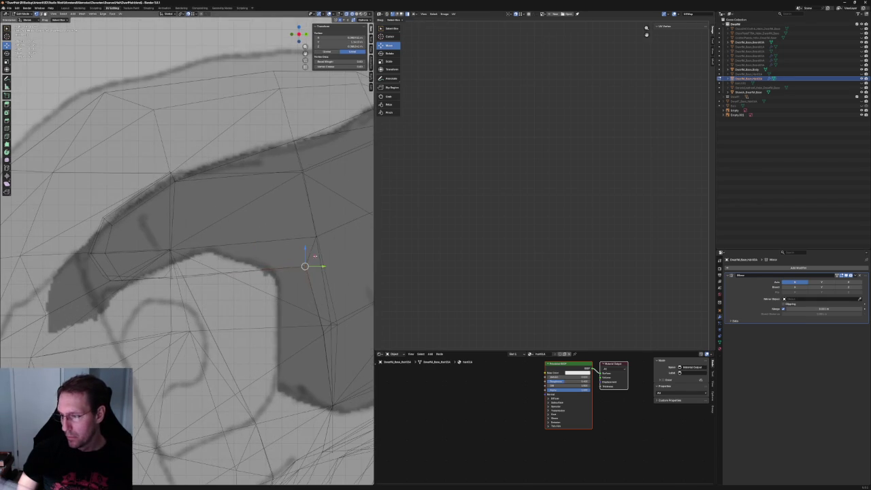
key("g")
key("y")
key("Return")
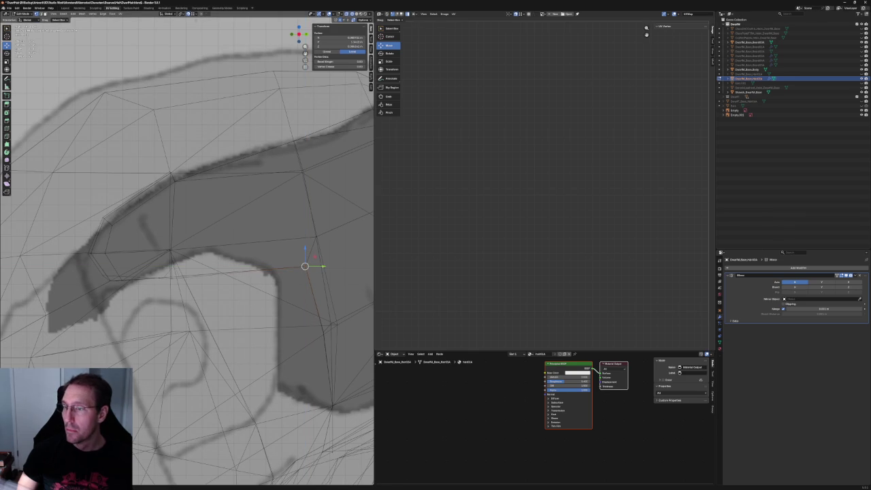
key("g")
key("shift+x")
key("Return")
Shift the edge along the sideburn's front along the Y axis
scroll(306, 267, "down", 2)
scroll(303, 272, "down", 5)
scroll(266, 307, "down", 3)
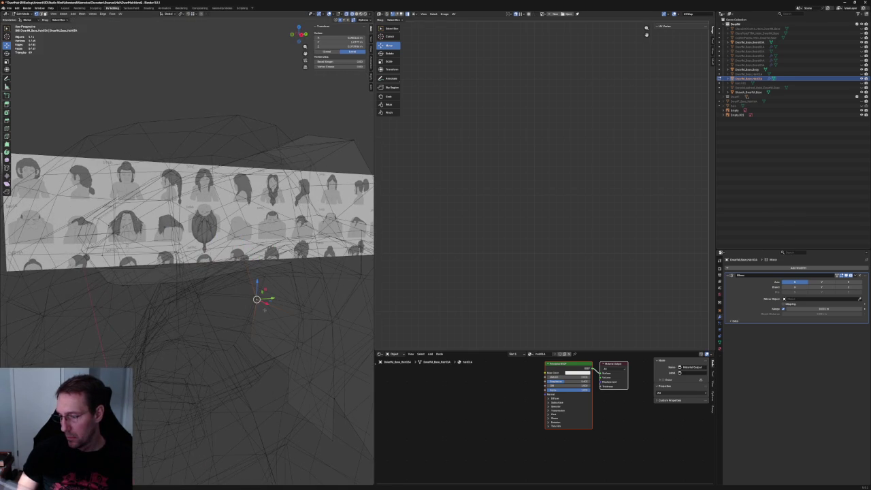
left_click(272, 341, "shift")
scroll(293, 334, "up", 6)
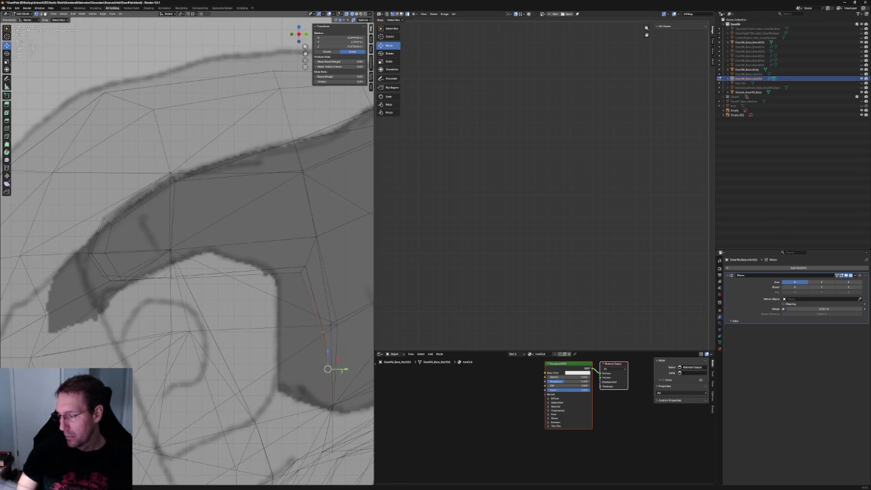
key("g")
key("y")
key("Return")
scroll(317, 366, "up", 1)
scroll(273, 363, "up", 3)
Box-select the two stacked notch-corner vertices and move them, locked off the X axis
left_click(240, 305)
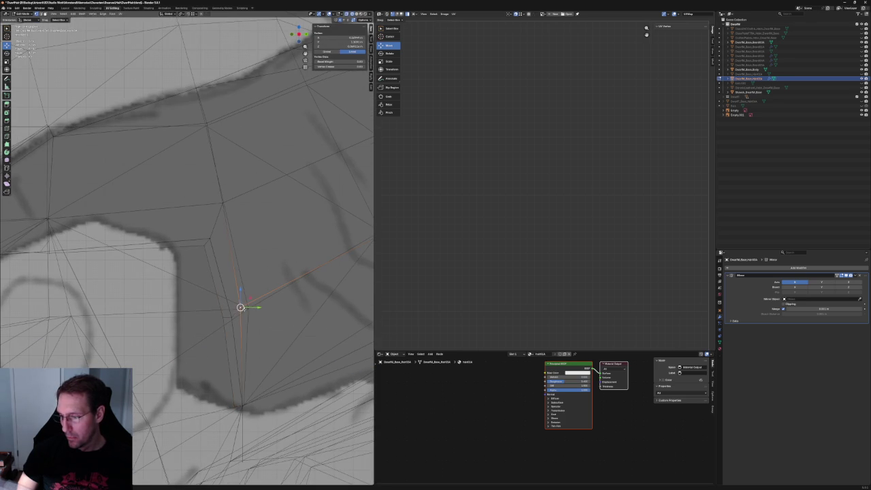
key("alt+a")
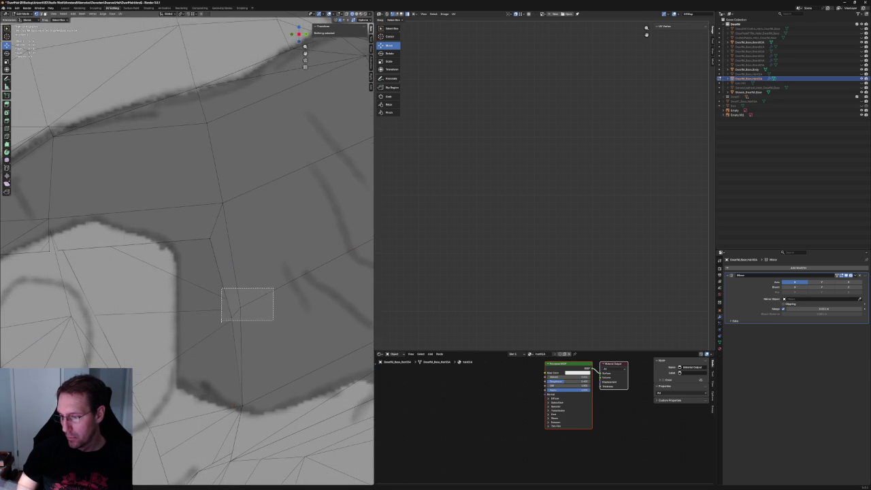
left_click(232, 317)
key("b")
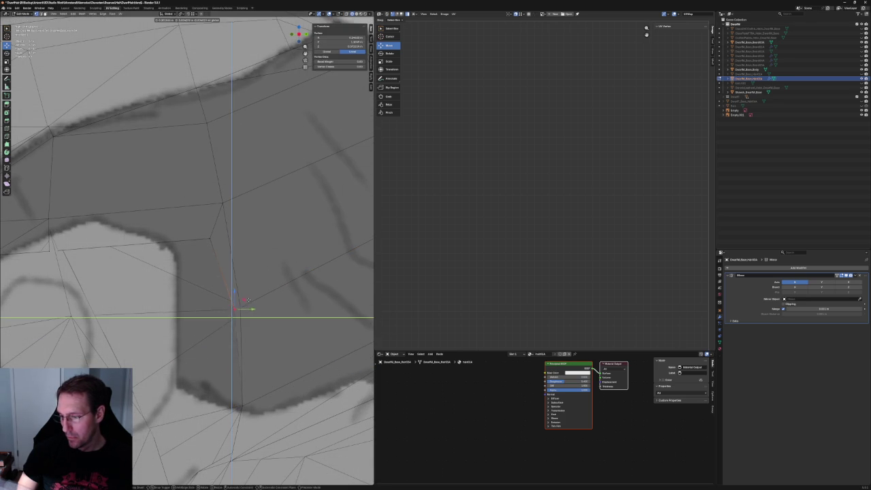
left_click_drag(198, 291, 276, 330)
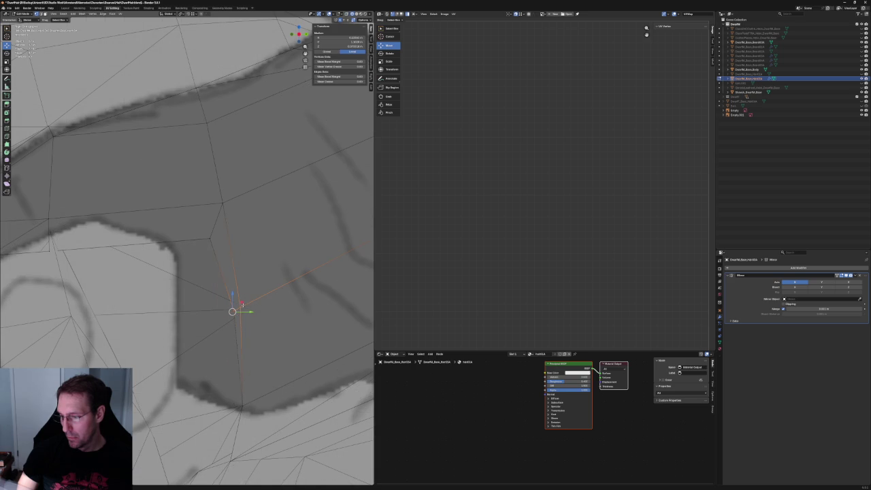
key("g")
key("shift+x")
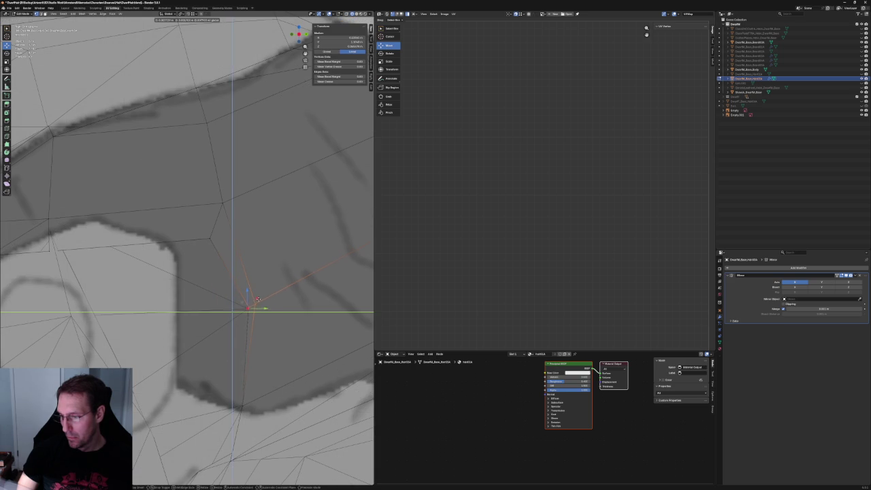
left_click(257, 299)
Pull the selected notch edge down along the Y axis
scroll(255, 293, "down", 1)
scroll(254, 286, "down", 3)
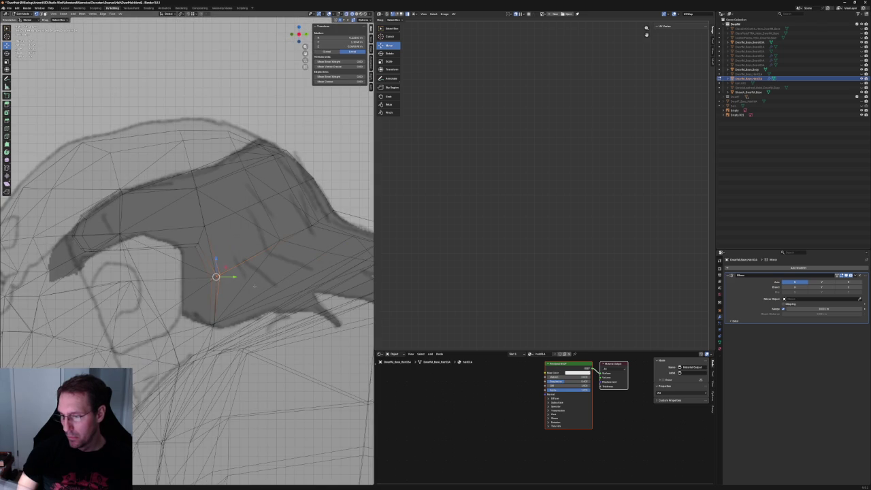
key("g")
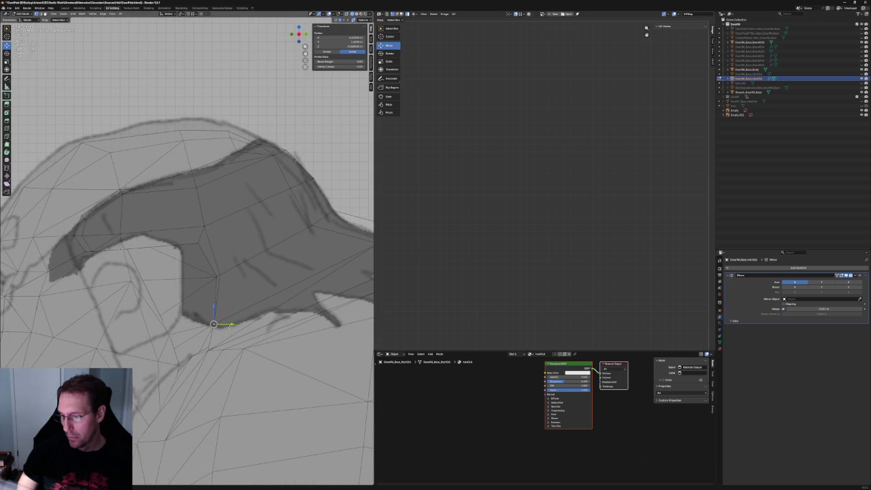
key("y")
left_click(225, 322)
scroll(217, 326, "down", 5)
mouse_move(213, 331)
middle_mouse_down()
mouse_move(238, 315)
mouse_move(243, 321)
middle_mouse_up()
scroll(228, 313, "up", 3)
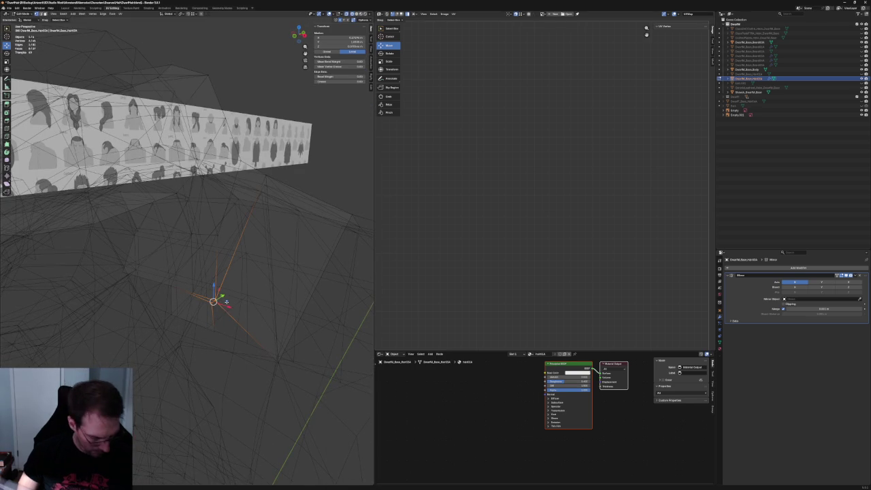
In front view, slide the sideburn's bottom-tip vertex along X onto the sketch's bottom corner
key("alt+a")
key("KP_1")
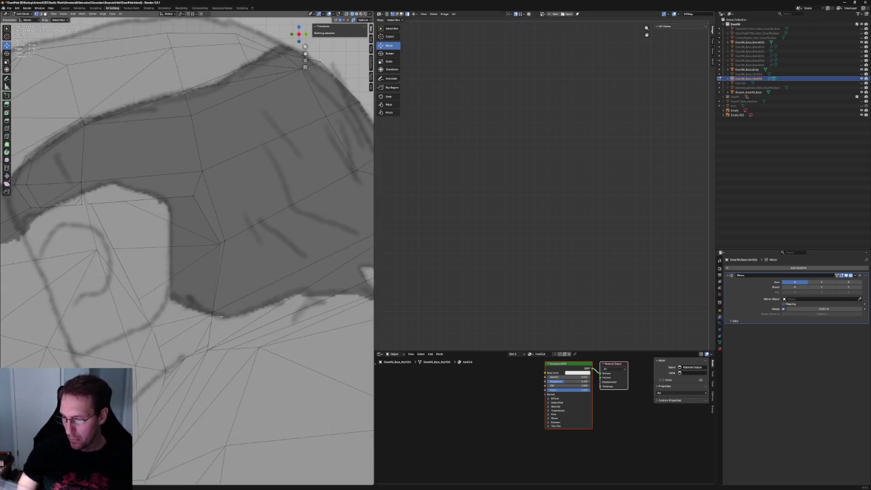
left_click(218, 310)
key("g")
key("x")
left_click(226, 311)
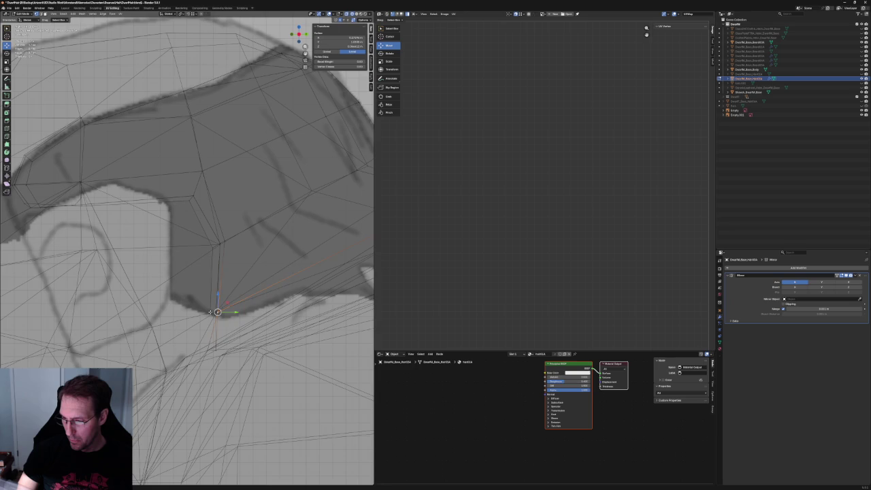